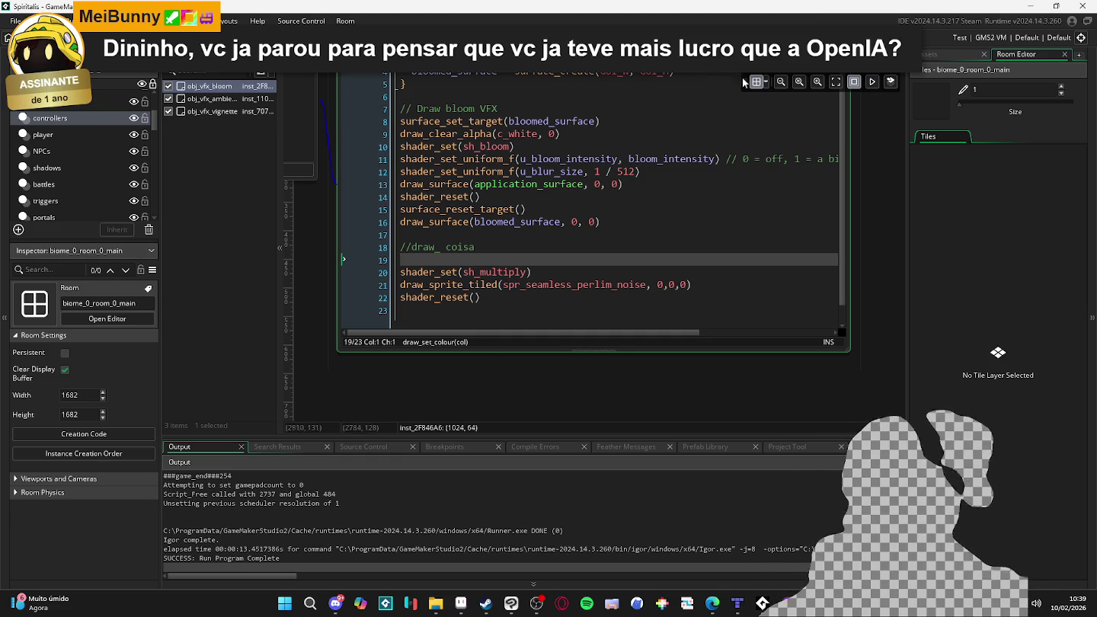
# - Insert a draw_set_colour(c_black) line above the tiled noise draw call
pyautogui.click(546, 284)
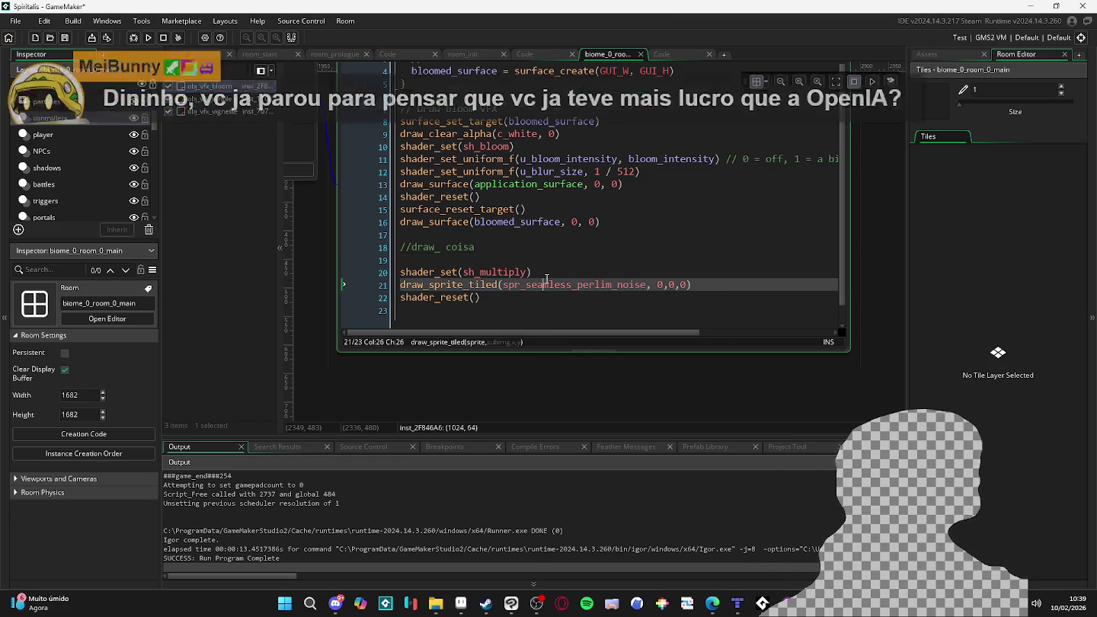
pyautogui.click(553, 275)
pyautogui.press('Return')
pyautogui.write('drta')
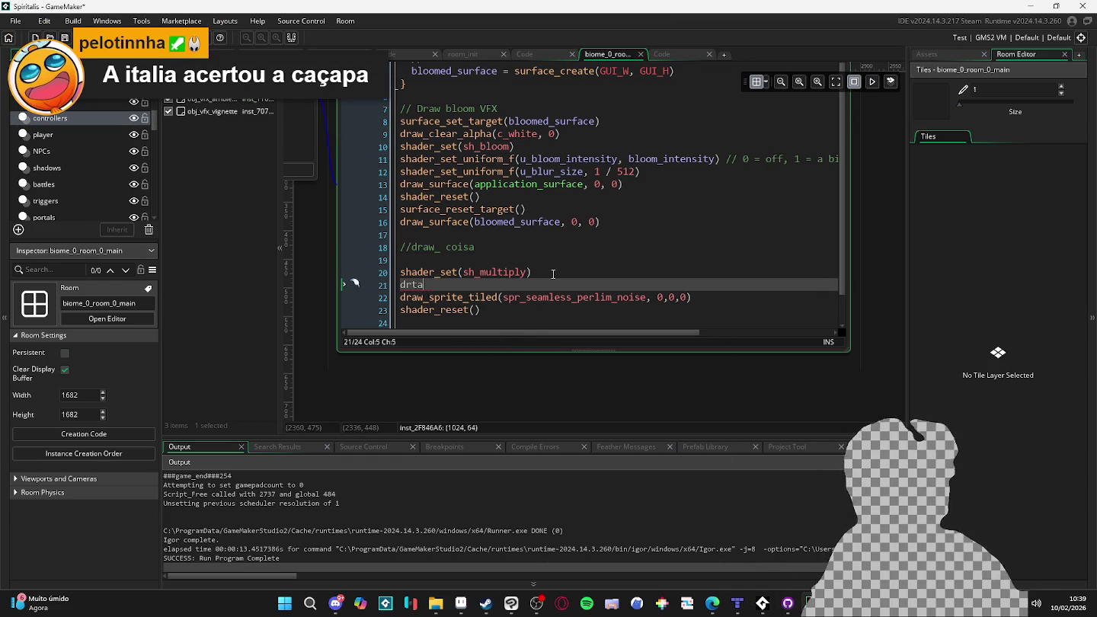
pyautogui.press('BackSpace')
pyautogui.press('BackSpace')
pyautogui.write('aw_')
pyautogui.write('+s')
pyautogui.press('BackSpace')
pyautogui.press('BackSpace')
pyautogui.write('set_s')
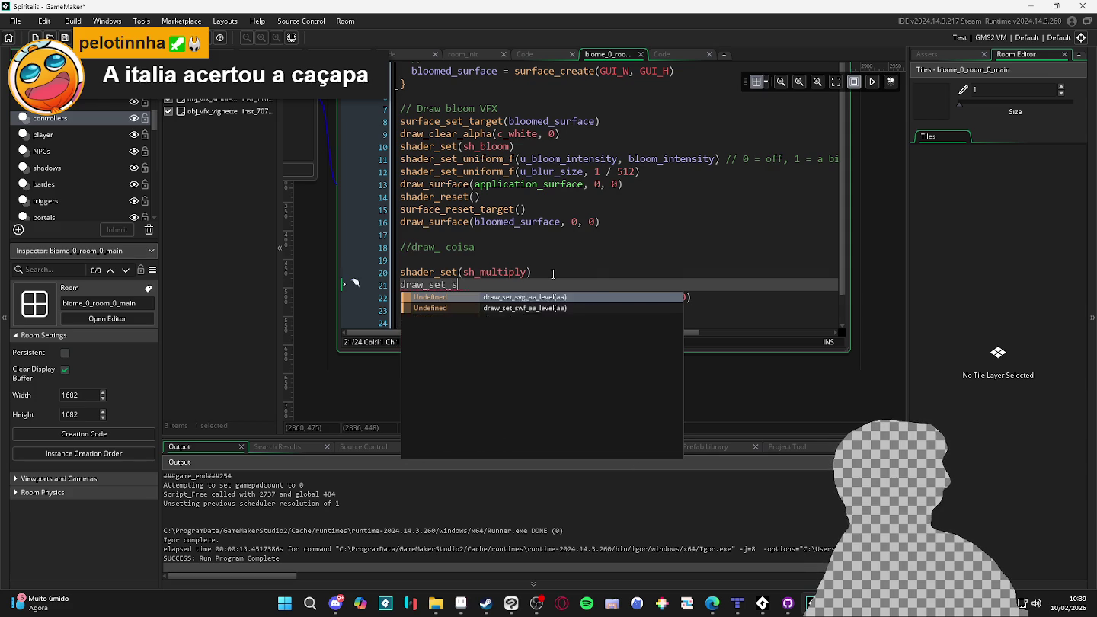
pyautogui.write('et_')
pyautogui.press('BackSpace')
pyautogui.press('BackSpace')
pyautogui.write('c')
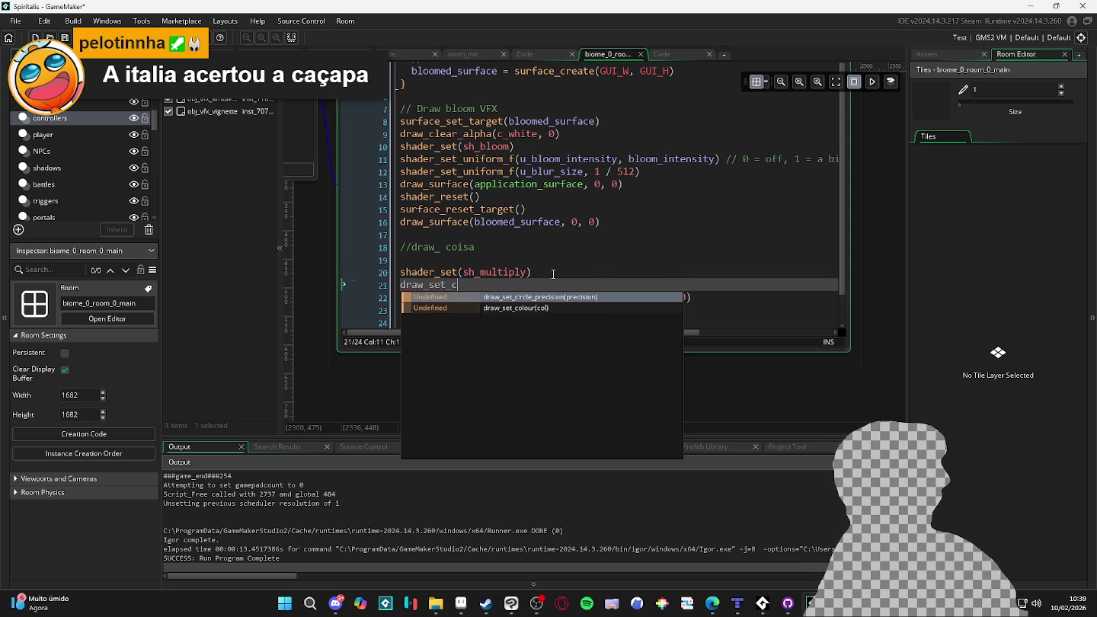
pyautogui.press('Down')
pyautogui.press('Return')
pyautogui.write('_black')
pyautogui.press('Return')
# - Add draw_set_colour(c_white) below the noise draw and test-run the game with F5
pyautogui.press('End')
pyautogui.hotkey('ctrl', 'shift', 'Left')
pyautogui.hotkey('ctrl', 'shift', 'Left')
pyautogui.hotkey('ctrl', 'shift', 'Left')
pyautogui.hotkey('ctrl', 'c')
pyautogui.press('End')
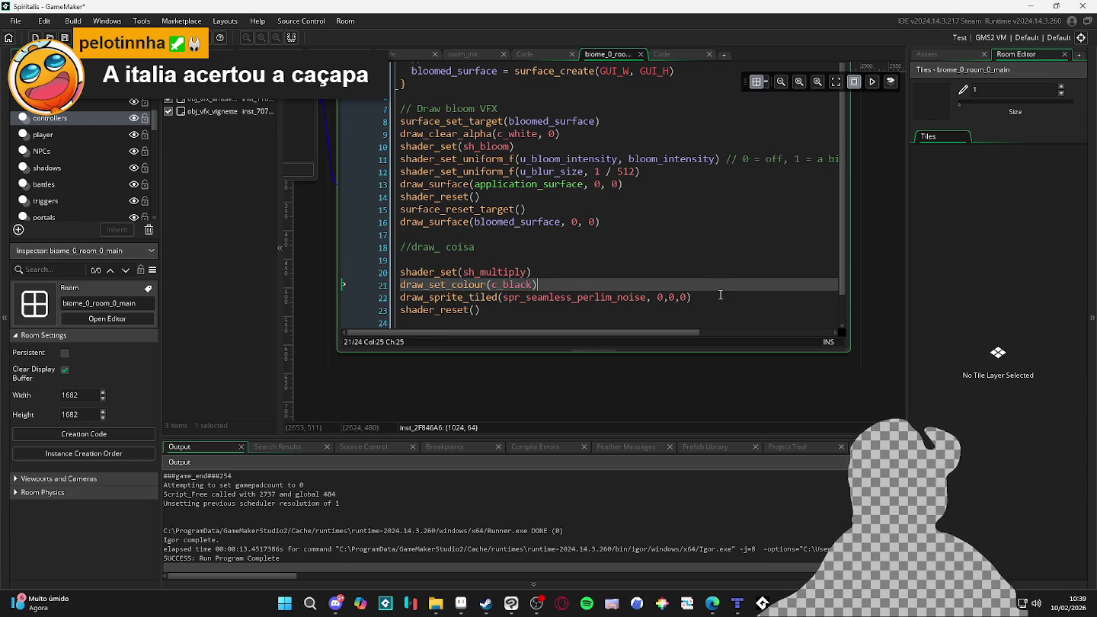
pyautogui.click(748, 294)
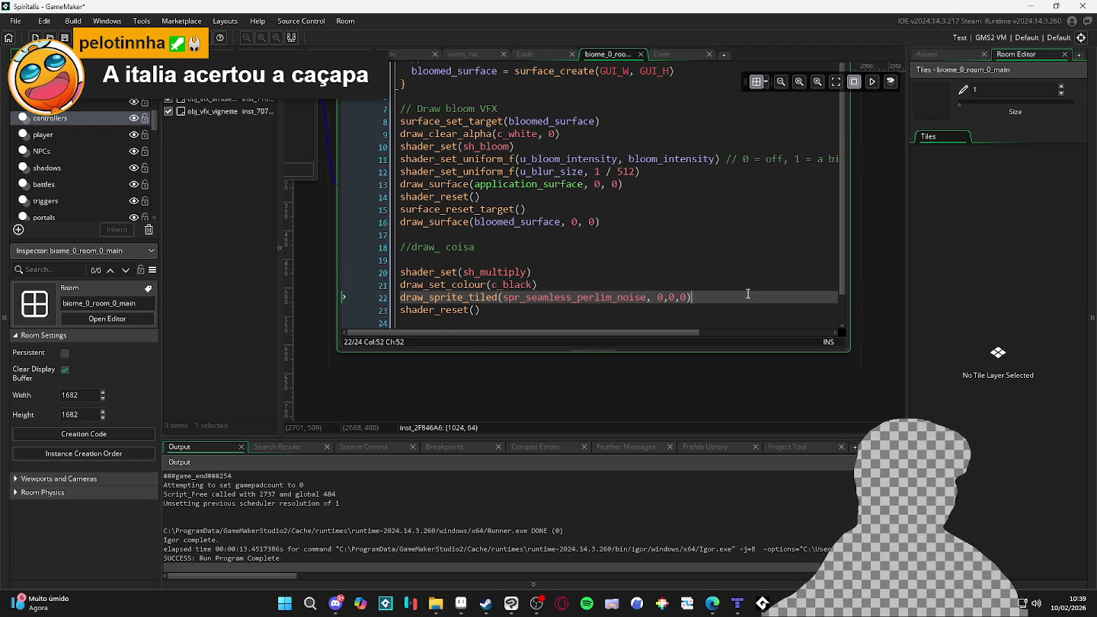
pyautogui.press('Return')
pyautogui.hotkey('ctrl', 'v')
pyautogui.press('Left')
pyautogui.hotkey('ctrl', 'shift', 'Left')
pyautogui.write('c_white')
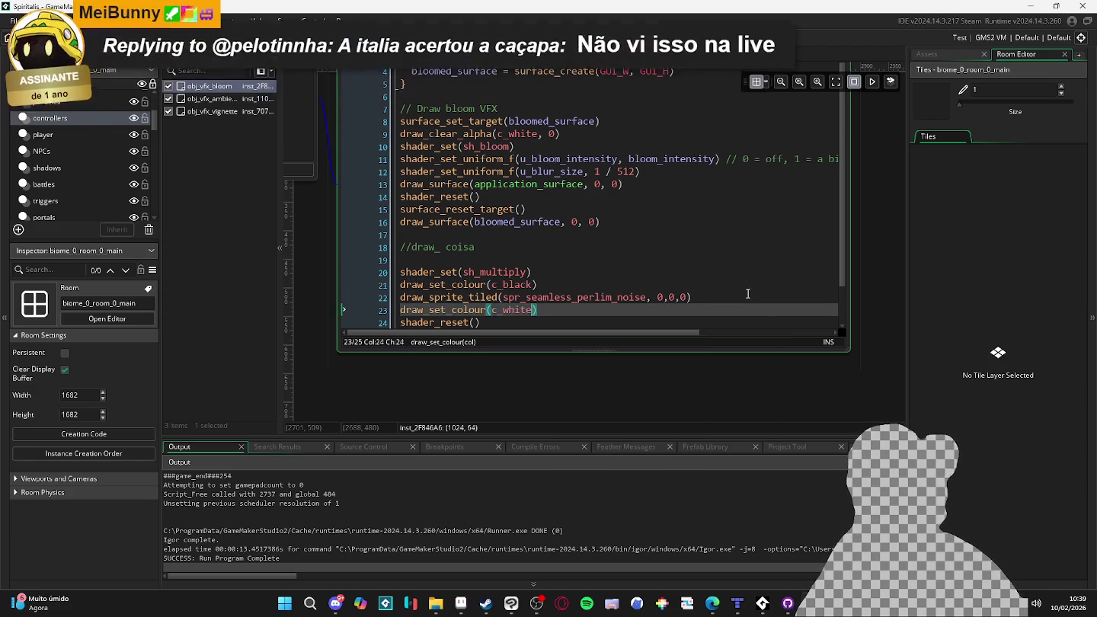
pyautogui.press('F5')
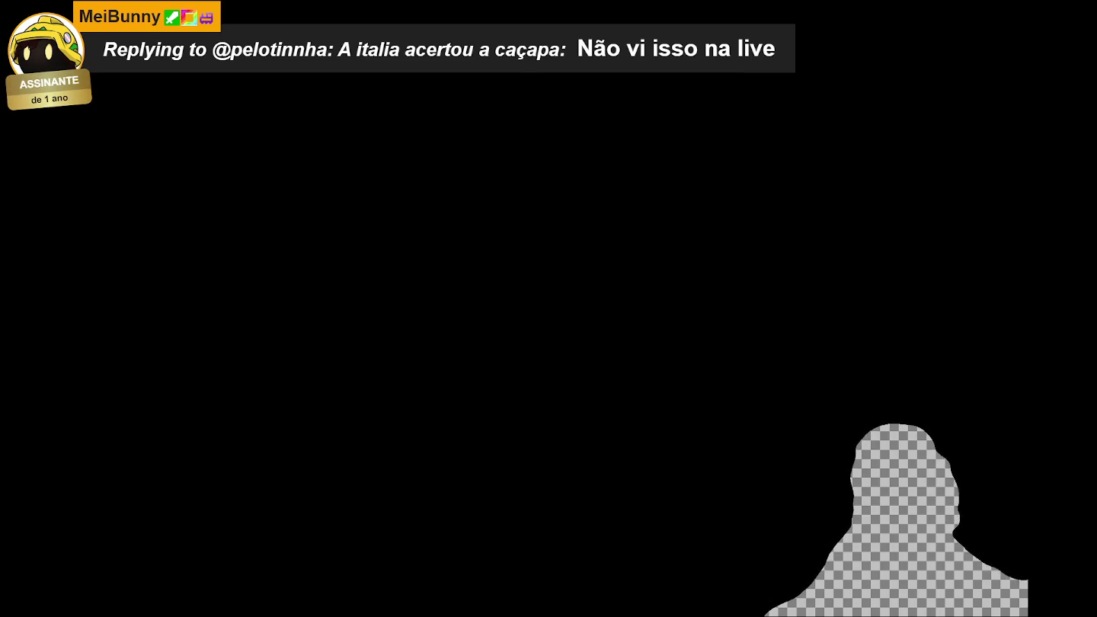
pyautogui.press('Escape')
# - Delete both colour lines and open the sh_multiply fragment shader
pyautogui.hotkey('shift', 'Home')
pyautogui.press('BackSpace')
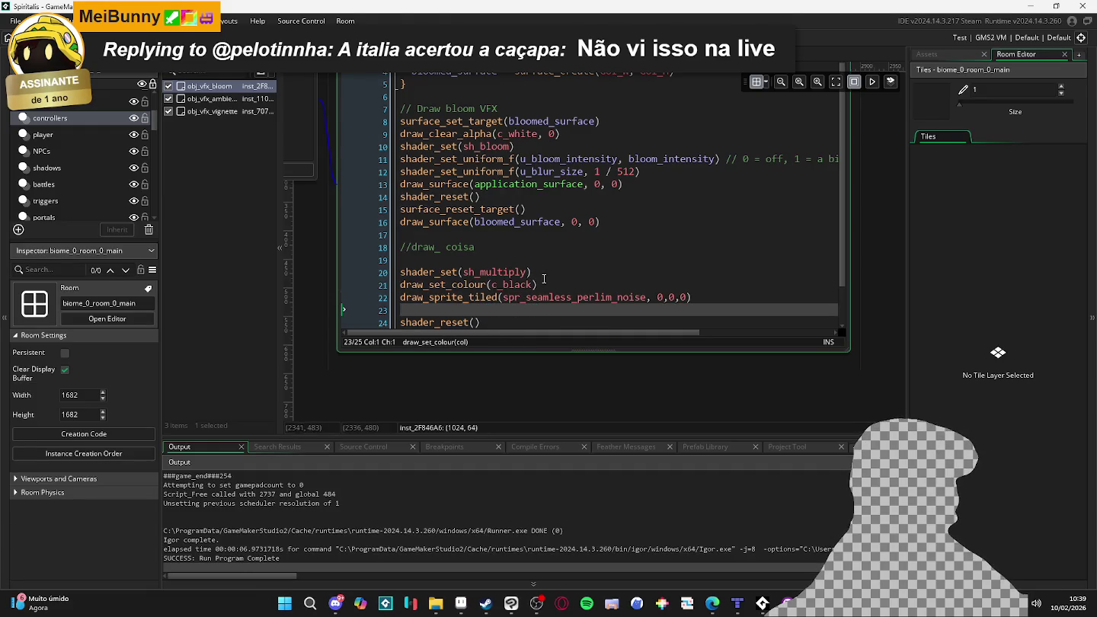
pyautogui.press('Up')
pyautogui.press('Up')
pyautogui.hotkey('shift', 'Home')
pyautogui.press('BackSpace')
pyautogui.middleClick(498, 273)
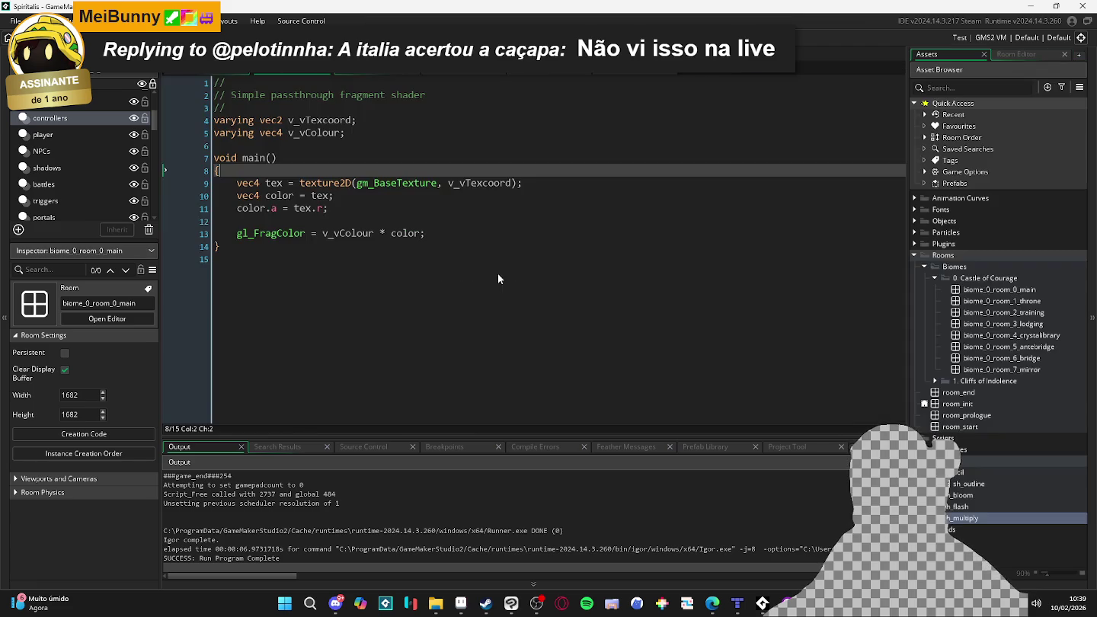
# - Rewrite line 10's color initialisation as a vec4 of constant RGB values with tex alpha
pyautogui.click(377, 202)
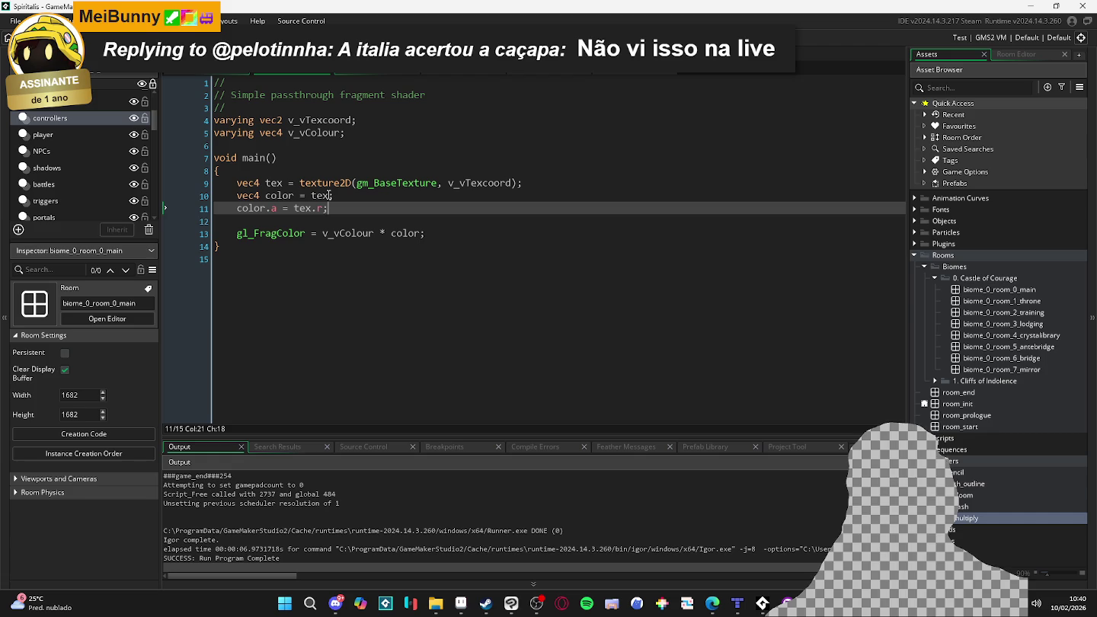
pyautogui.click(311, 195)
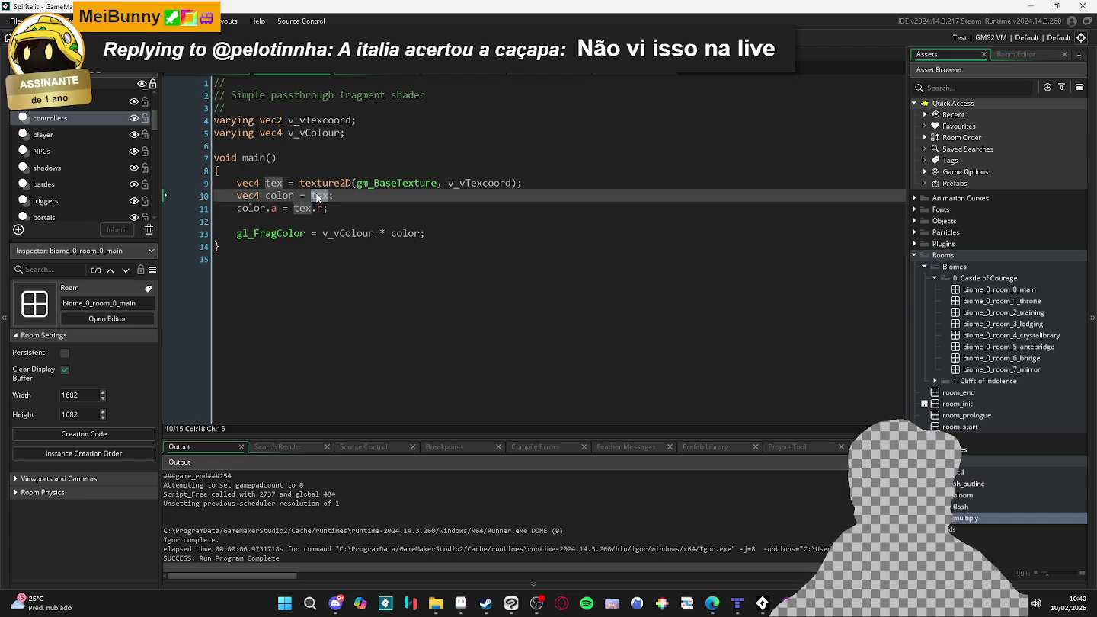
pyautogui.write('v')
pyautogui.doubleClick(318, 195)
pyautogui.write('vec')
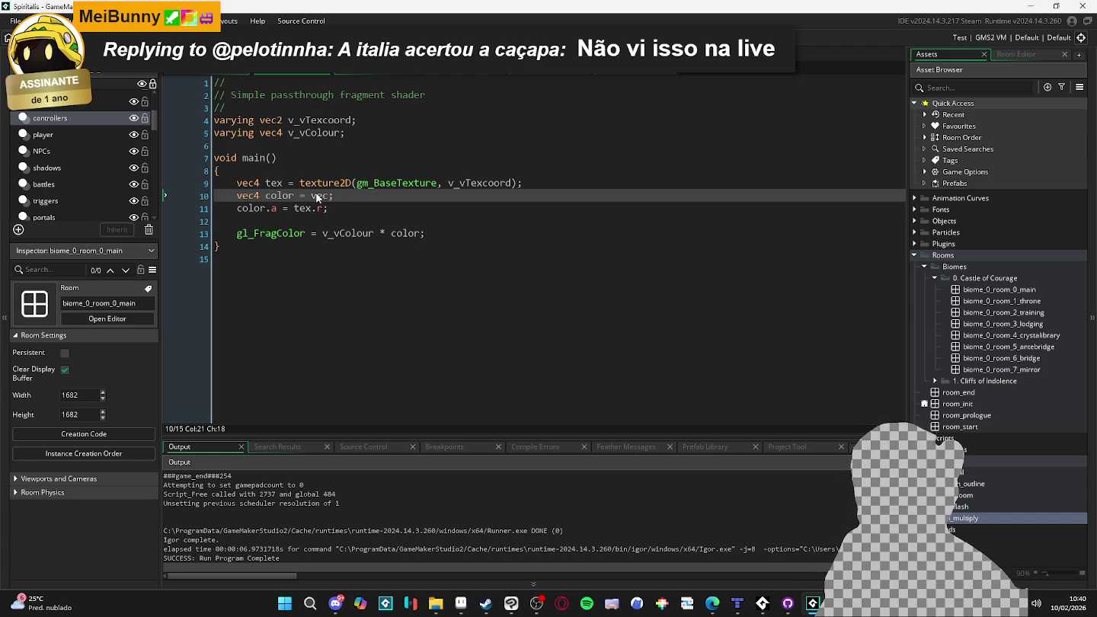
pyautogui.write('4(1.0')
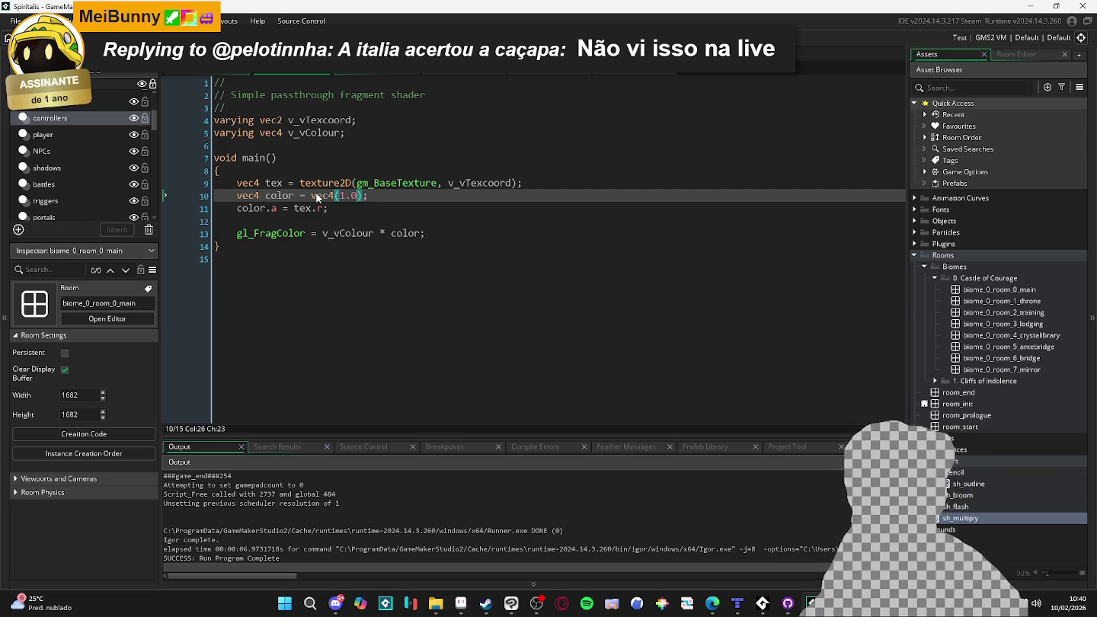
pyautogui.write(',')
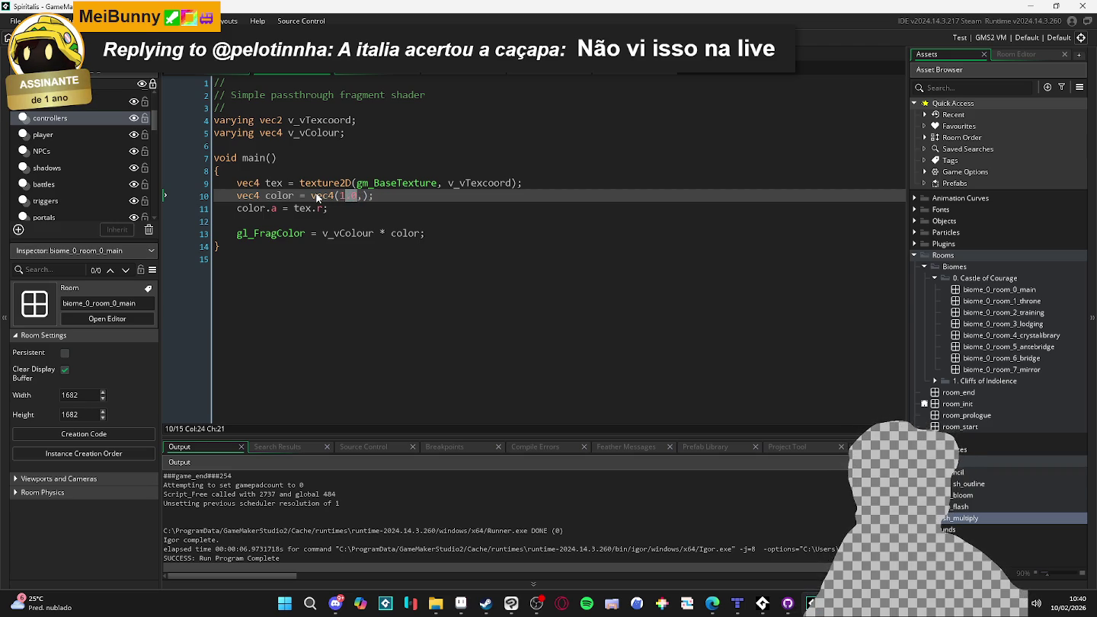
pyautogui.write('1.0,1.0,')
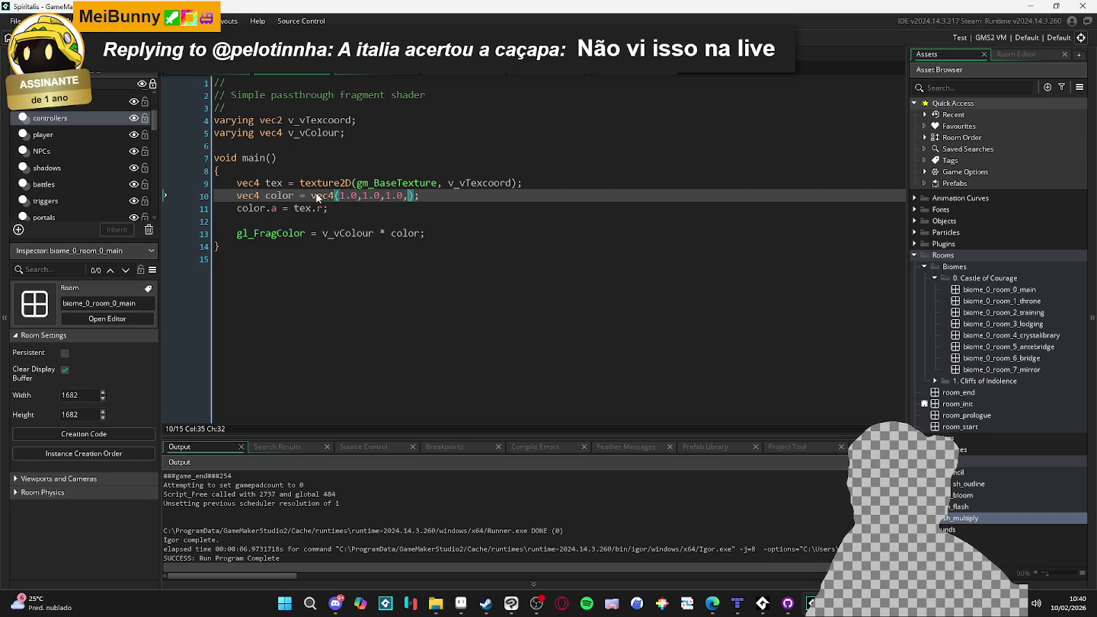
pyautogui.write('tex.r')
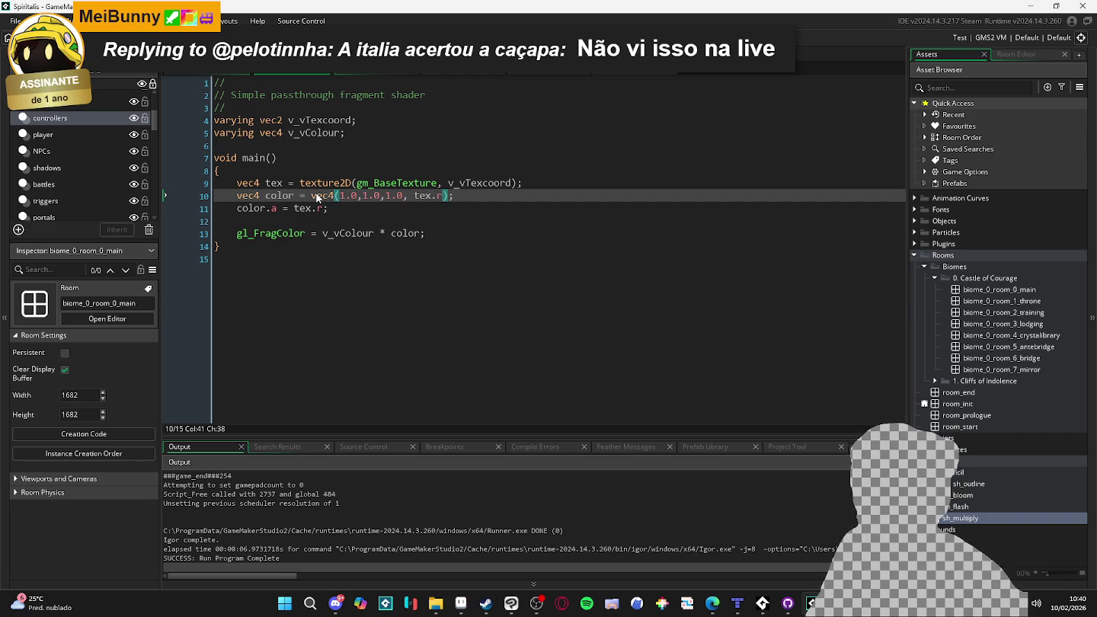
# - Delete the color.a = tex.r line, then build and run the game twice
pyautogui.tripleClick(291, 208)
pyautogui.press('Delete')
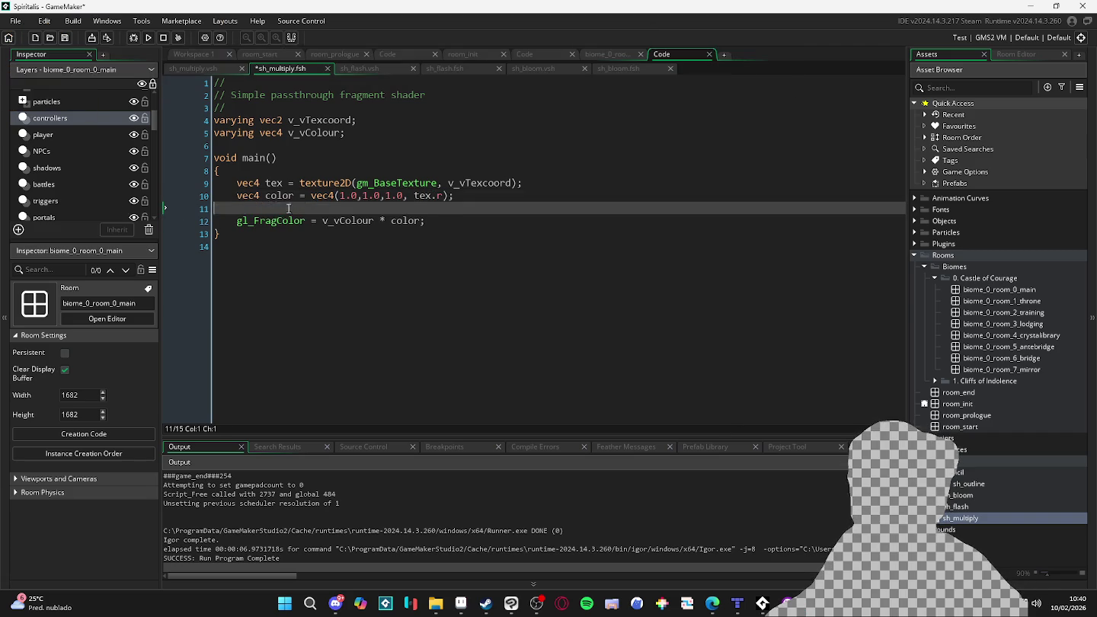
pyautogui.press('BackSpace')
pyautogui.press('F5')
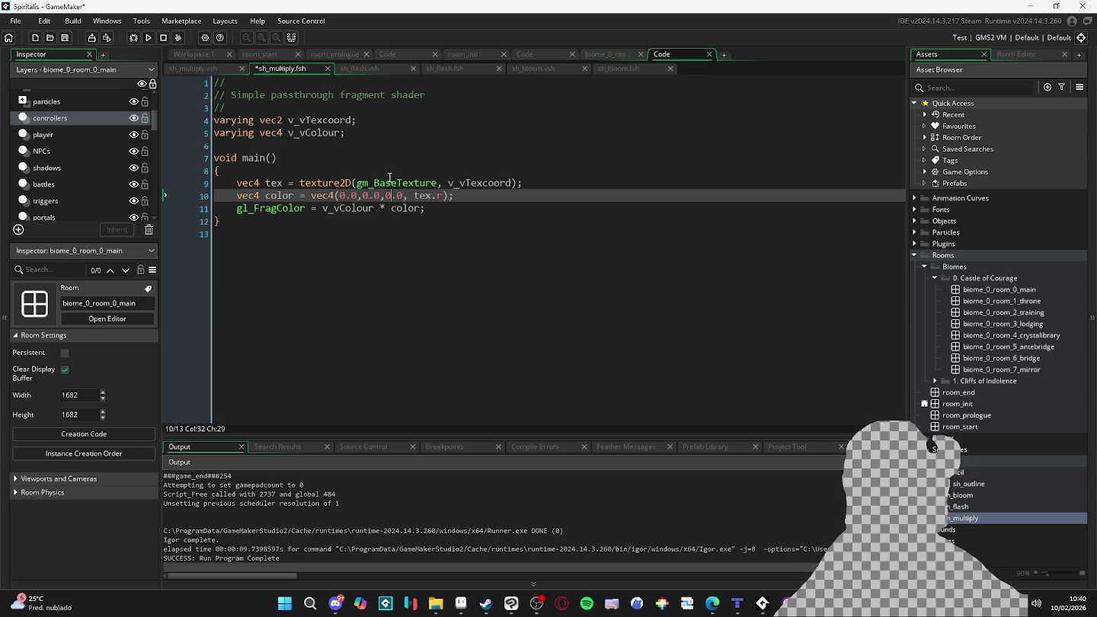
pyautogui.press('F5')
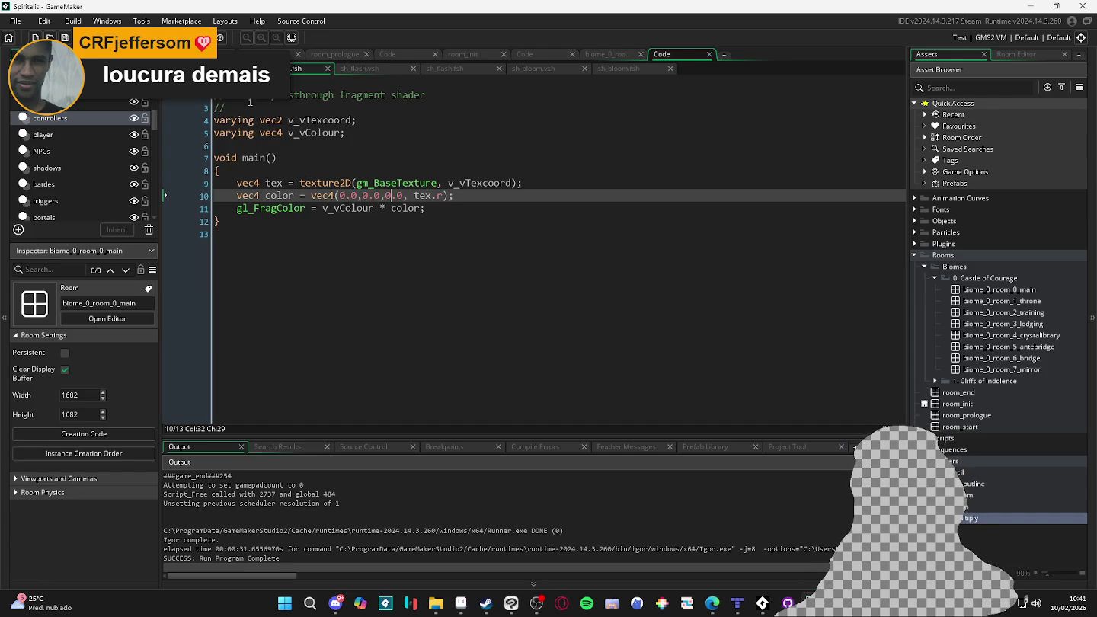
# - Check sh_multiply's properties, then return to the biome_0_room_0_main draw code
pyautogui.click(963, 518)
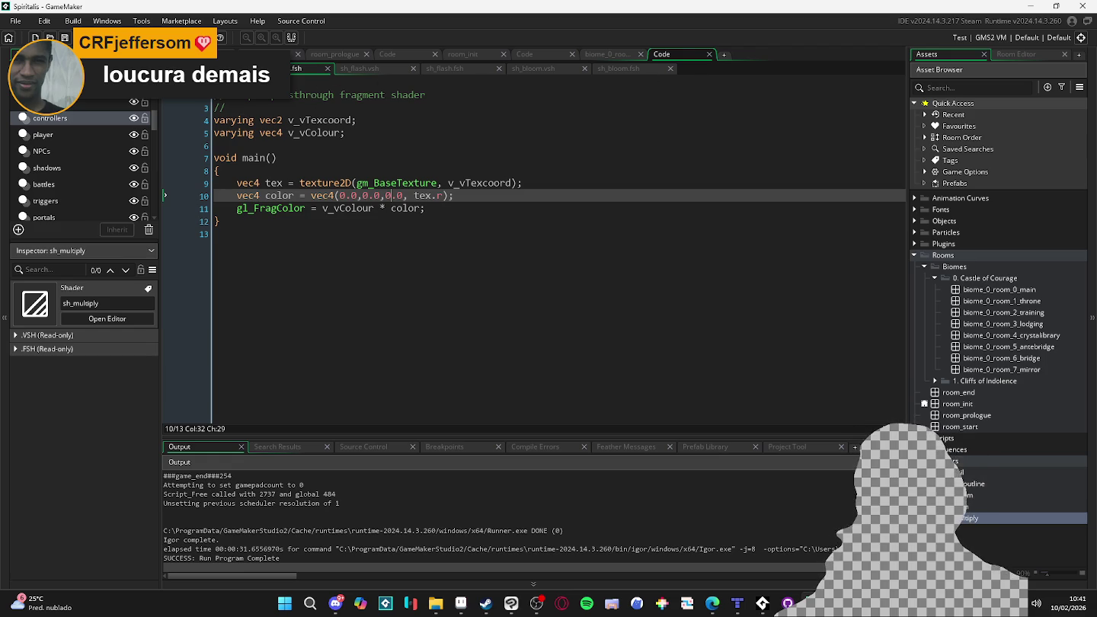
pyautogui.click(601, 57)
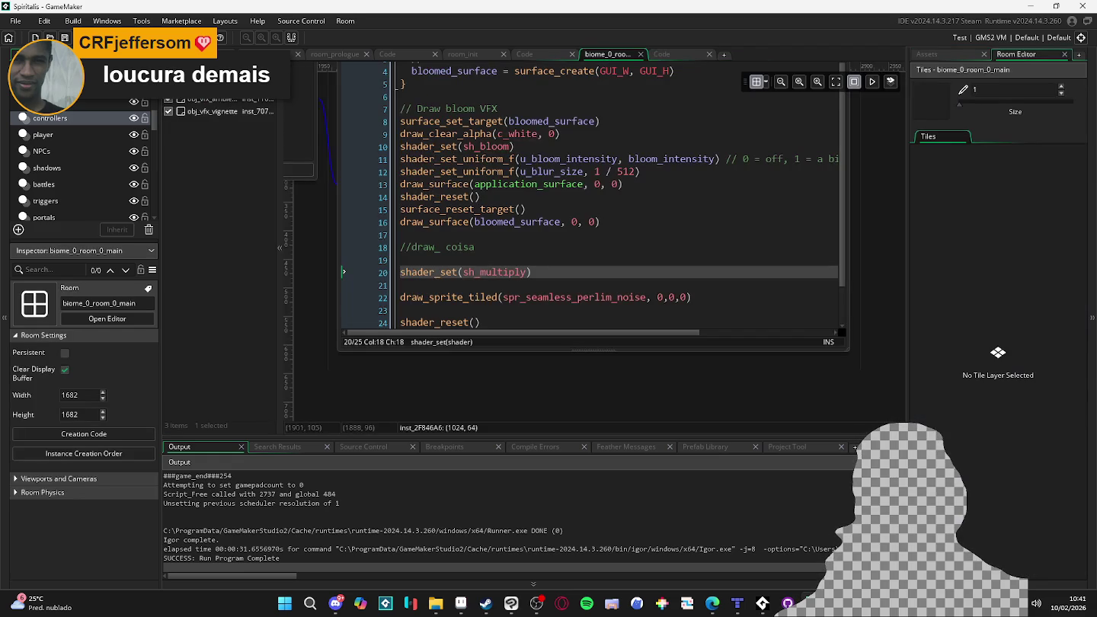
# - Change the noise call to draw_sprite_tiled_ext with scale 1,1 and .3 alpha
pyautogui.scroll(-1, 533, 270)
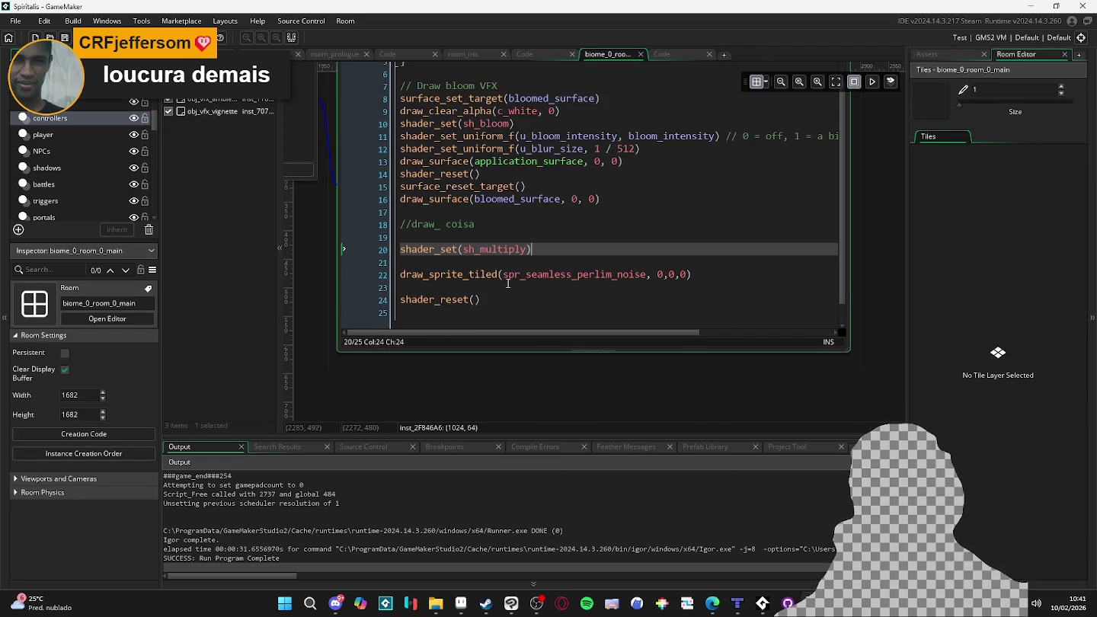
pyautogui.press('Down')
pyautogui.press('Down')
pyautogui.write('_ext(')
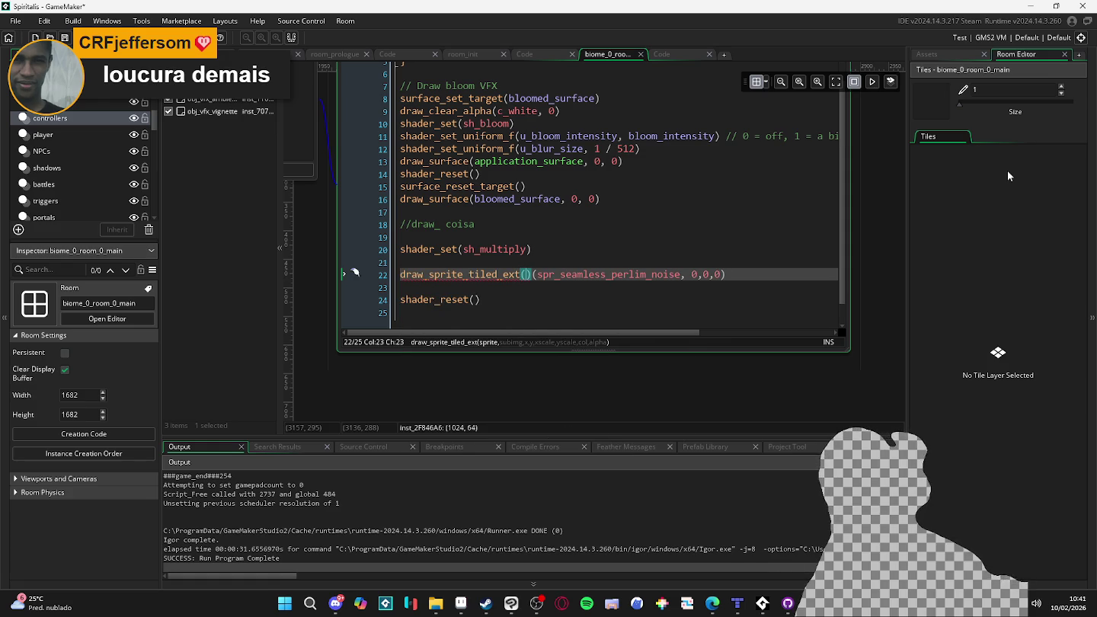
pyautogui.press('Delete')
pyautogui.press('Delete')
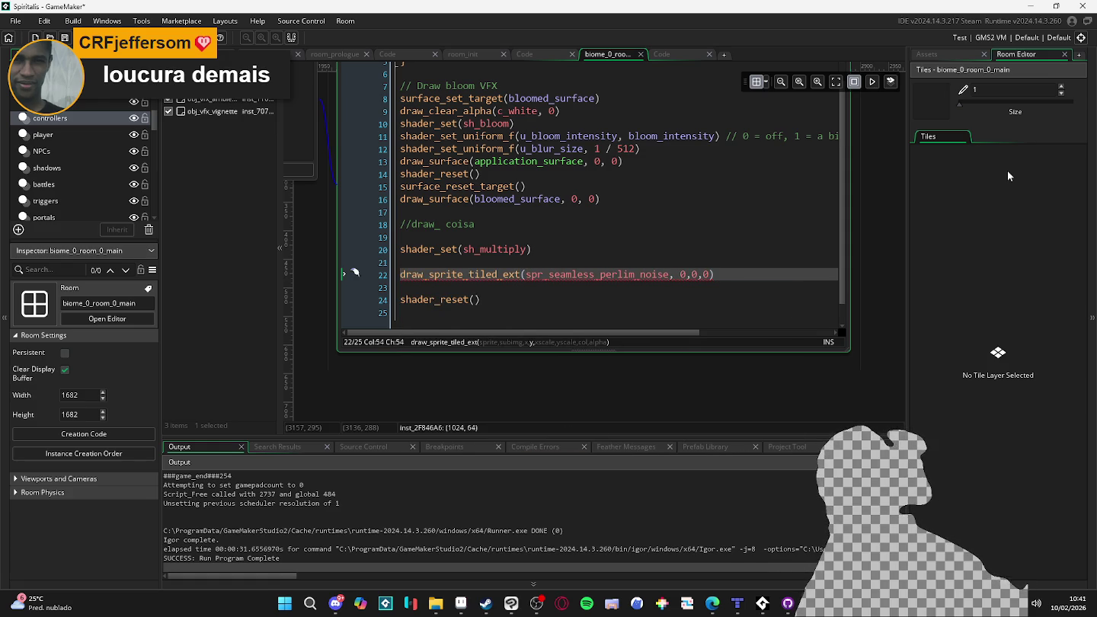
pyautogui.write(',1,1,')
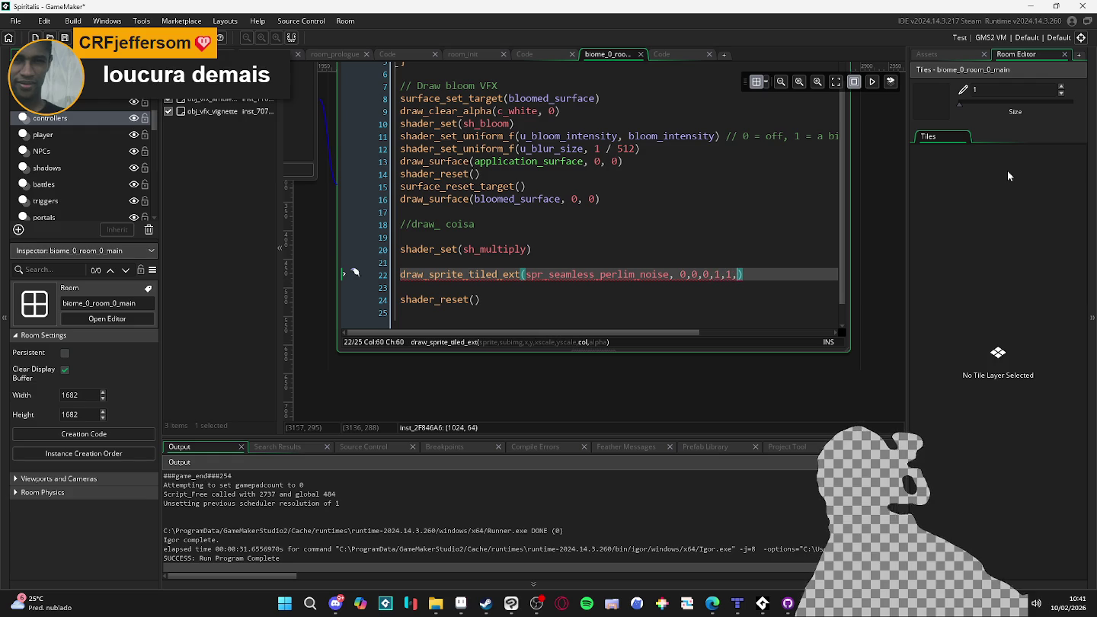
pyautogui.write('c_')
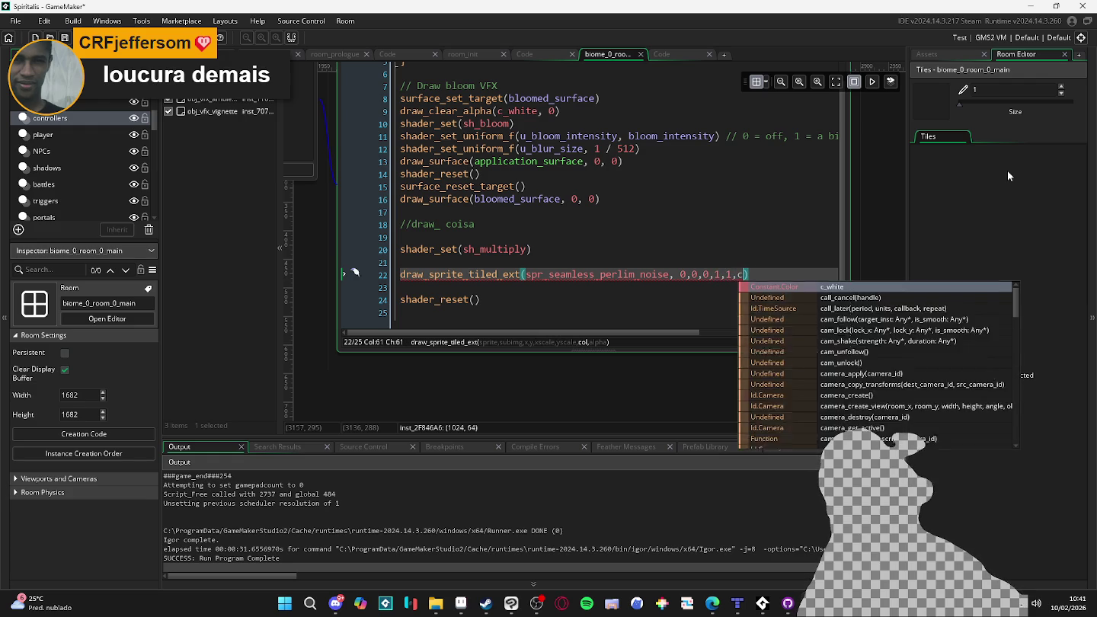
pyautogui.press('BackSpace')
pyautogui.press('BackSpace')
pyautogui.write('-1,')
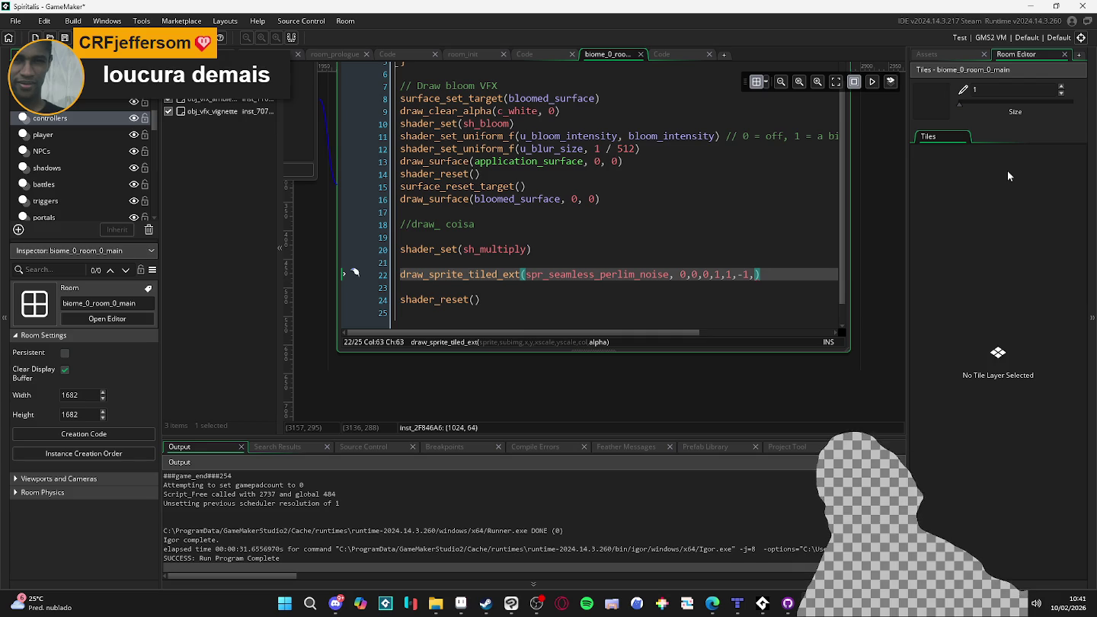
pyautogui.write('.3')
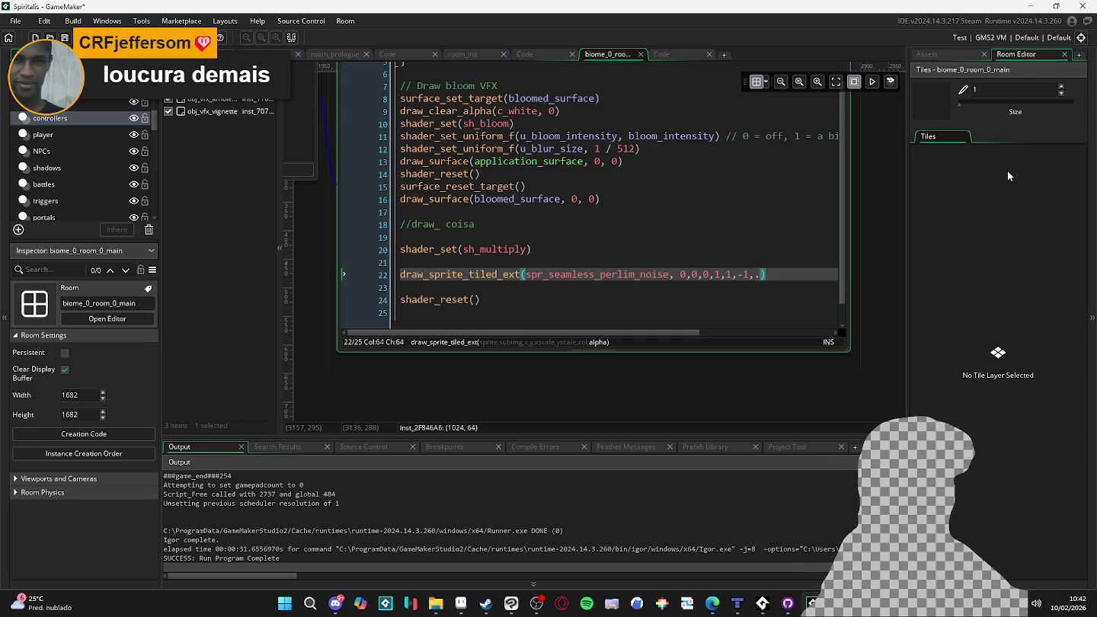
# - Test-run the game, then offset the noise x by current_time and run again
pyautogui.press('F5')
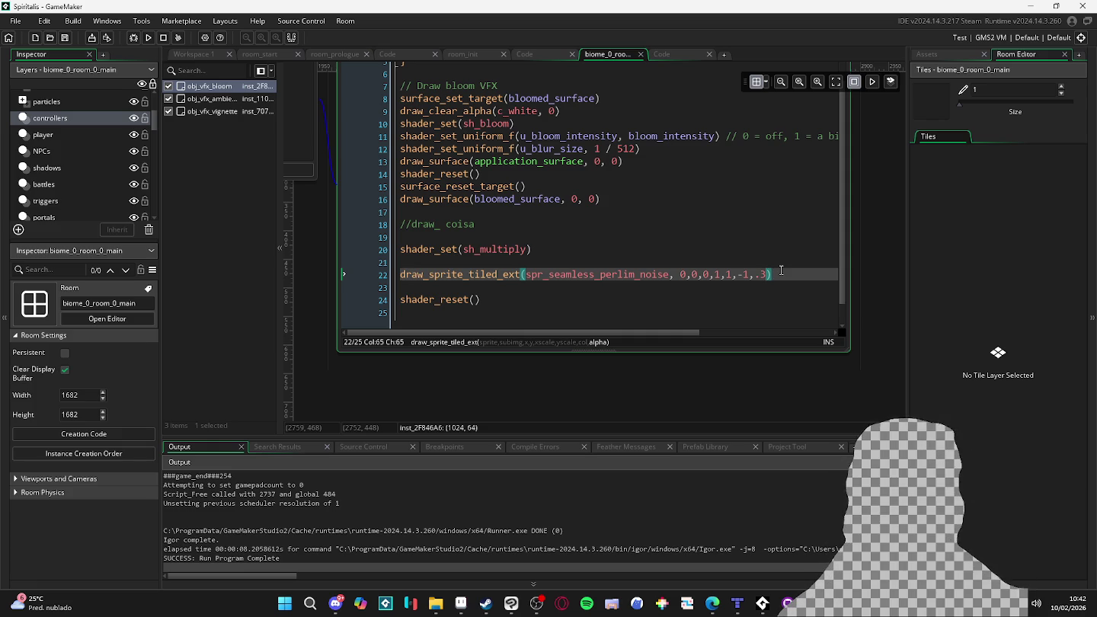
pyautogui.press('F5')
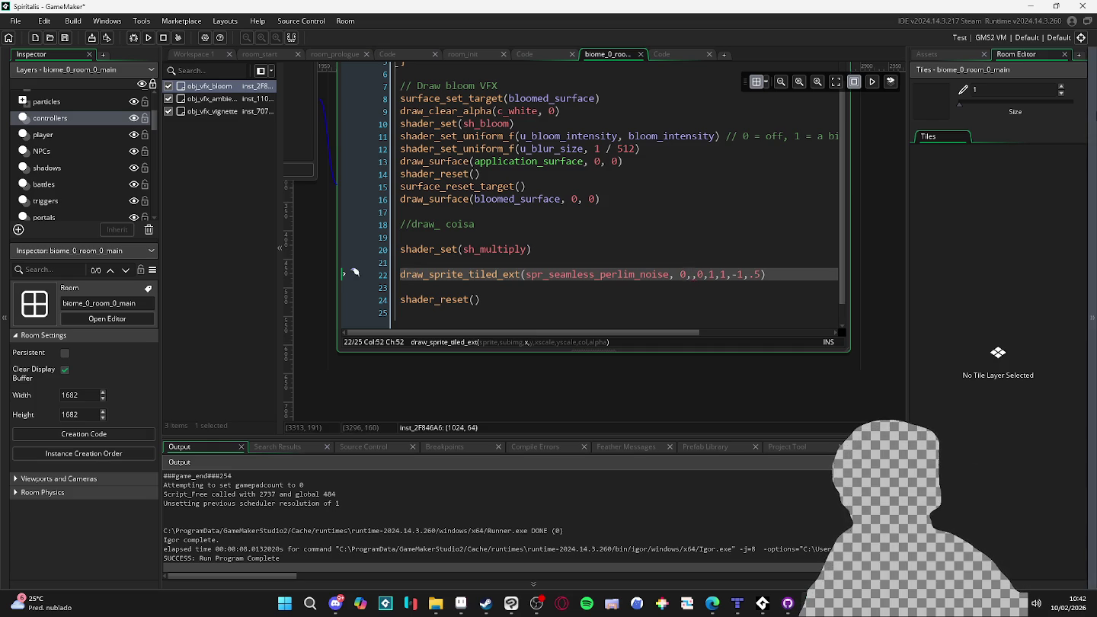
pyautogui.write('cu')
pyautogui.write('rrent')
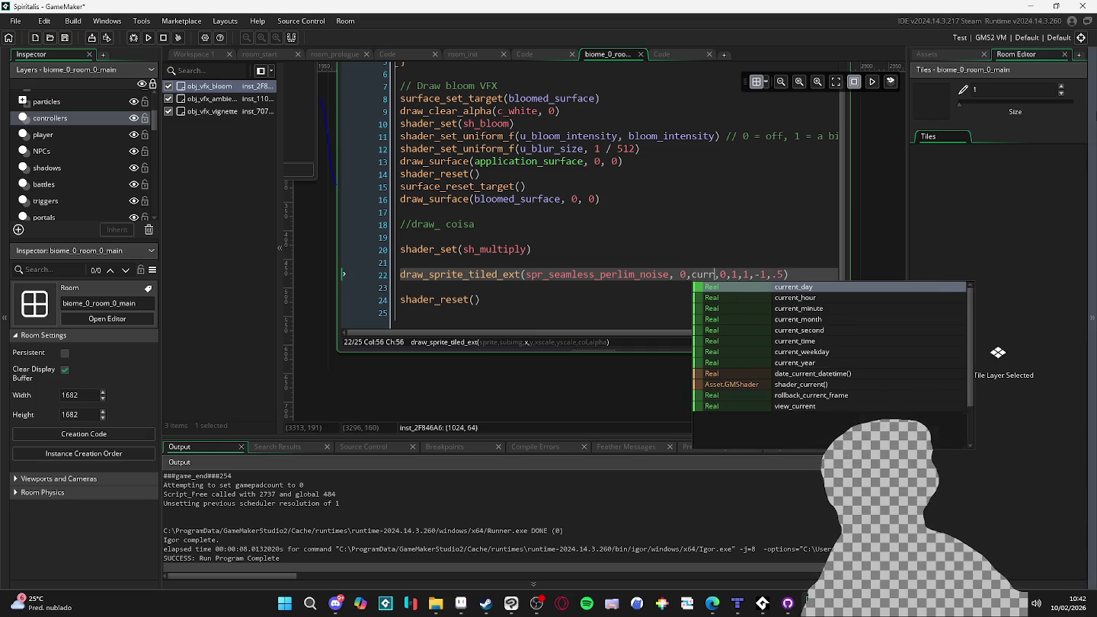
pyautogui.write('_time/100')
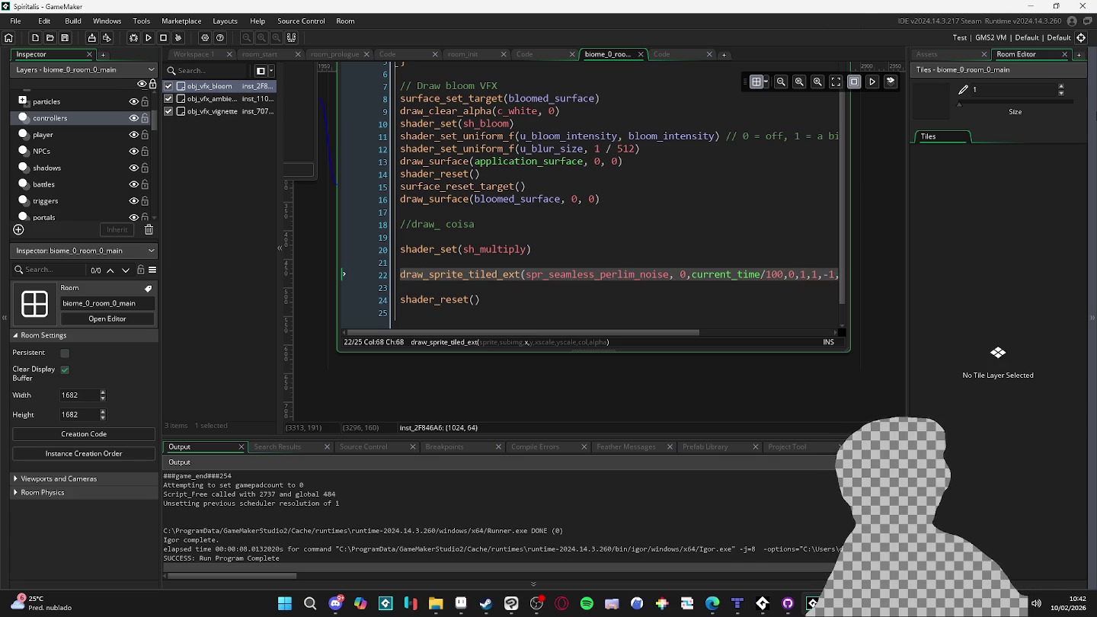
pyautogui.press('F5')
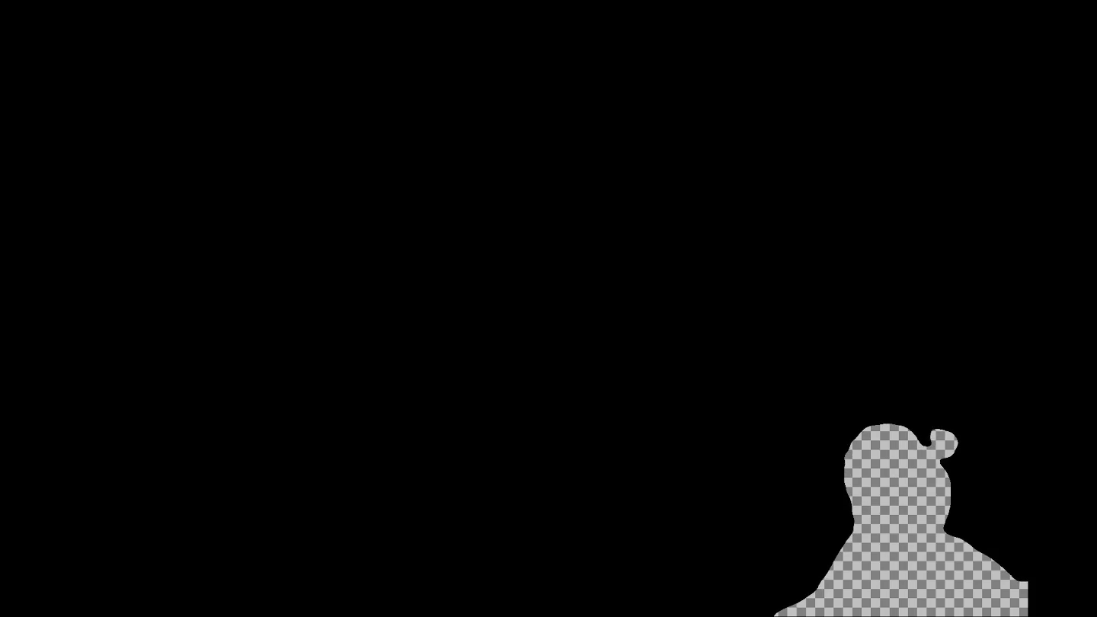
# - Set the noise overlay alpha to 1 and run the game
pyautogui.press('BackSpace')
pyautogui.press('BackSpace')
pyautogui.write('1')
pyautogui.press('F5')
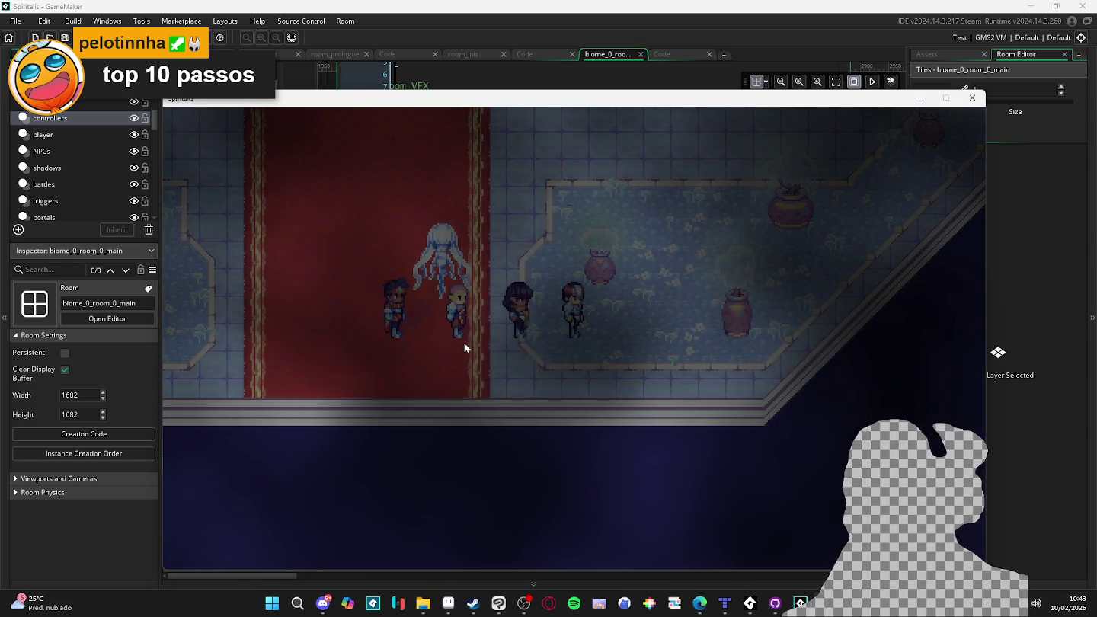
# - Check the game's volume in the Volume Mixer, then return to GameMaker
pyautogui.rightClick(1036, 603)
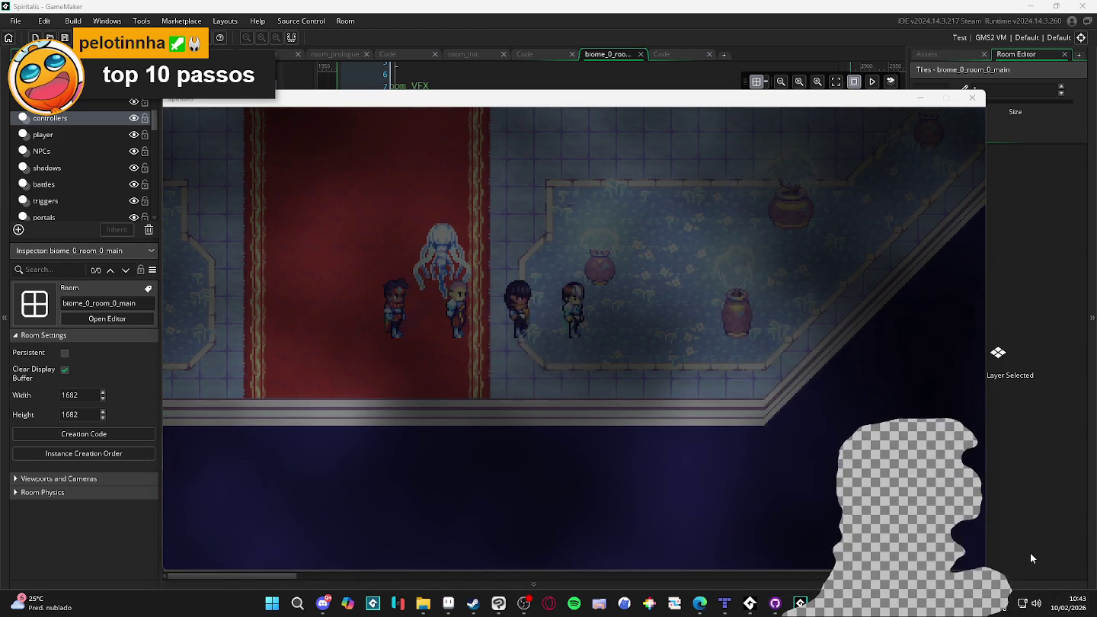
pyautogui.click(1030, 552)
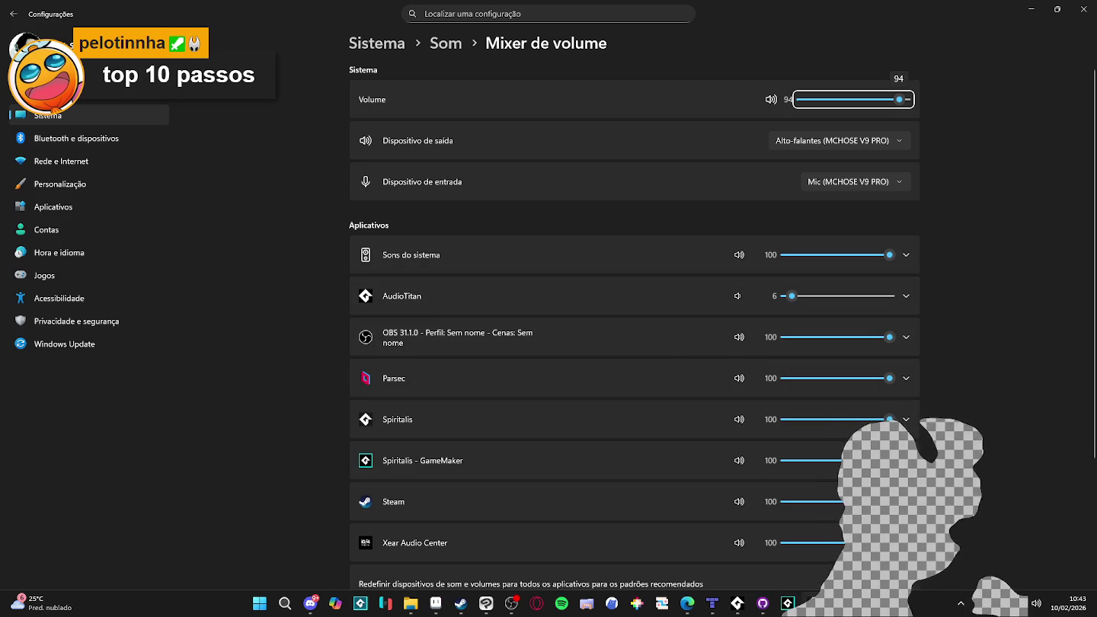
pyautogui.hotkey('alt', 'Tab')
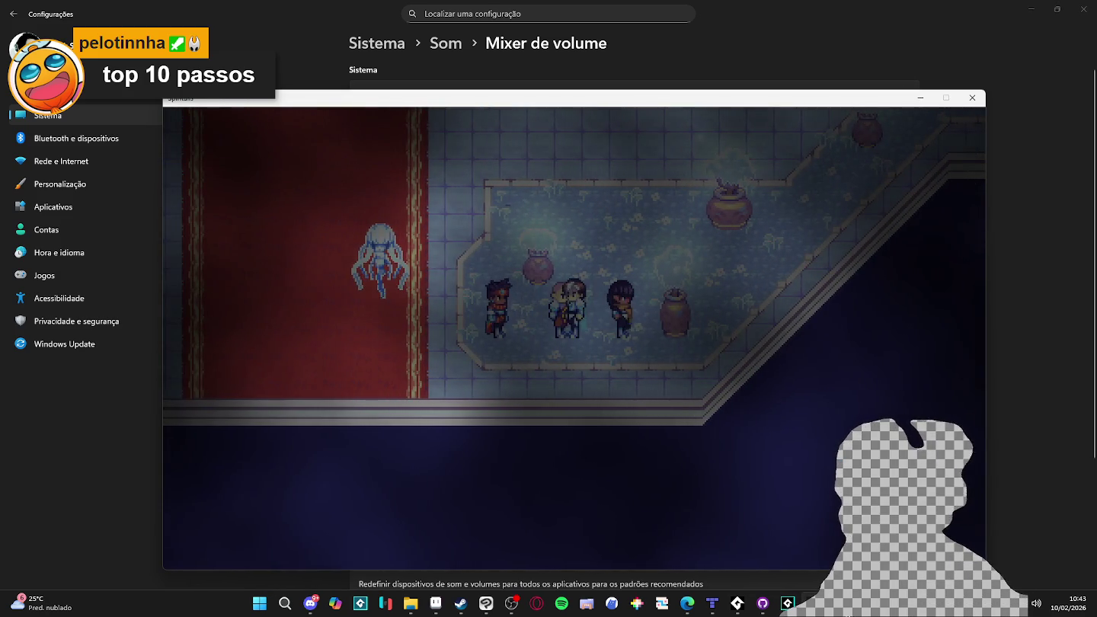
pyautogui.moveTo(788, 603)
pyautogui.click(793, 552)
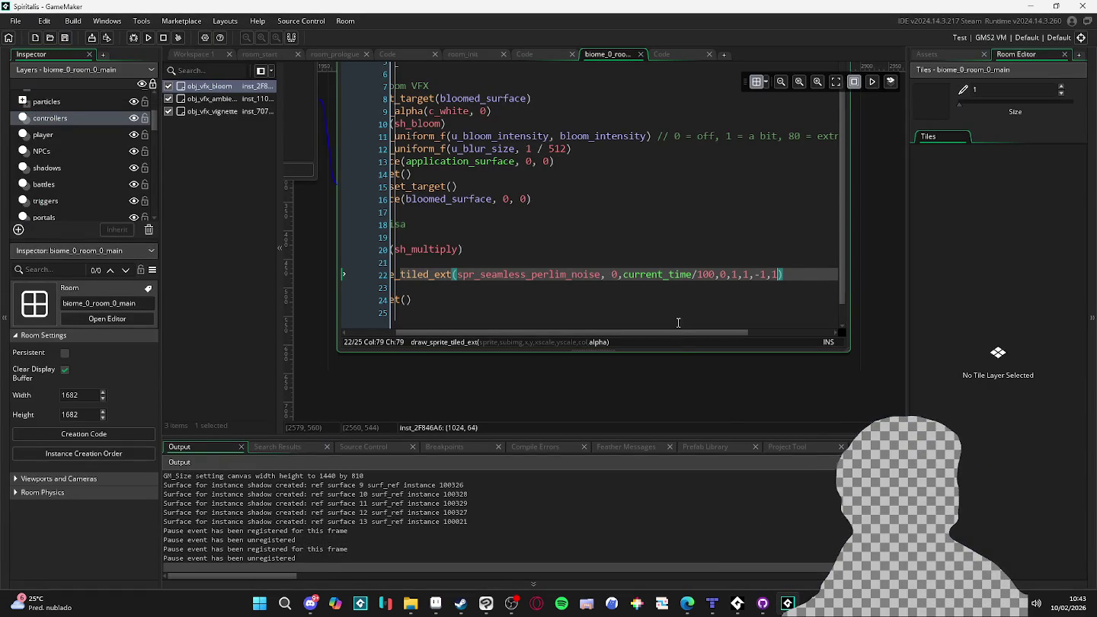
# - Review the noise draw call and shader_reset() line, then switch to the perlin noise texture in Clip Studio Paint
pyautogui.hscroll(-1, 659, 332)
pyautogui.moveTo(646, 334)
pyautogui.mouseDown()
pyautogui.moveTo(685, 333)
pyautogui.moveTo(589, 335)
pyautogui.mouseUp()
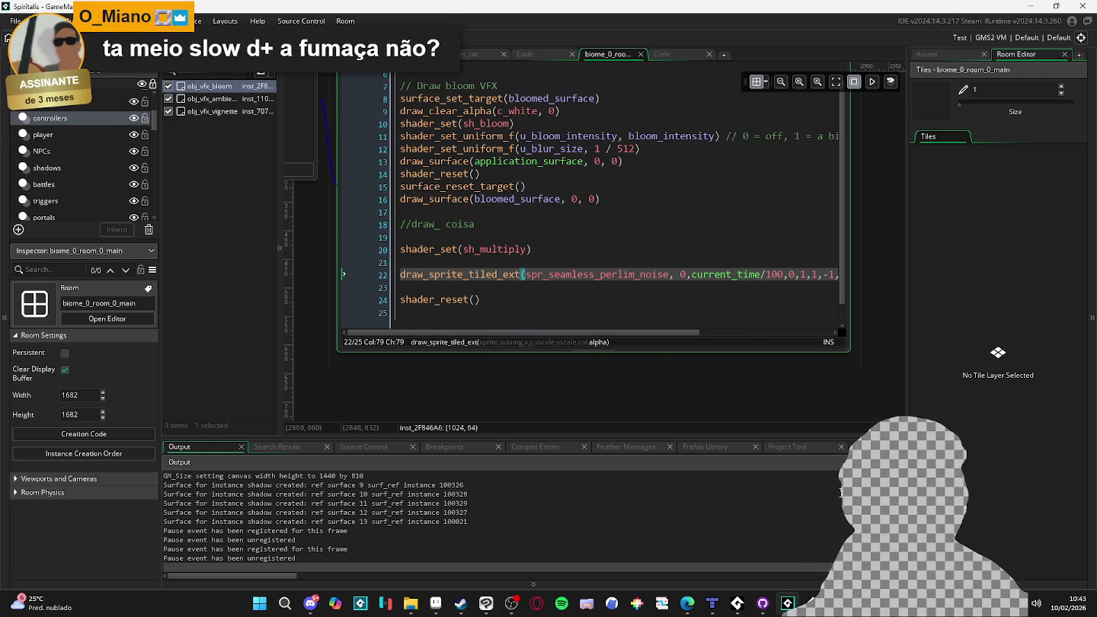
pyautogui.click(617, 294)
pyautogui.press('Up')
pyautogui.press('Up')
pyautogui.press('Up')
pyautogui.press('Up')
pyautogui.press('Down')
pyautogui.press('Down')
pyautogui.press('Down')
pyautogui.press('End')
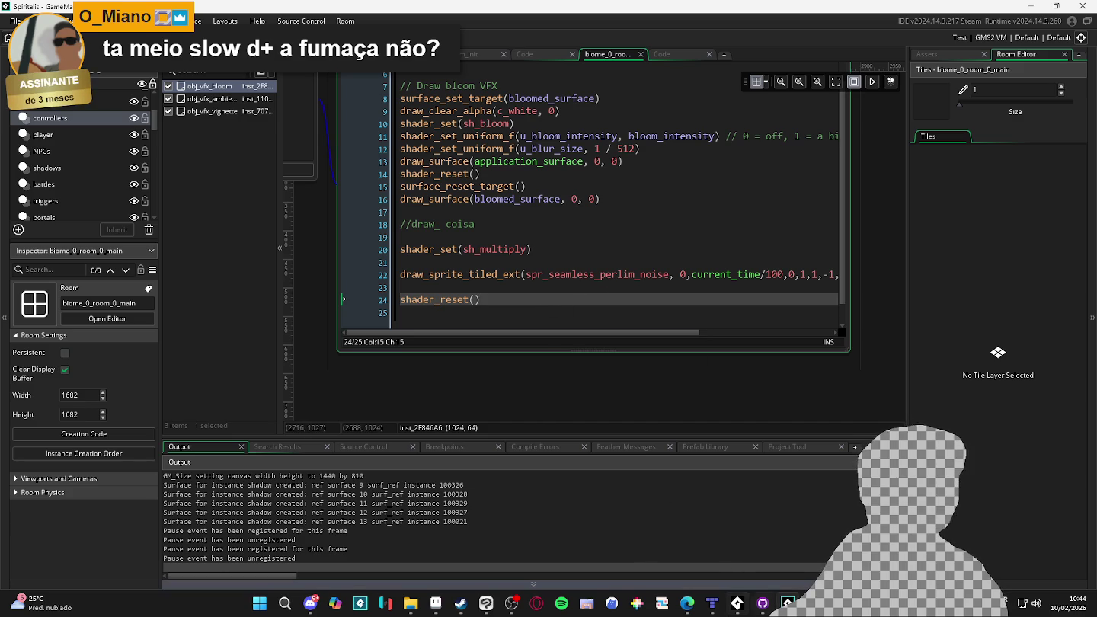
pyautogui.click(486, 604)
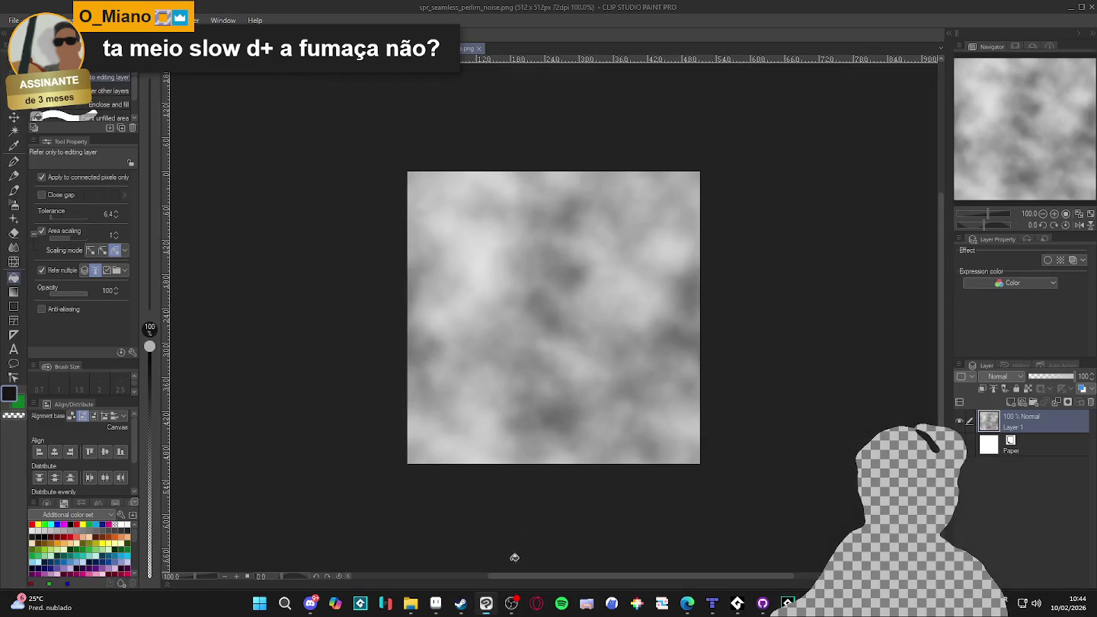
pyautogui.hotkey('ctrl', 'Tab')
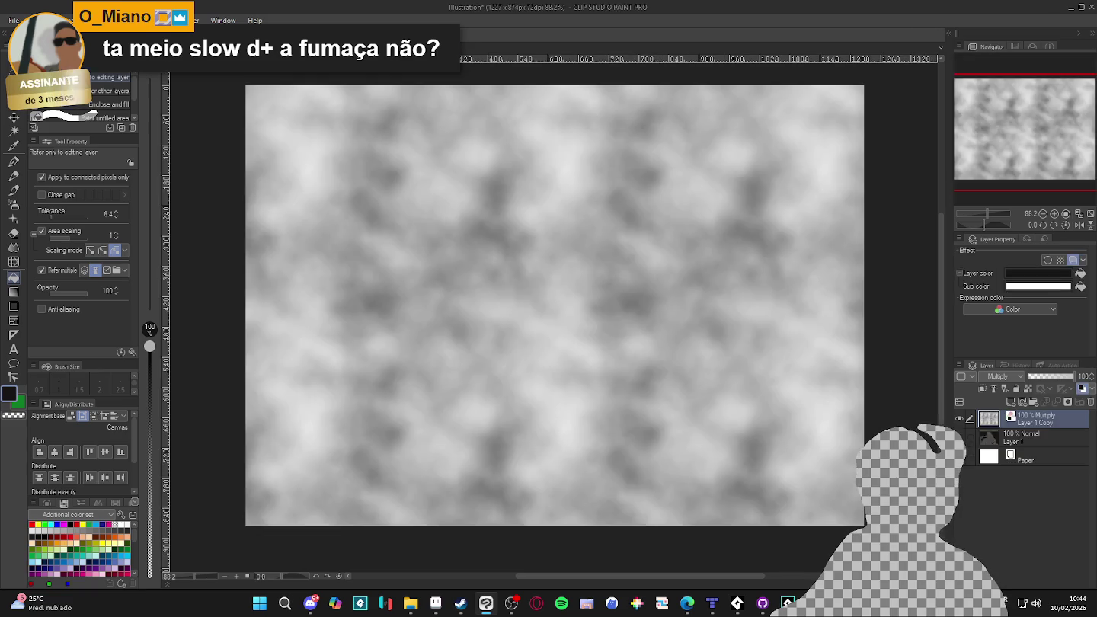
pyautogui.hotkey('ctrl', 'Tab')
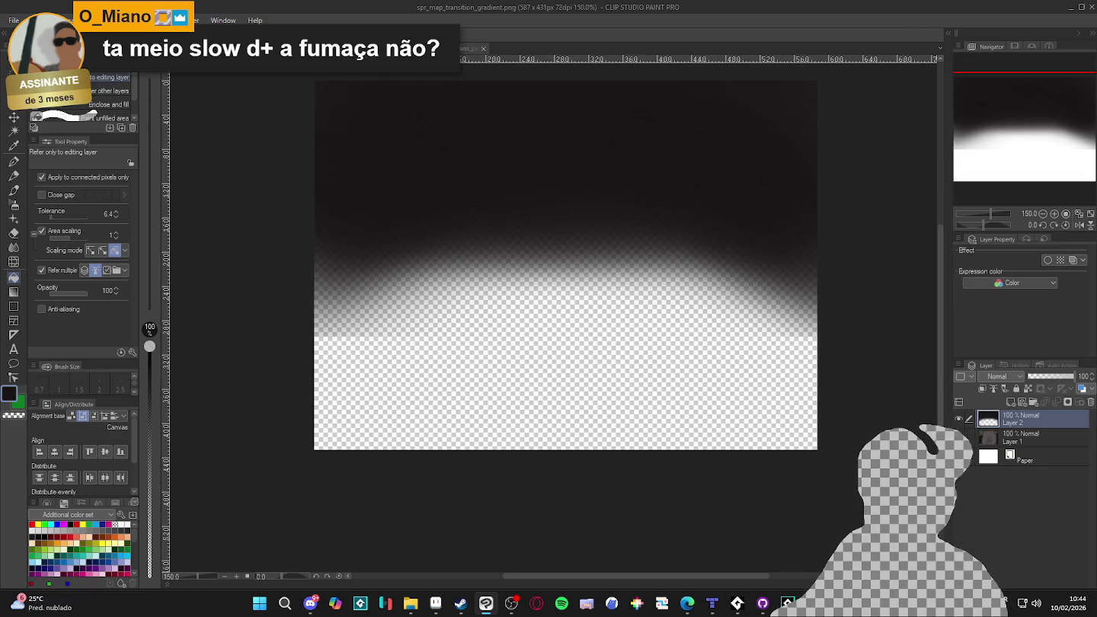
pyautogui.click(959, 437)
pyautogui.click(959, 418)
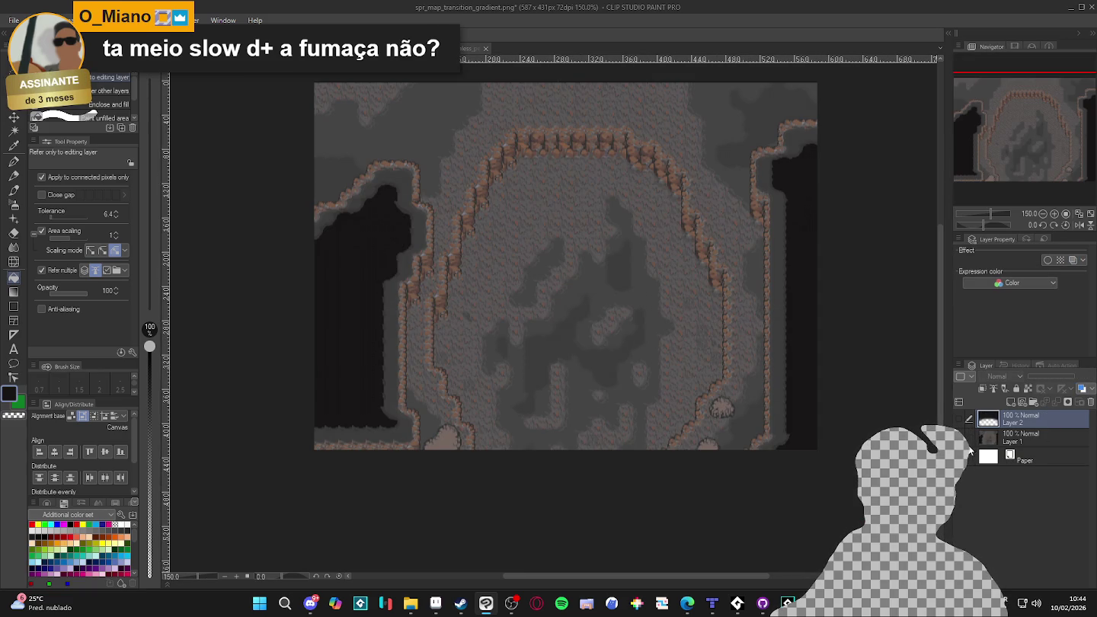
pyautogui.scroll(2, 654, 314)
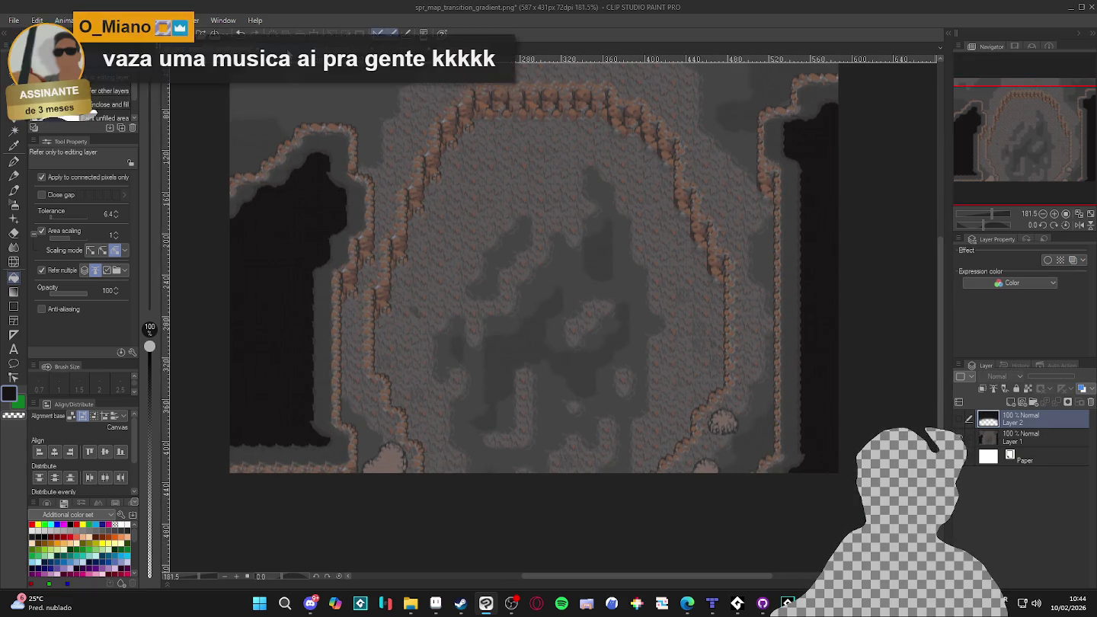
pyautogui.click(331, 48)
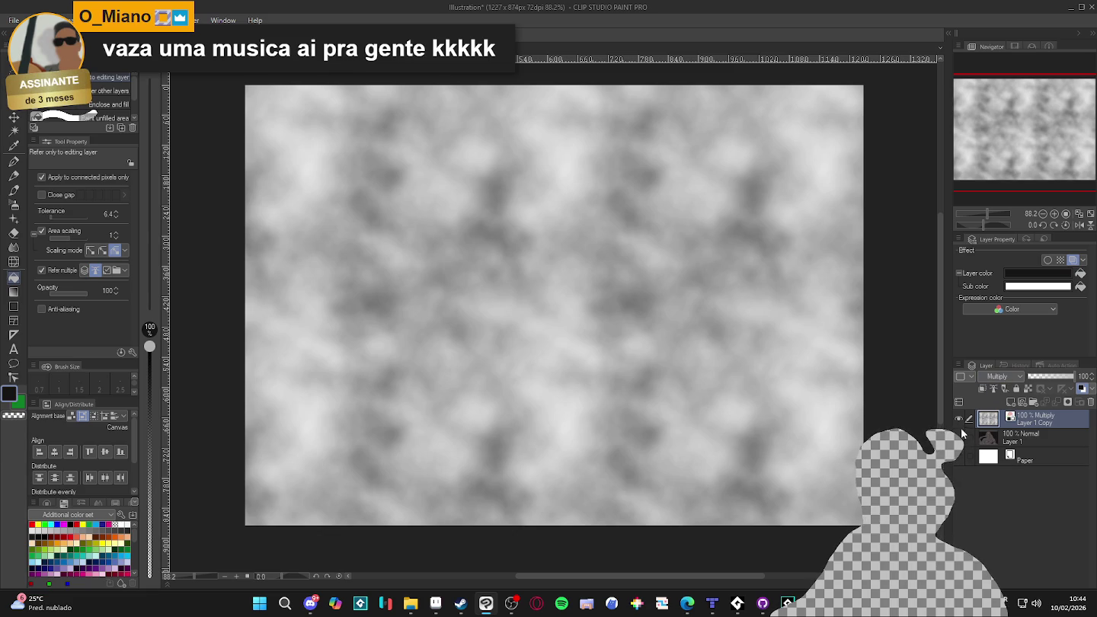
pyautogui.click(960, 437)
pyautogui.scroll(3, 571, 230)
pyautogui.scroll(1, 600, 228)
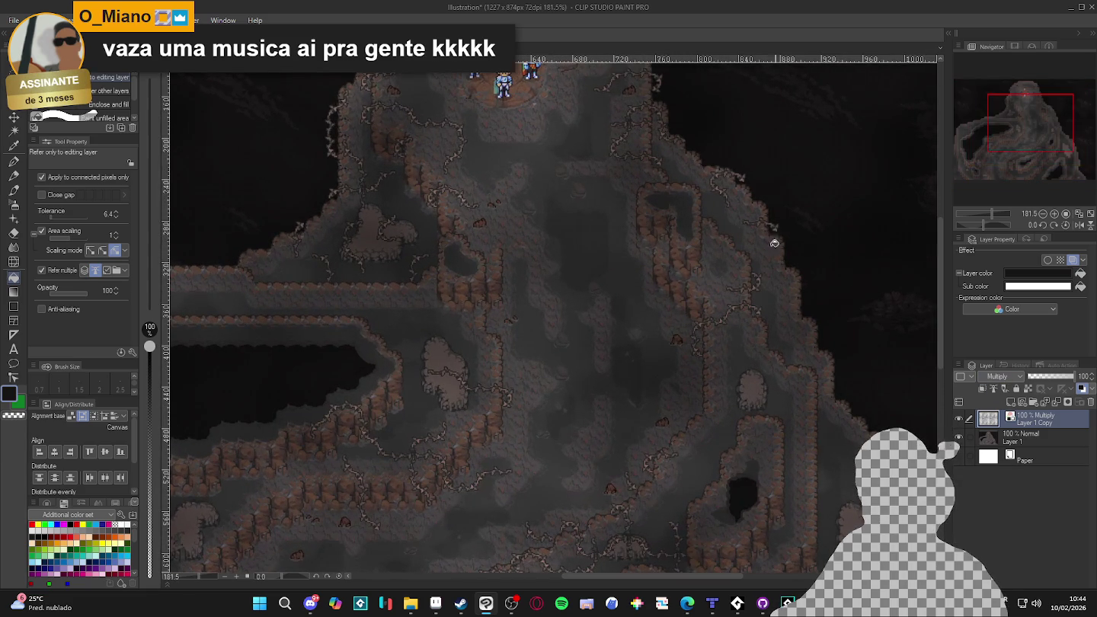
pyautogui.scroll(-1, 491, 241)
pyautogui.scroll(-1, 622, 276)
pyautogui.scroll(2, 512, 387)
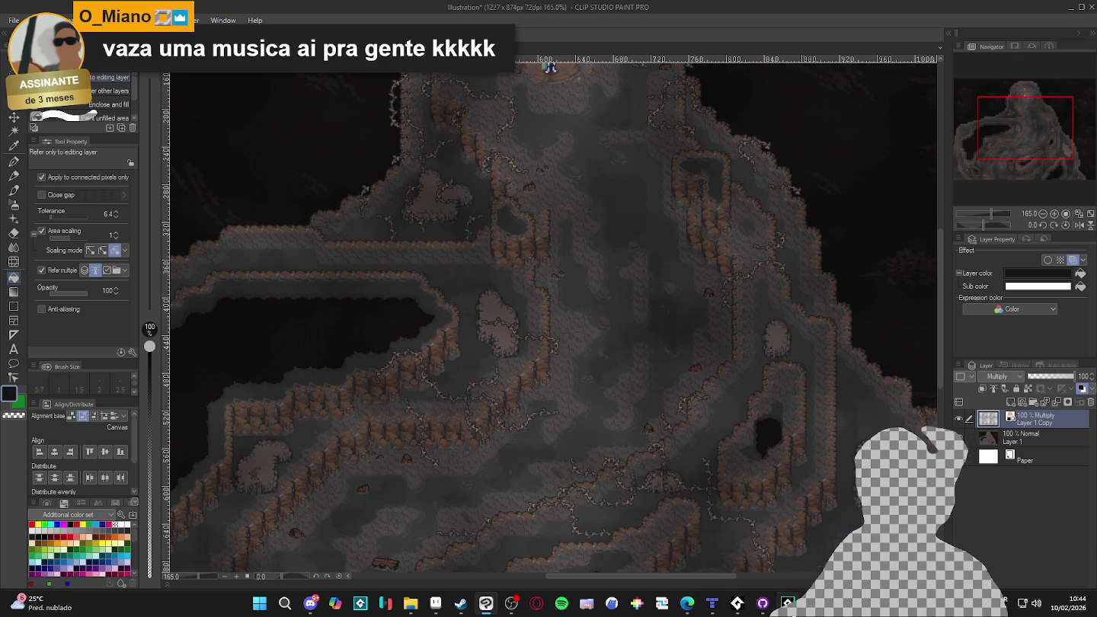
pyautogui.moveTo(807, 532)
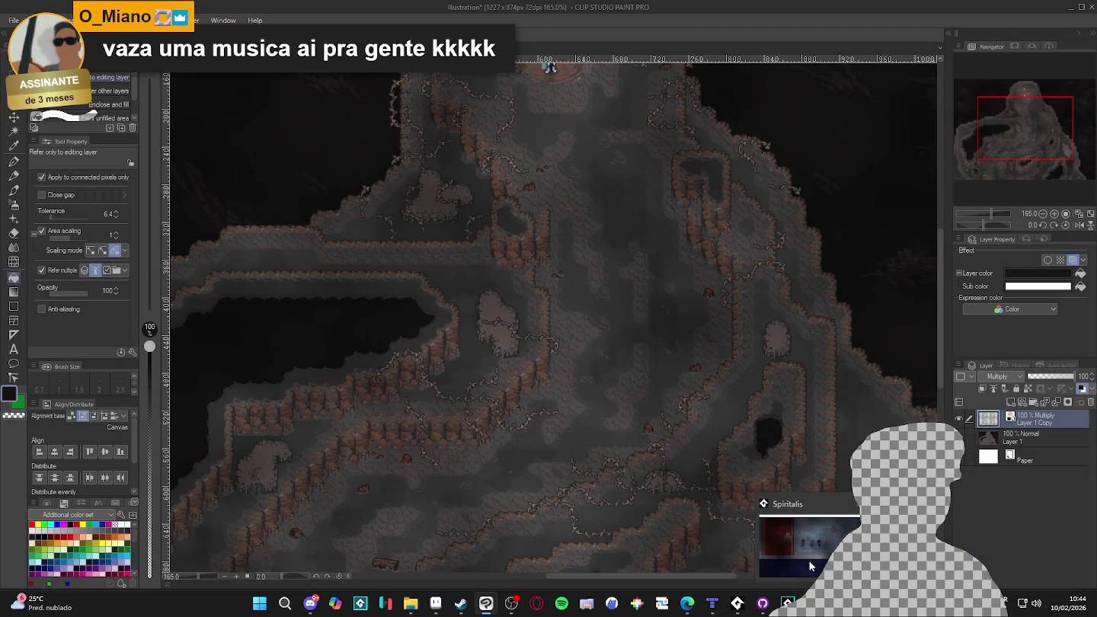
# - Lower the Spiritalis volume slightly in the Volume Mixer, play briefly, then close the game window
pyautogui.click(809, 561)
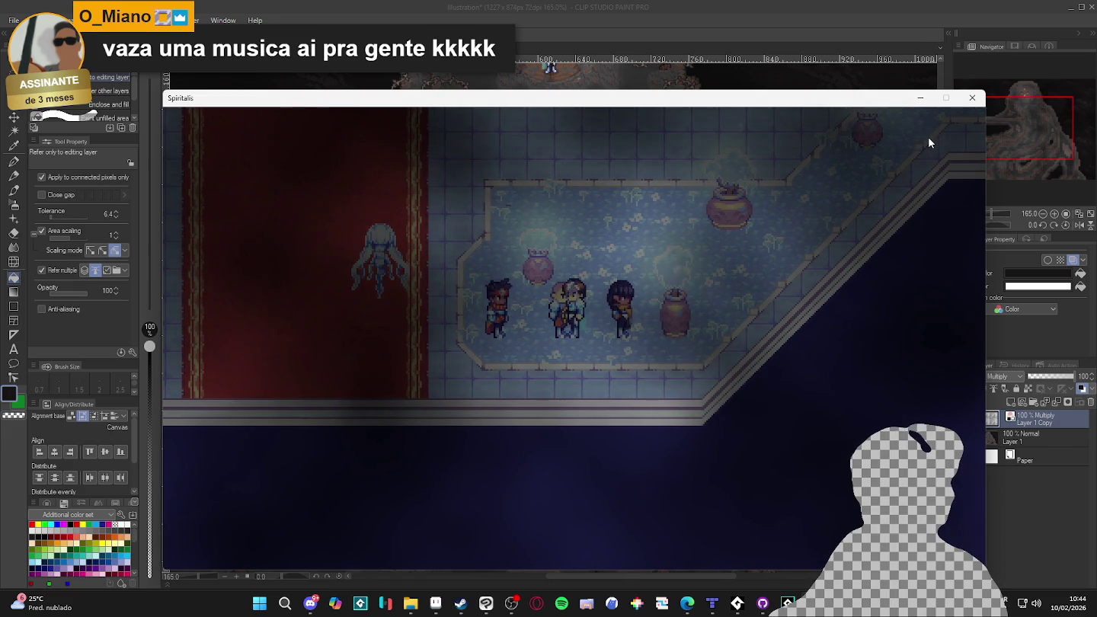
pyautogui.rightClick(1035, 603)
pyautogui.click(1006, 564)
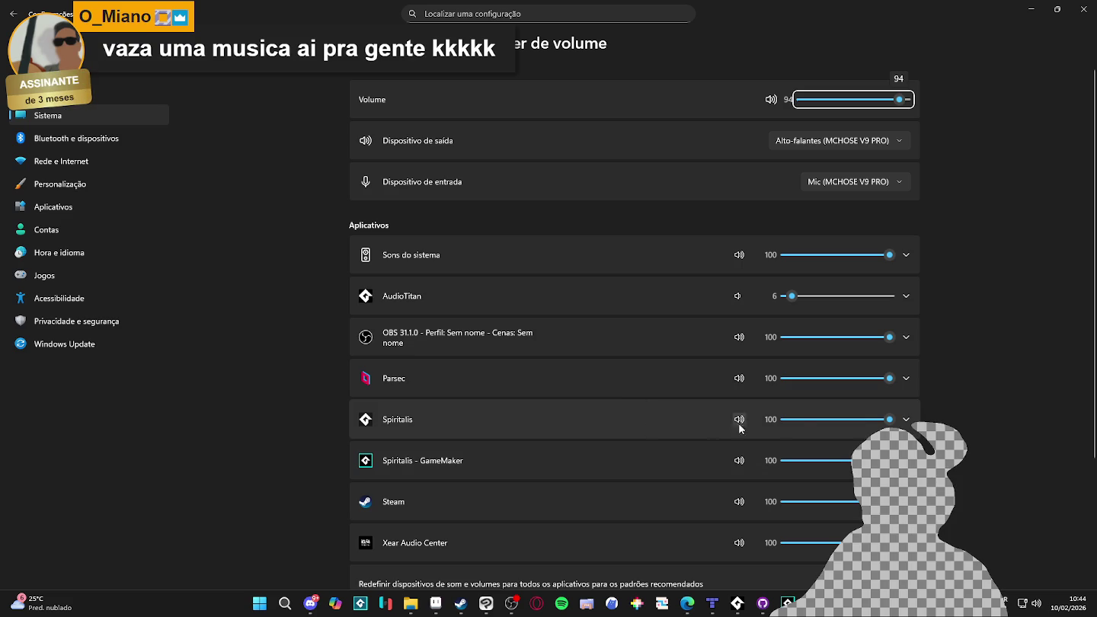
pyautogui.moveTo(804, 430); pyautogui.dragTo(798, 426)
pyautogui.click(1083, 9)
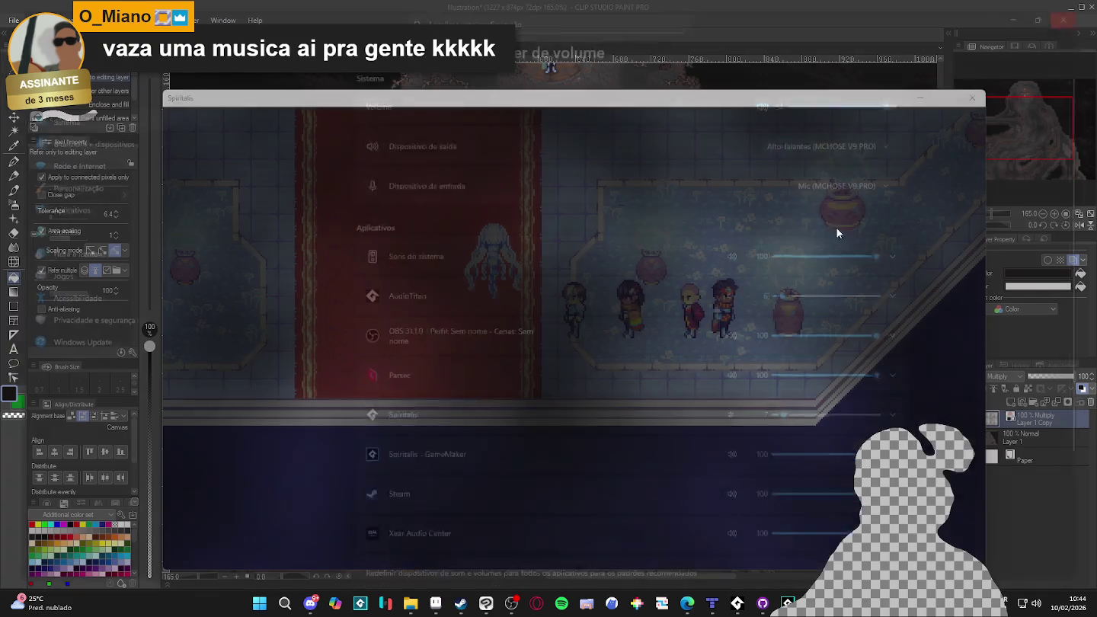
pyautogui.click(689, 361)
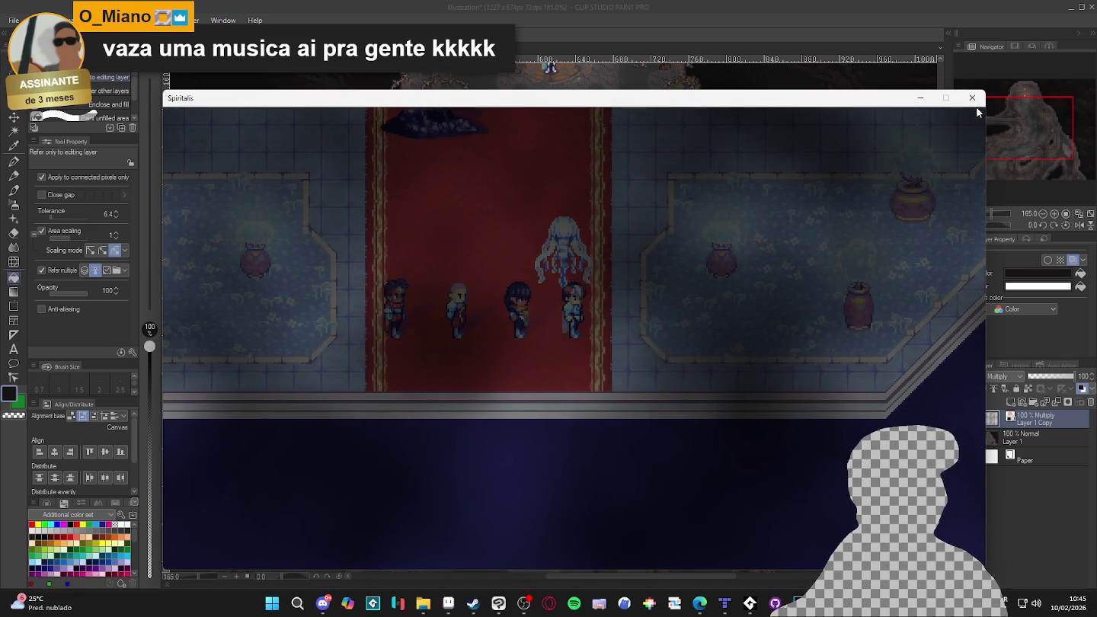
pyautogui.click(976, 105)
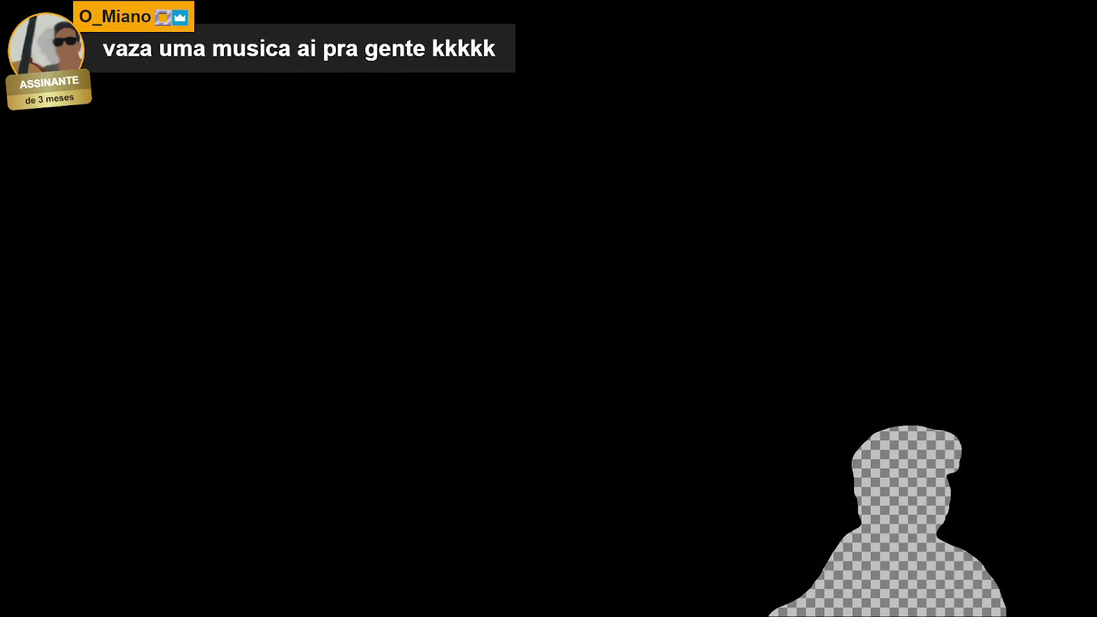
# - Delete the noise overlay code on lines 18–24 and run the game
pyautogui.moveTo(488, 305); pyautogui.dragTo(379, 225)
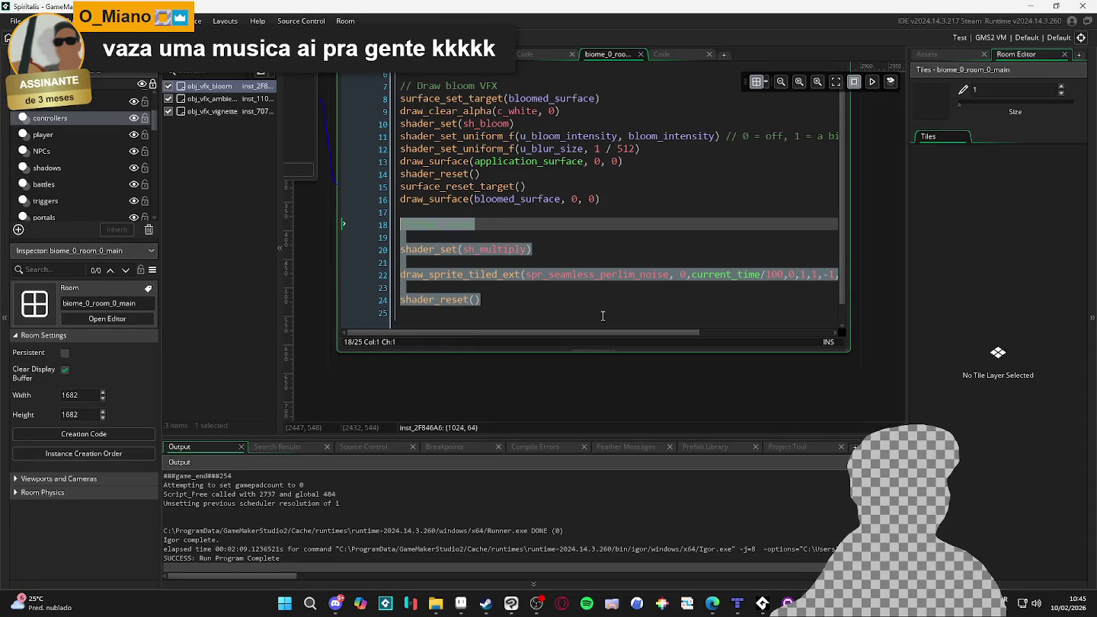
pyautogui.press('Delete')
pyautogui.press('F5')
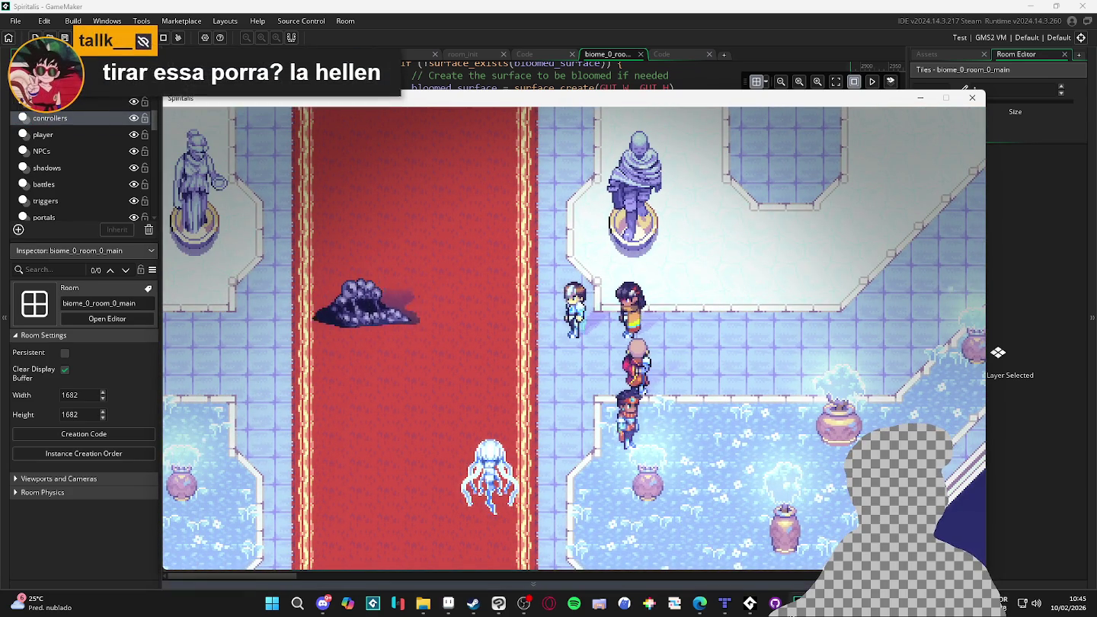
# - Move the audio console aside and walk the party left into a battle
pyautogui.click(749, 545)
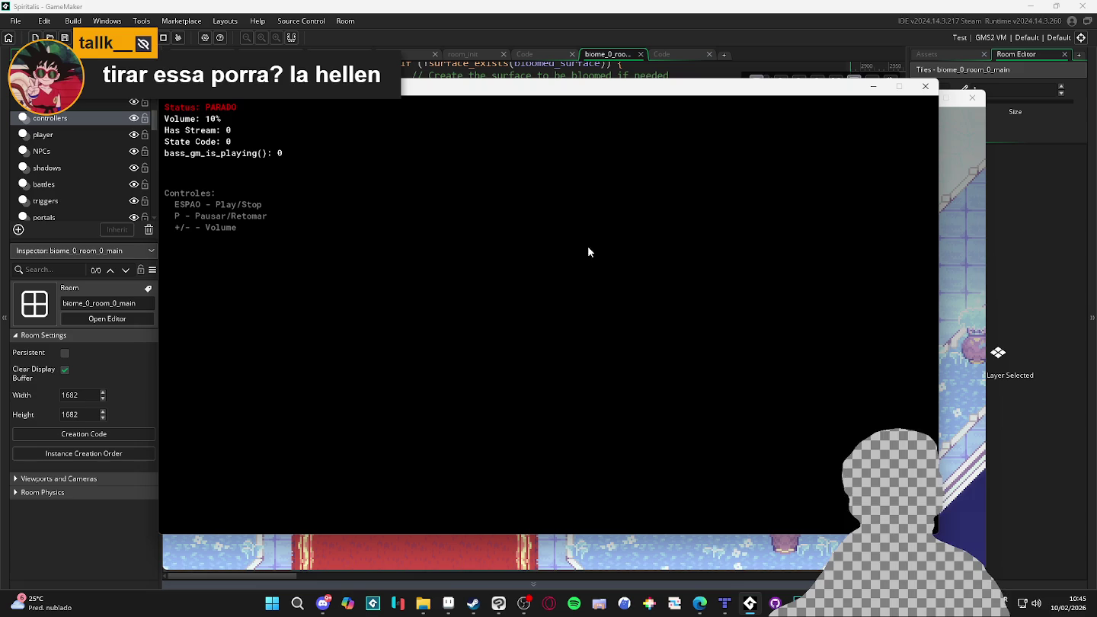
pyautogui.moveTo(845, 101); pyautogui.dragTo(756, 215)
pyautogui.click(669, 325)
pyautogui.press('Left')
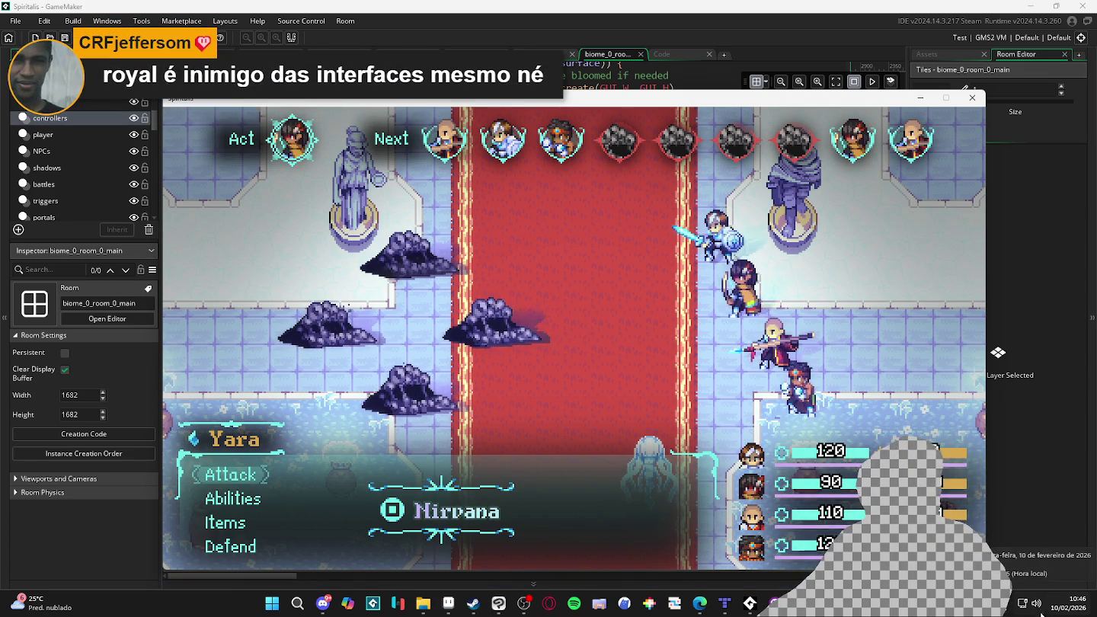
# - Raise the AudioTitan volume slightly in the Volume Mixer
pyautogui.click(1051, 557)
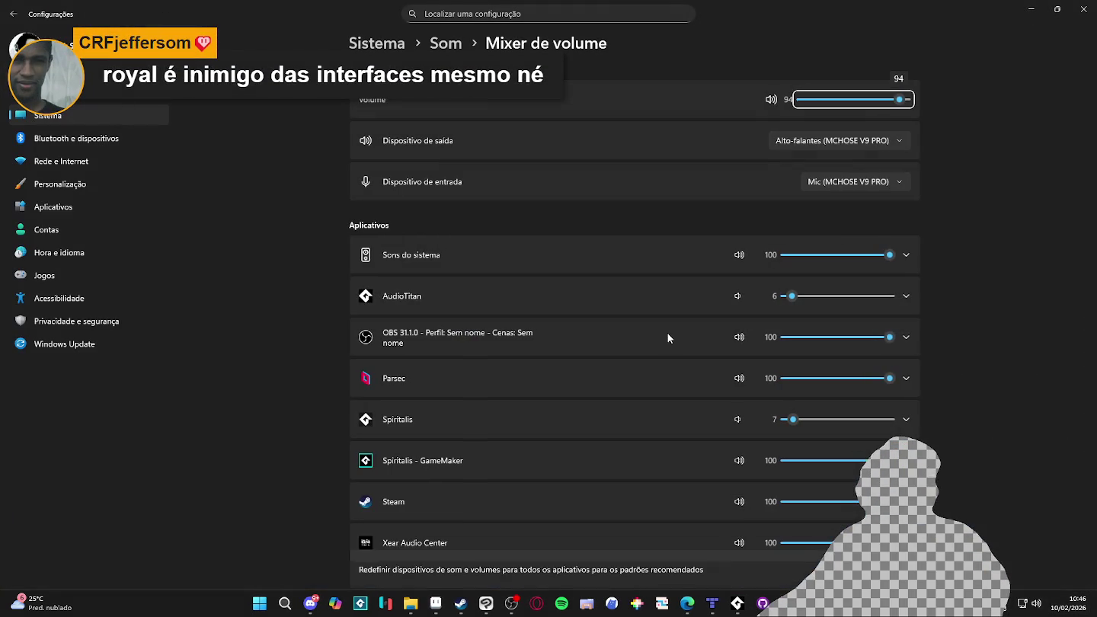
pyautogui.click(796, 297)
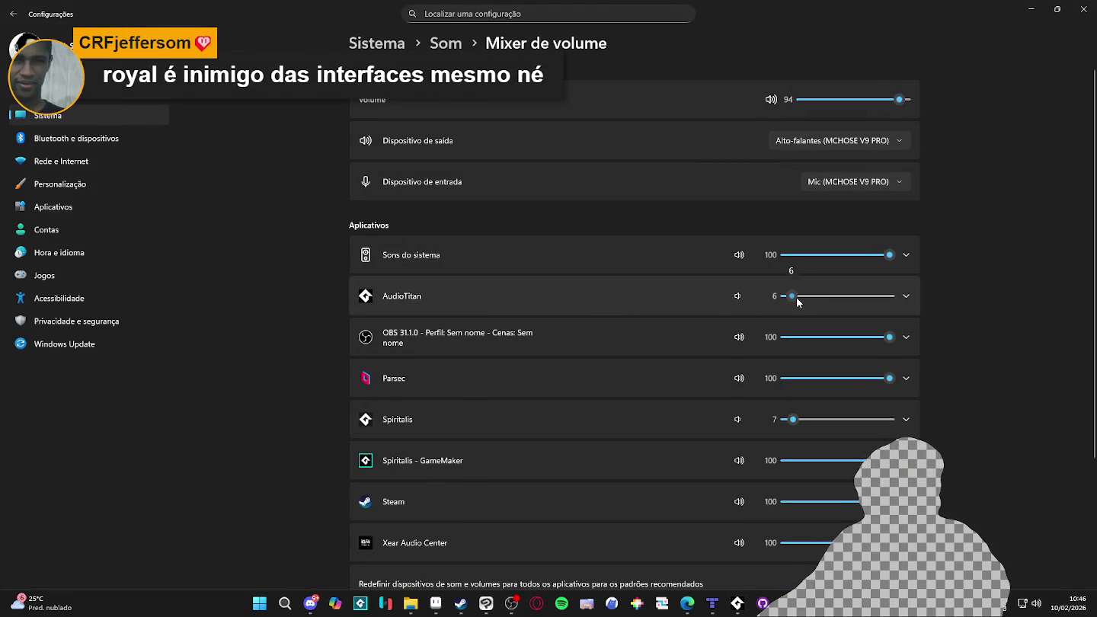
pyautogui.moveTo(798, 297); pyautogui.dragTo(805, 298)
# - Attack the Sloth Blob twice from the battle menu
pyautogui.hotkey('alt', 'Tab')
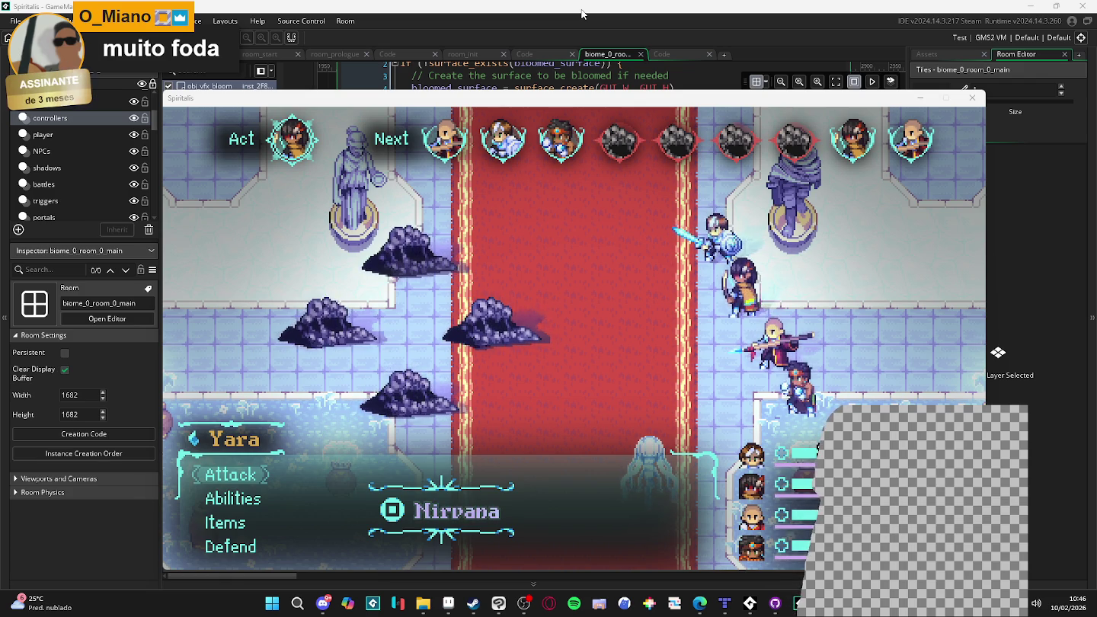
pyautogui.press('Return')
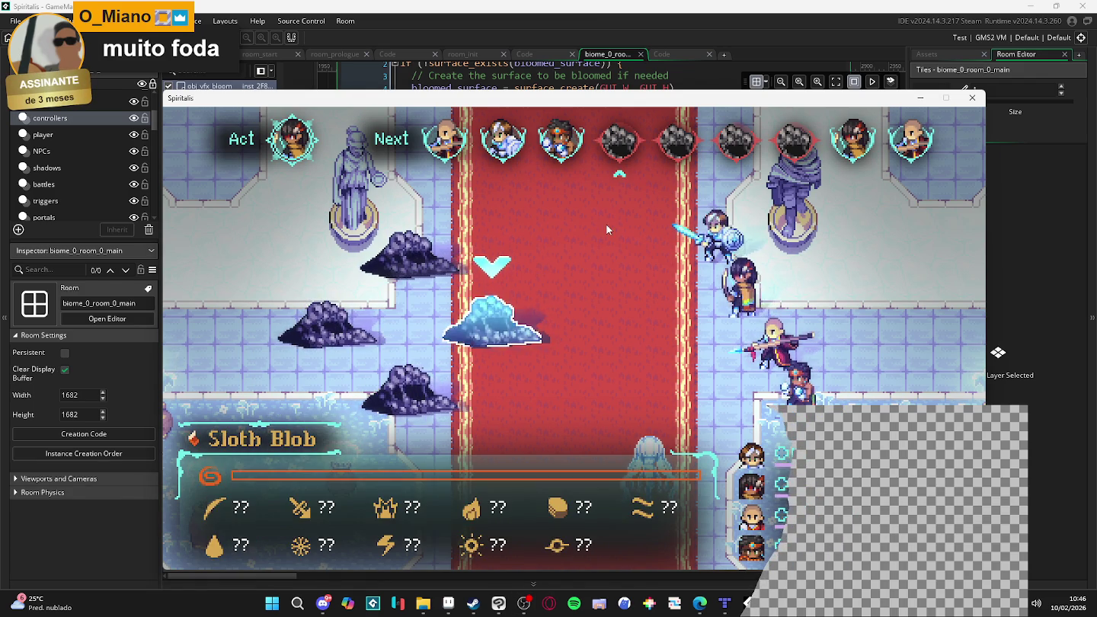
pyautogui.press('Return')
pyautogui.press('Return')
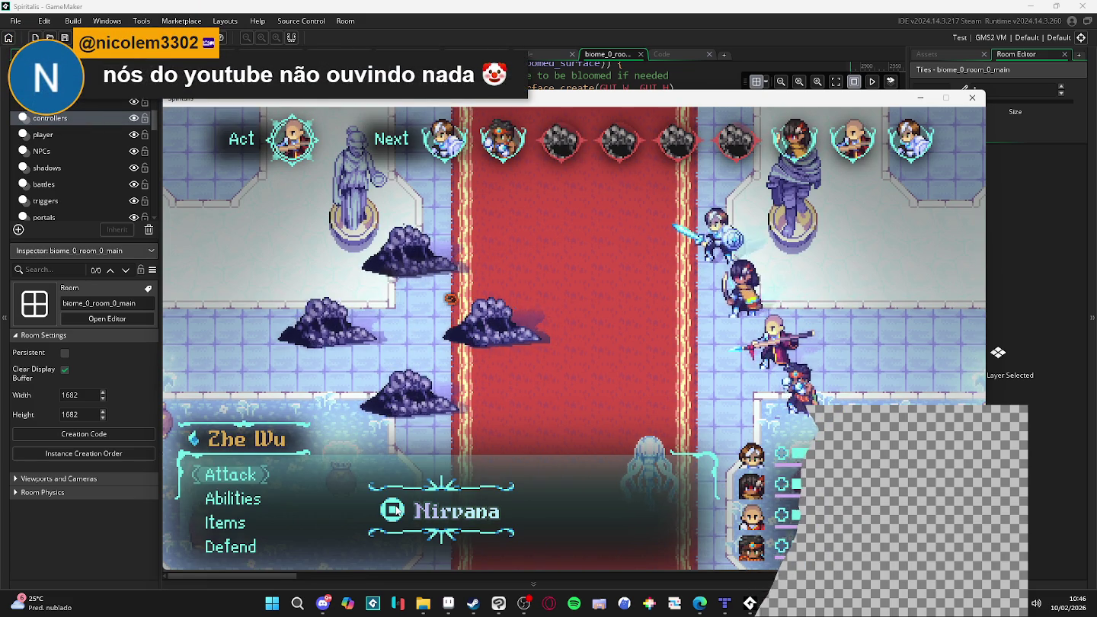
pyautogui.press('Up')
pyautogui.press('Up')
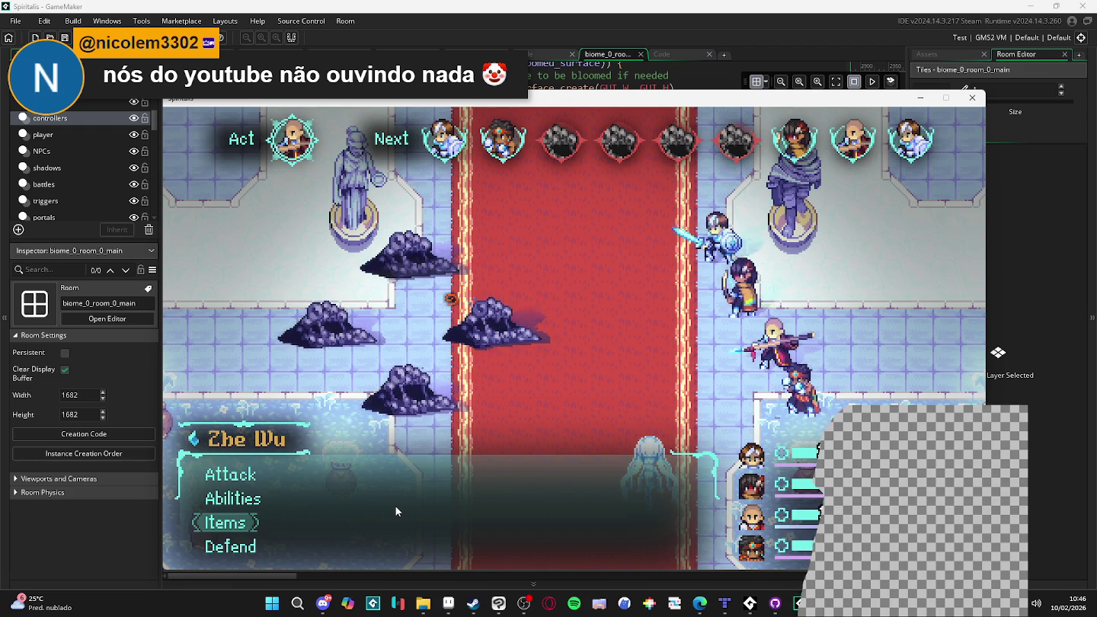
pyautogui.press('Up')
pyautogui.press('Up')
pyautogui.press('Return')
pyautogui.press('Return')
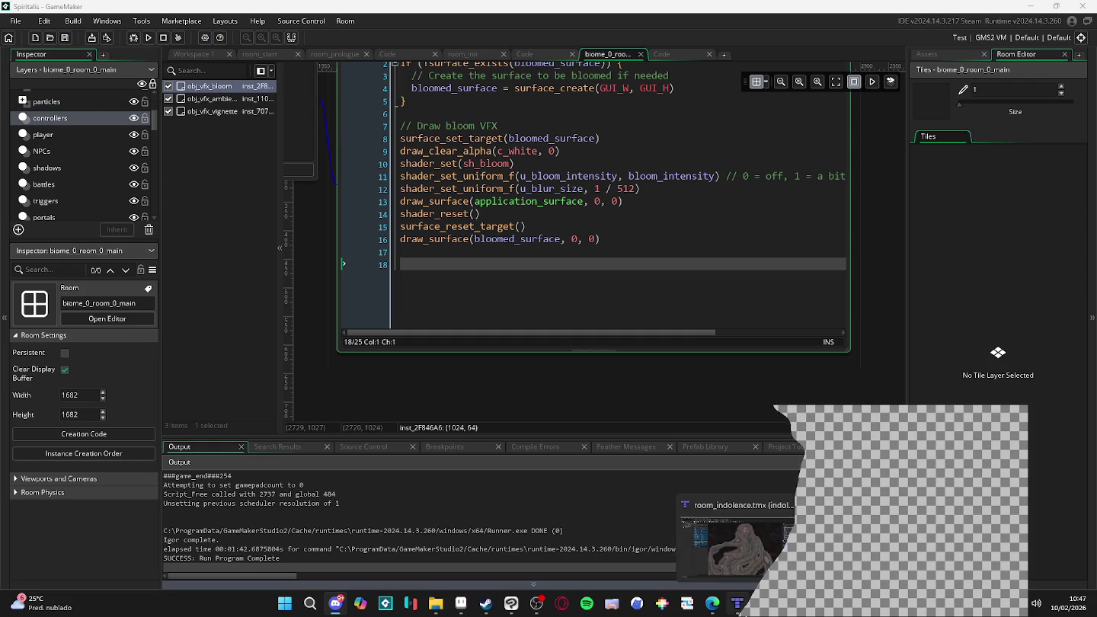
# - Switch to room_indolence in Tiled and centre the view on the party at the map top
pyautogui.click(738, 604)
pyautogui.scroll(2, 662, 303)
pyautogui.moveTo(660, 193); pyautogui.dragTo(659, 302)
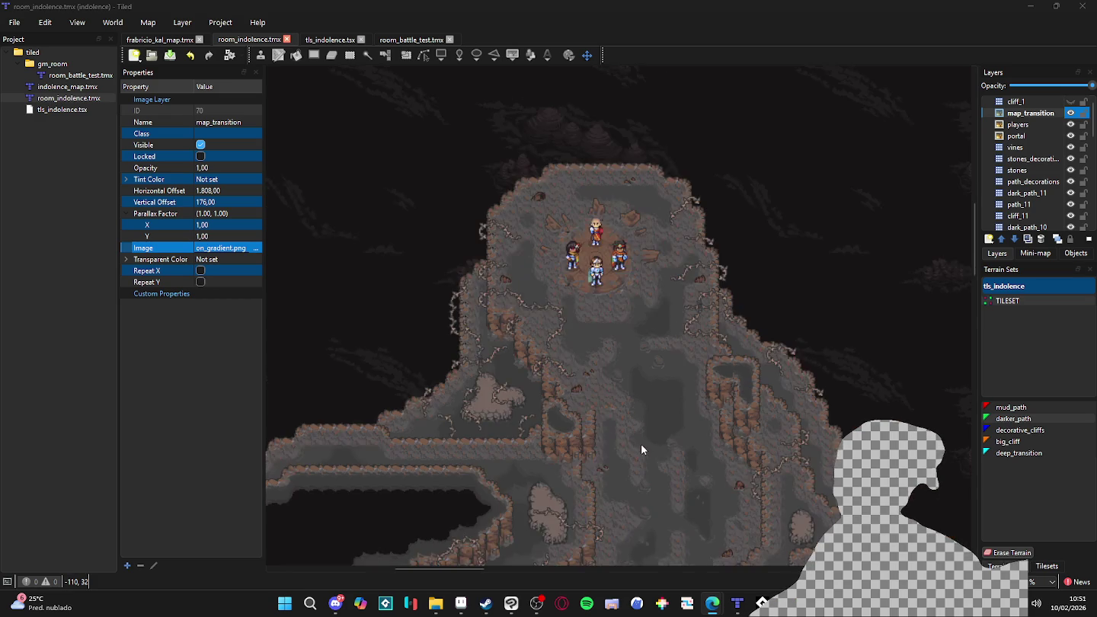
# - Zoom in on the cave map's cliffs and dark pits in Tiled, then switch to Clip Studio Paint
pyautogui.scroll(3, 625, 208)
pyautogui.scroll(2, 710, 238)
pyautogui.scroll(1, 683, 179)
pyautogui.scroll(-2, 649, 178)
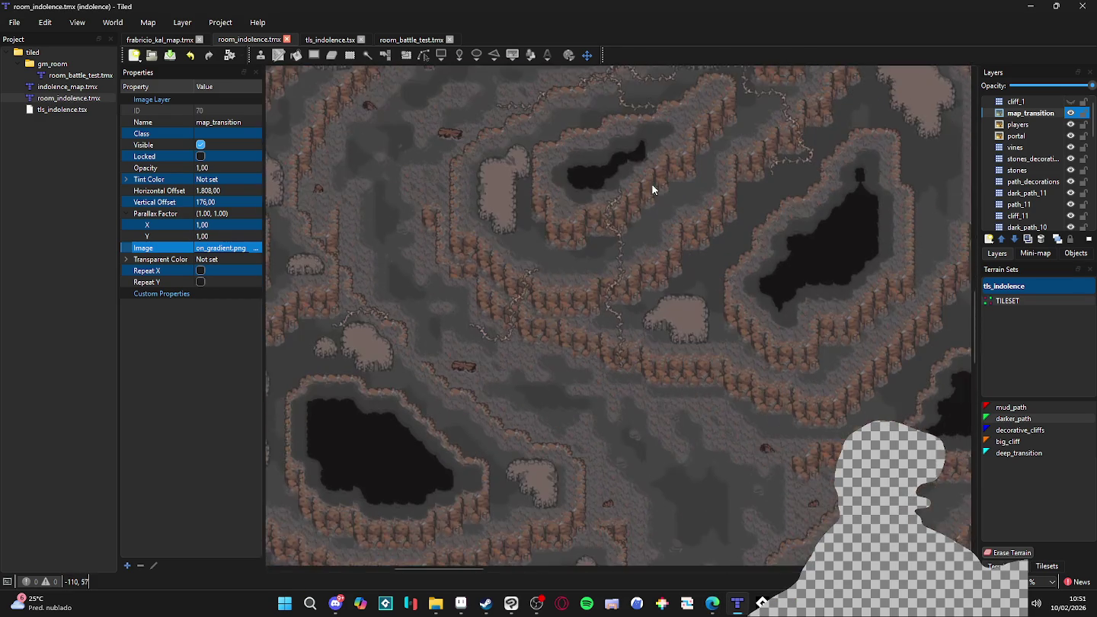
pyautogui.scroll(-2, 674, 208)
pyautogui.scroll(-2, 677, 220)
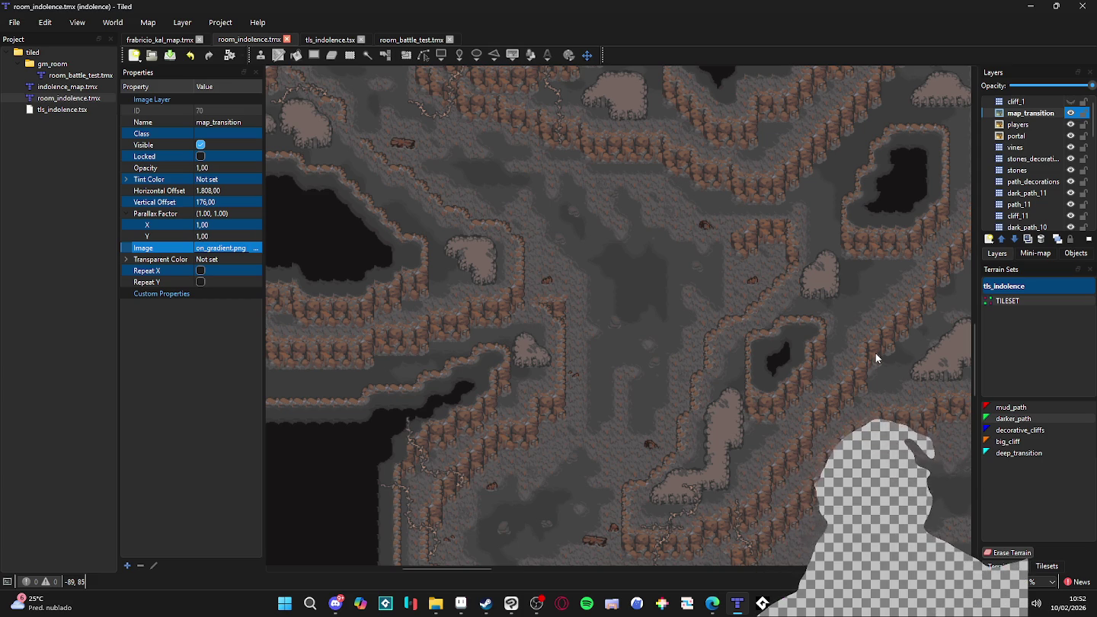
pyautogui.click(521, 604)
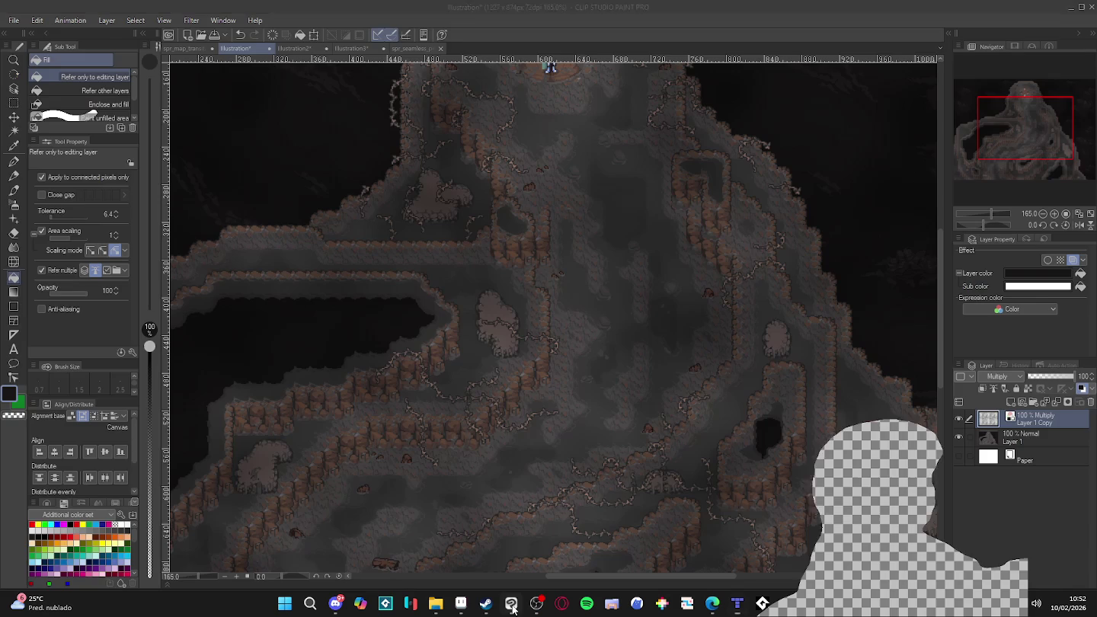
# - Zoom the cave canvas out to 150% and start closing the edited Illustration document
pyautogui.scroll(-1, 551, 233)
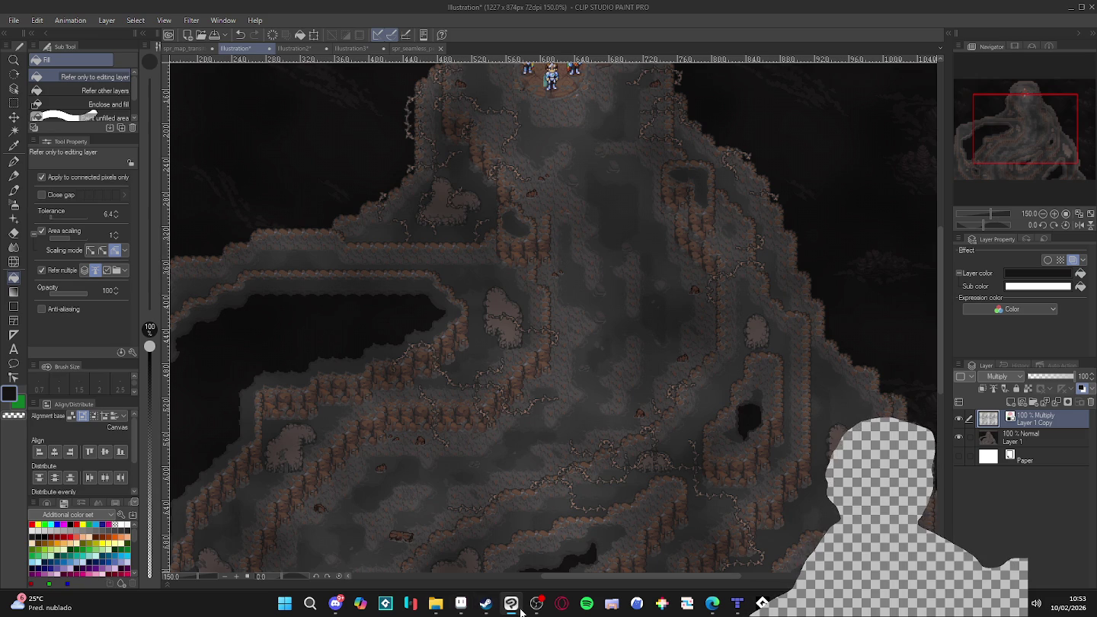
pyautogui.click(270, 48)
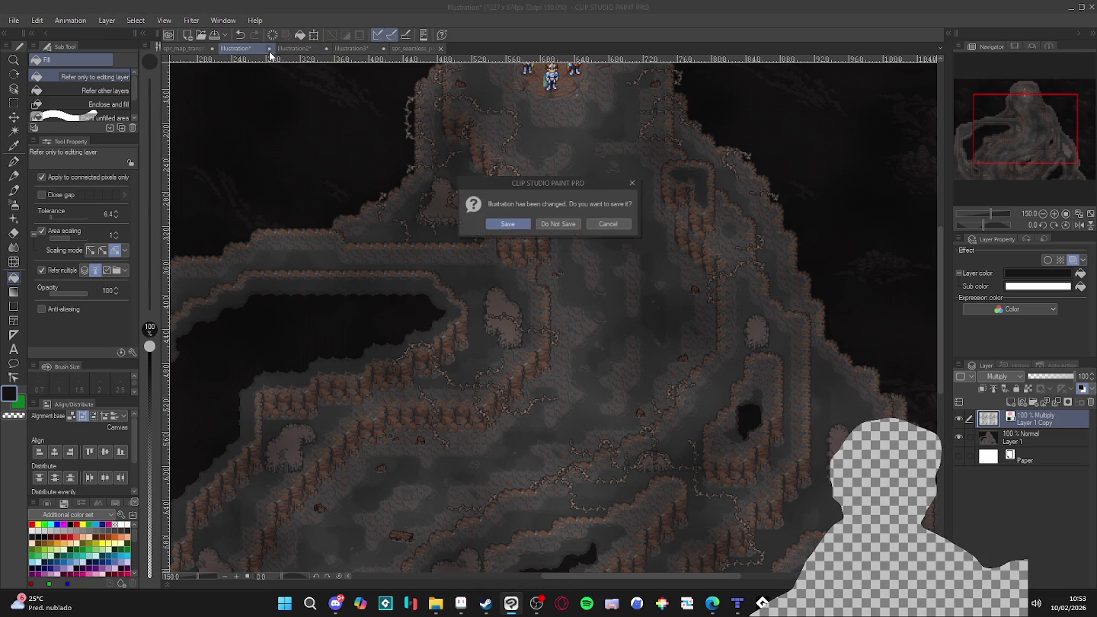
# - Close the Illustration, Illustration2 and Illustration3 documents without saving
pyautogui.click(545, 225)
pyautogui.click(269, 48)
pyautogui.click(546, 225)
pyautogui.click(269, 48)
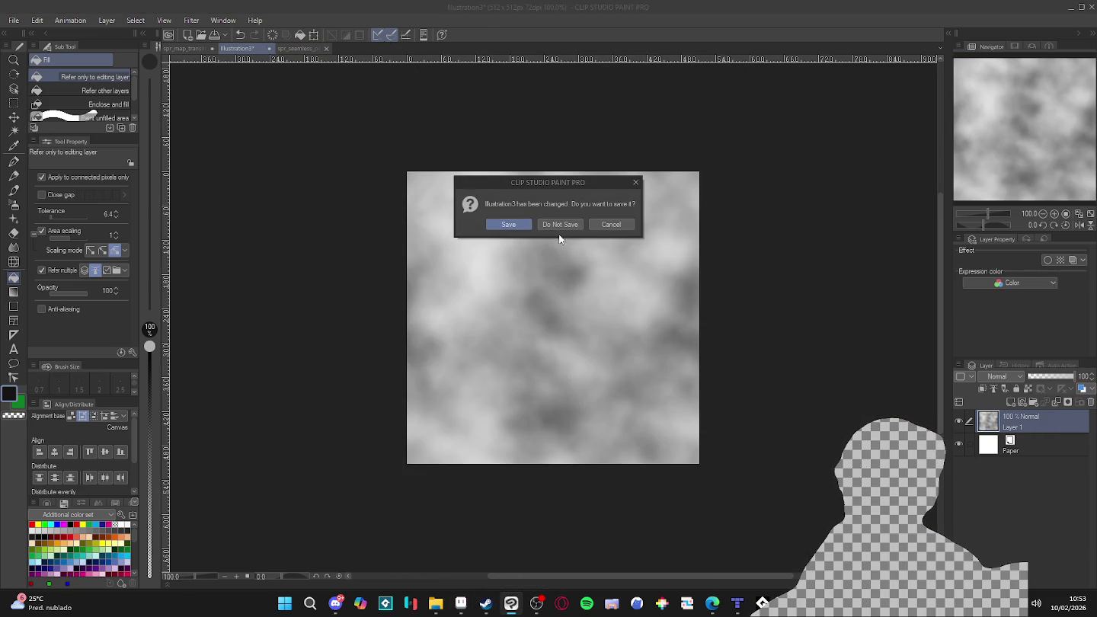
pyautogui.click(562, 225)
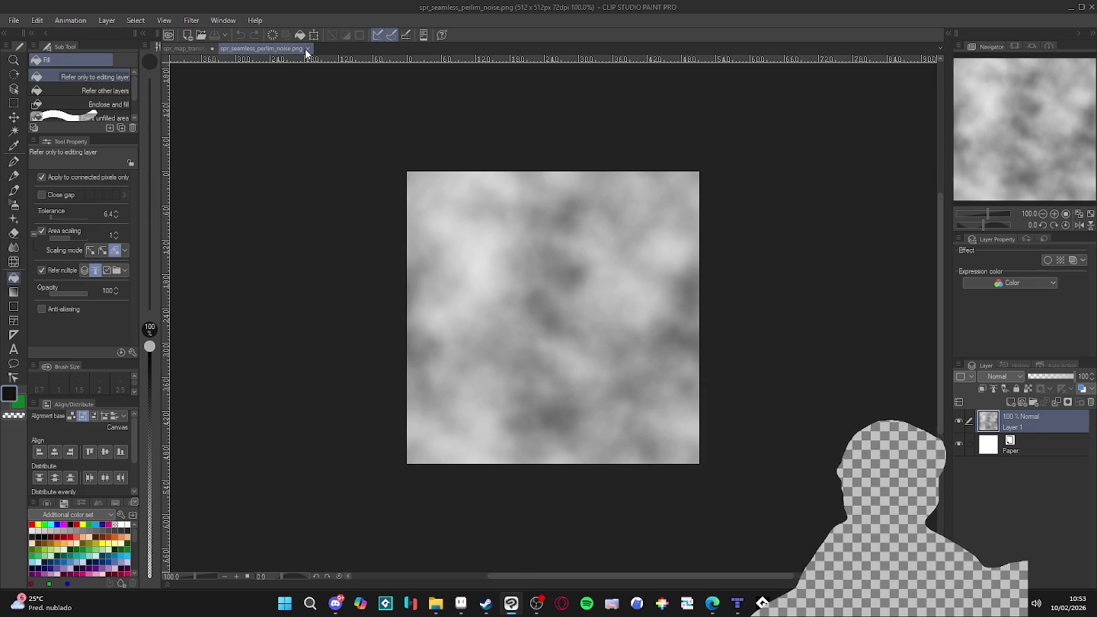
# - Close spr_seamless_perlin_noise.png and spr_map_transition_gradient.png, discarding changes, then bring up File Explorer
pyautogui.click(307, 48)
pyautogui.click(257, 48)
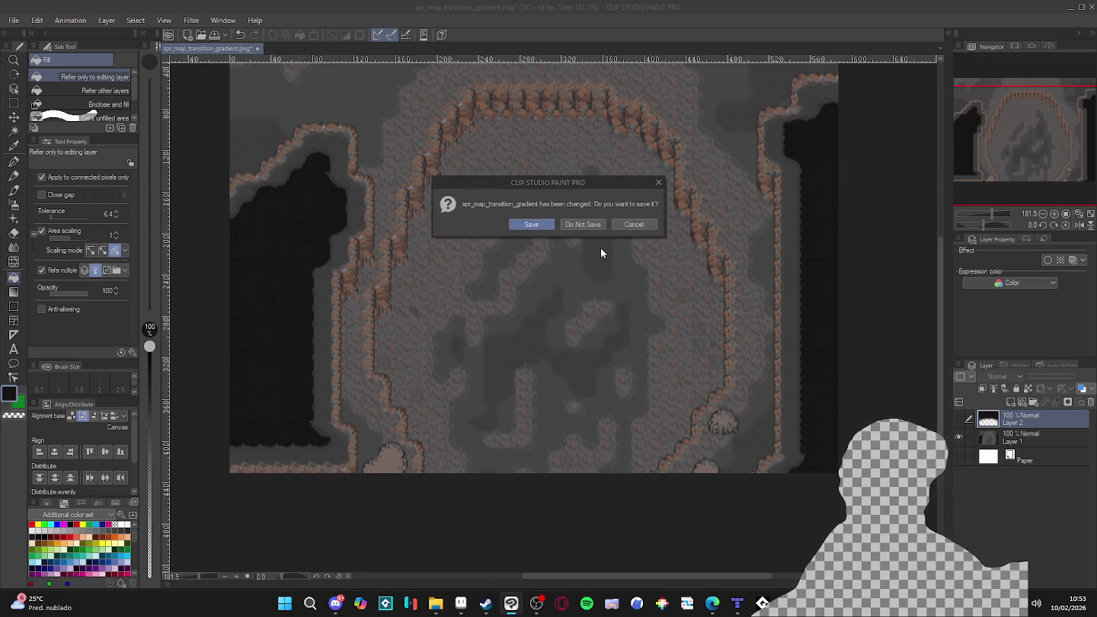
pyautogui.click(584, 224)
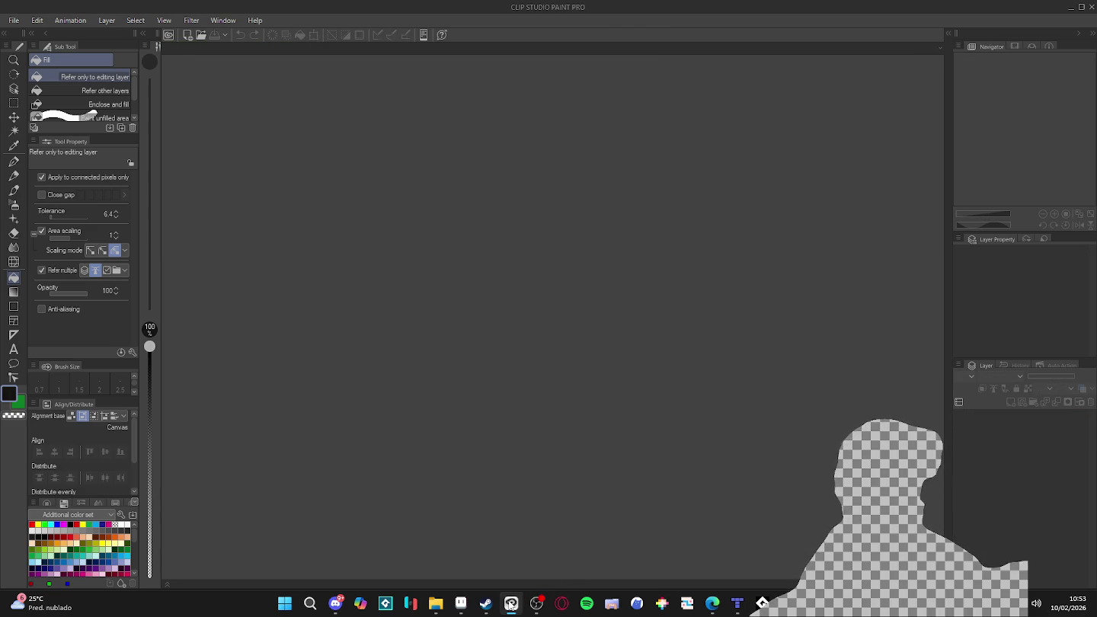
pyautogui.click(442, 606)
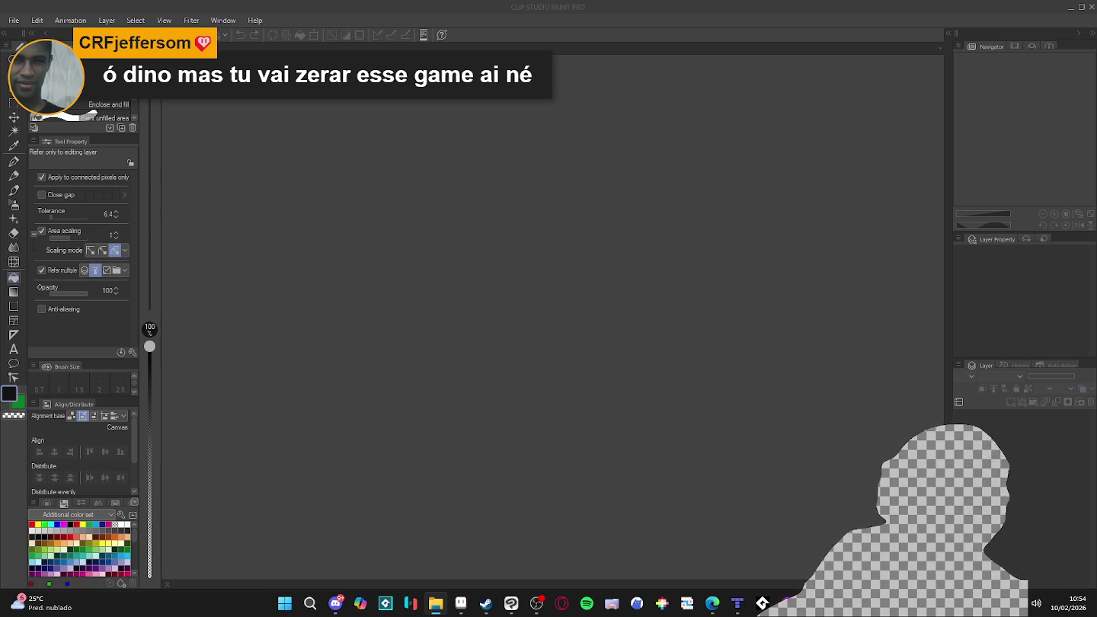
# - Drag The Last Good Boy illustration from File Explorer into Clip Studio Paint, then open Windows search
pyautogui.moveTo(163, 0); pyautogui.dragTo(396, 0)
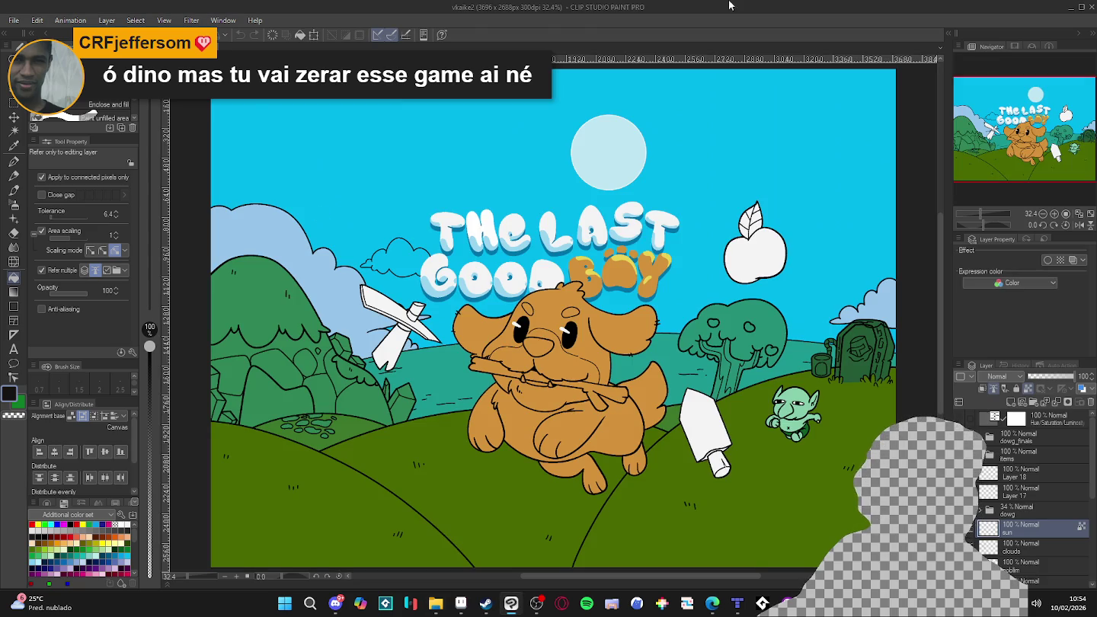
pyautogui.scroll(-1, 695, 361)
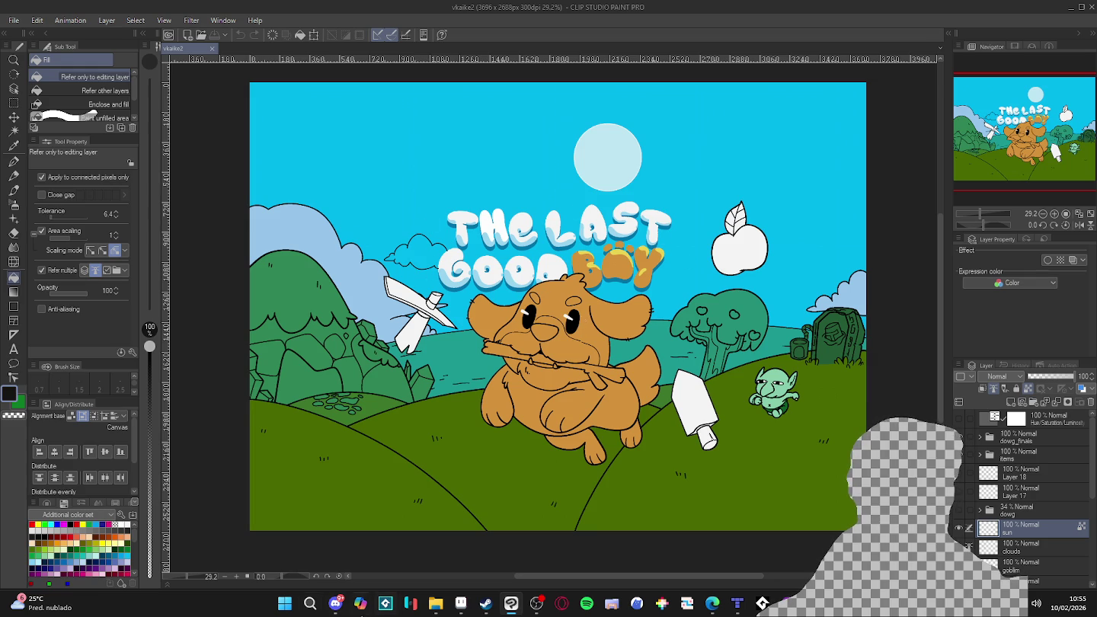
pyautogui.click(284, 604)
# - Launch PureRef by searching 'pu', then return to the illustration window
pyautogui.write('pu')
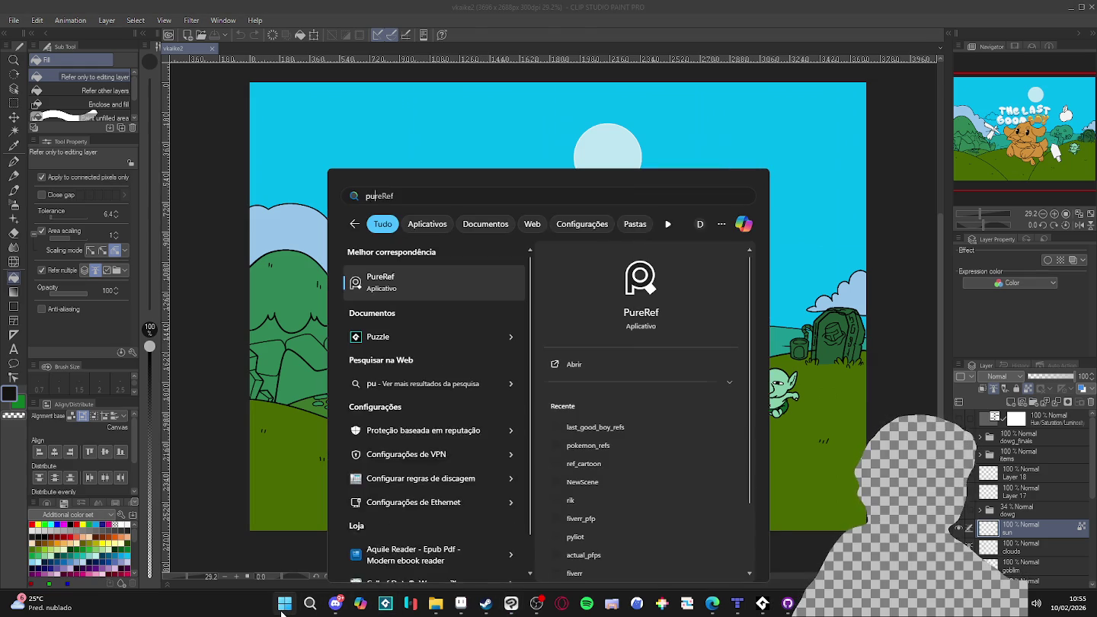
pyautogui.press('Return')
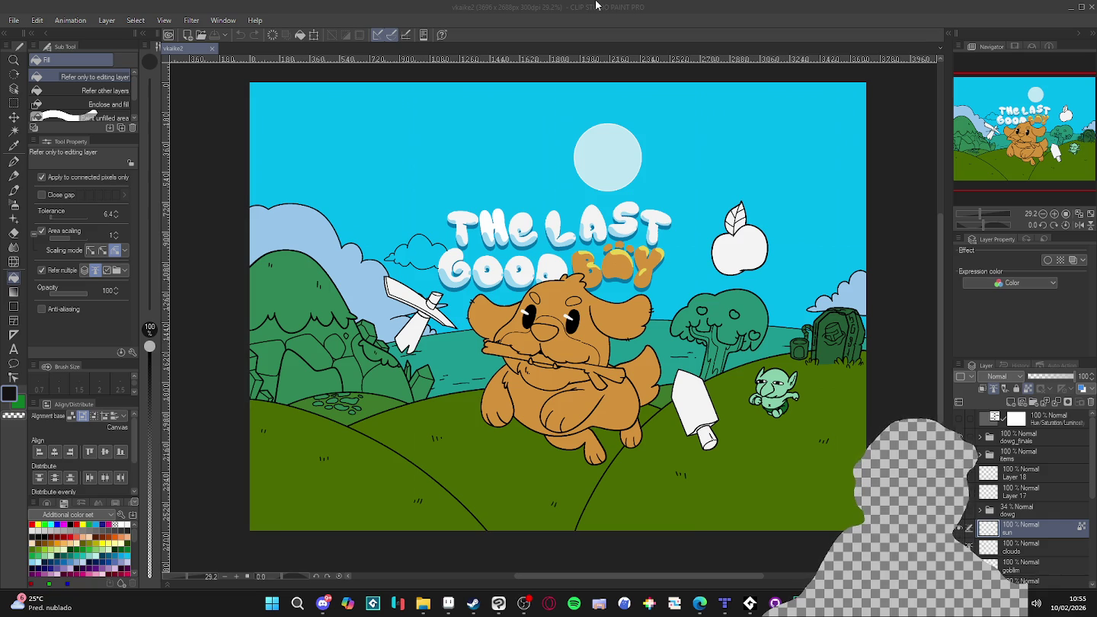
pyautogui.click(841, 5)
# - Take the brush and darken the drawing green in Color settings
pyautogui.press('b')
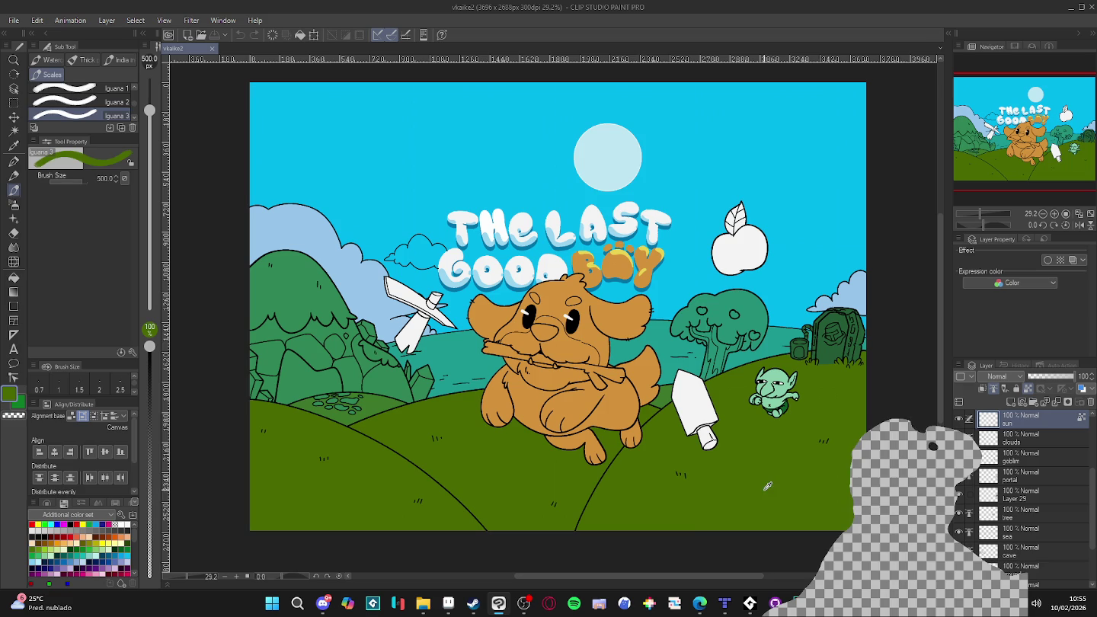
pyautogui.click(10, 394)
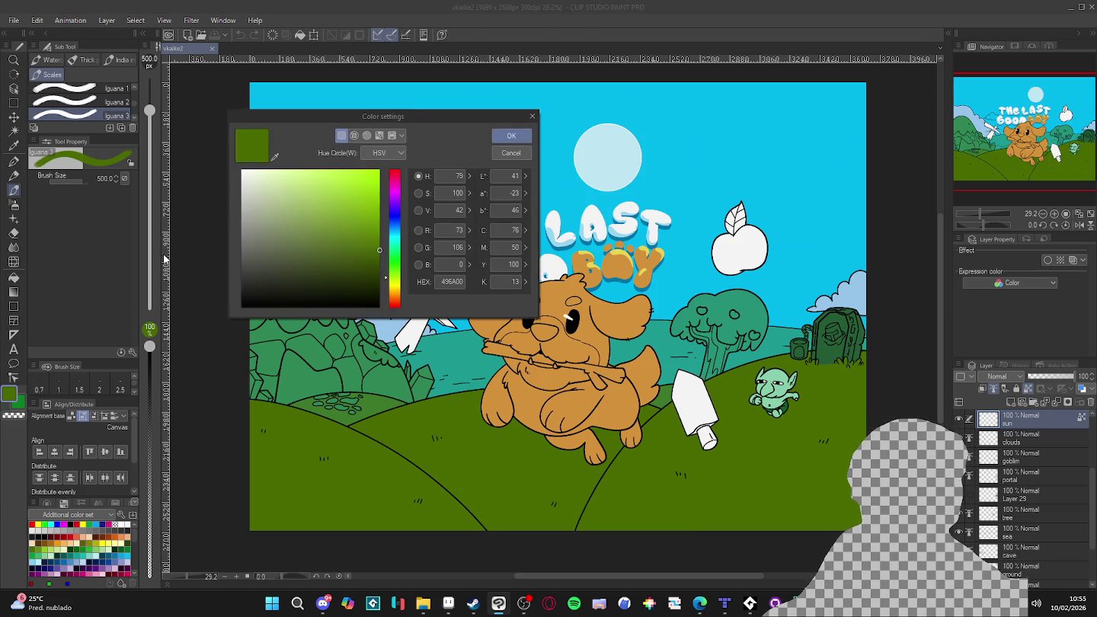
pyautogui.click(380, 255)
pyautogui.moveTo(382, 253); pyautogui.dragTo(391, 275)
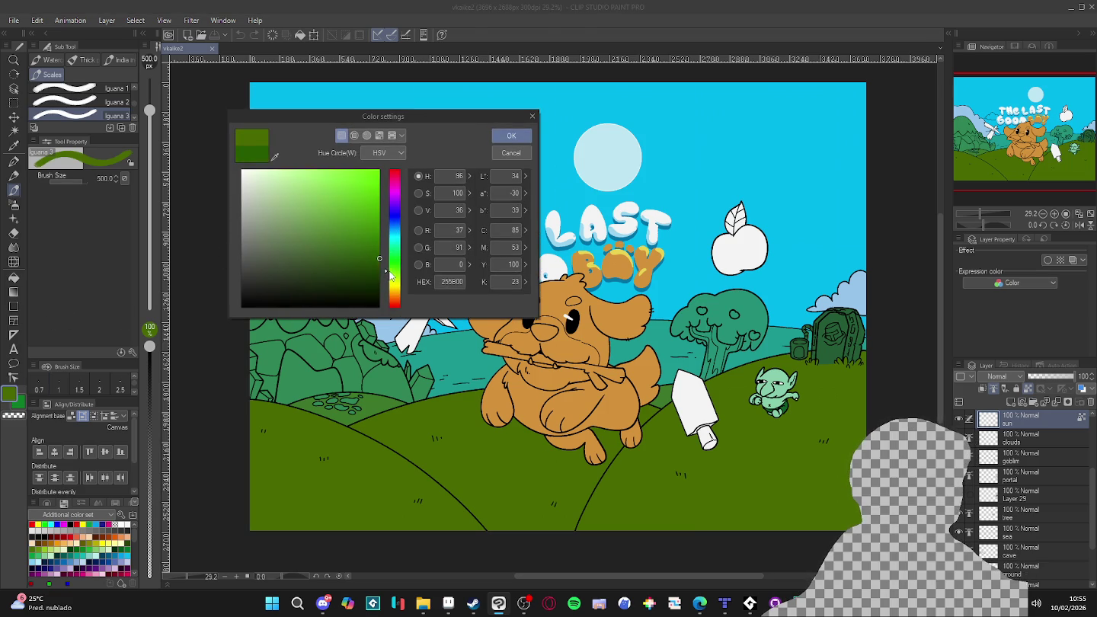
pyautogui.click(511, 135)
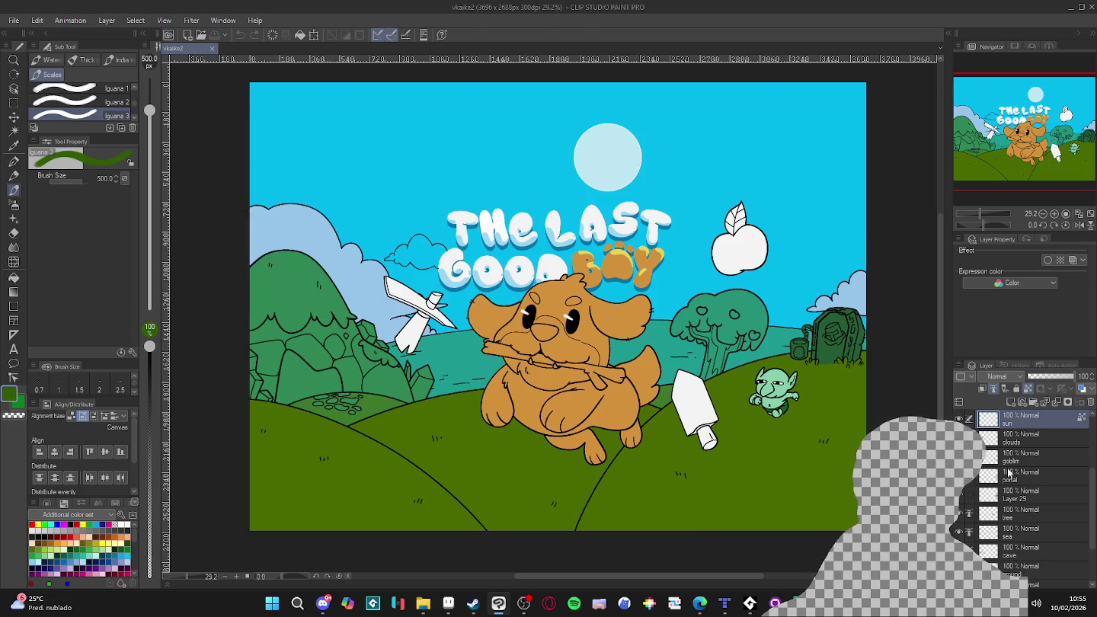
# - Fill the right and left foreground hills with the darker green on Layer 27
pyautogui.scroll(-3, 1017, 493)
pyautogui.click(1026, 529)
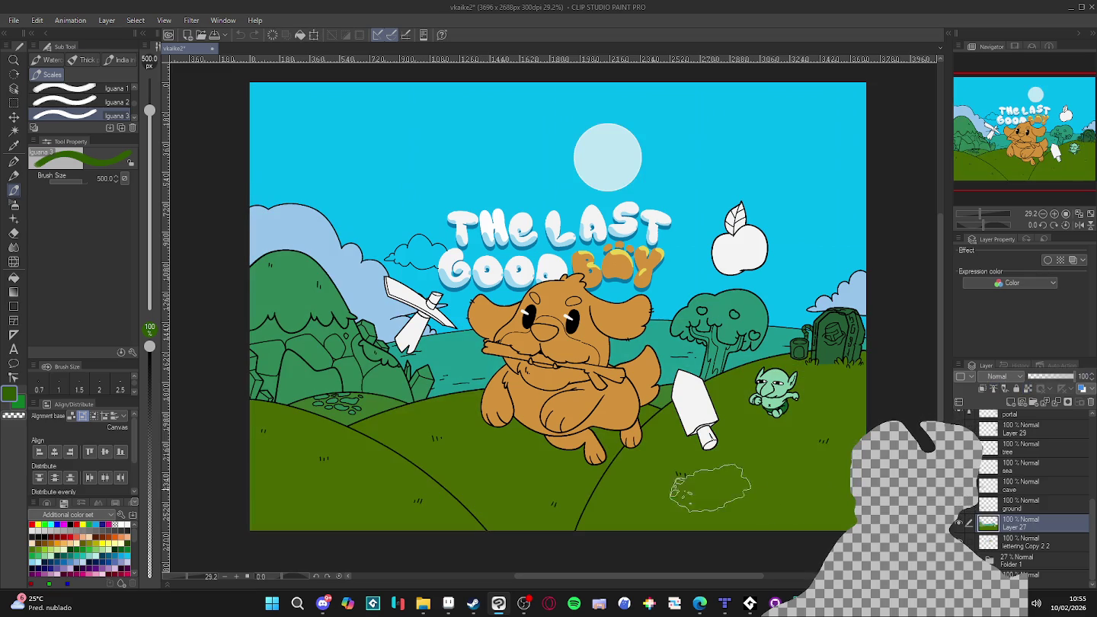
pyautogui.press('g')
pyautogui.click(726, 480)
pyautogui.click(434, 489)
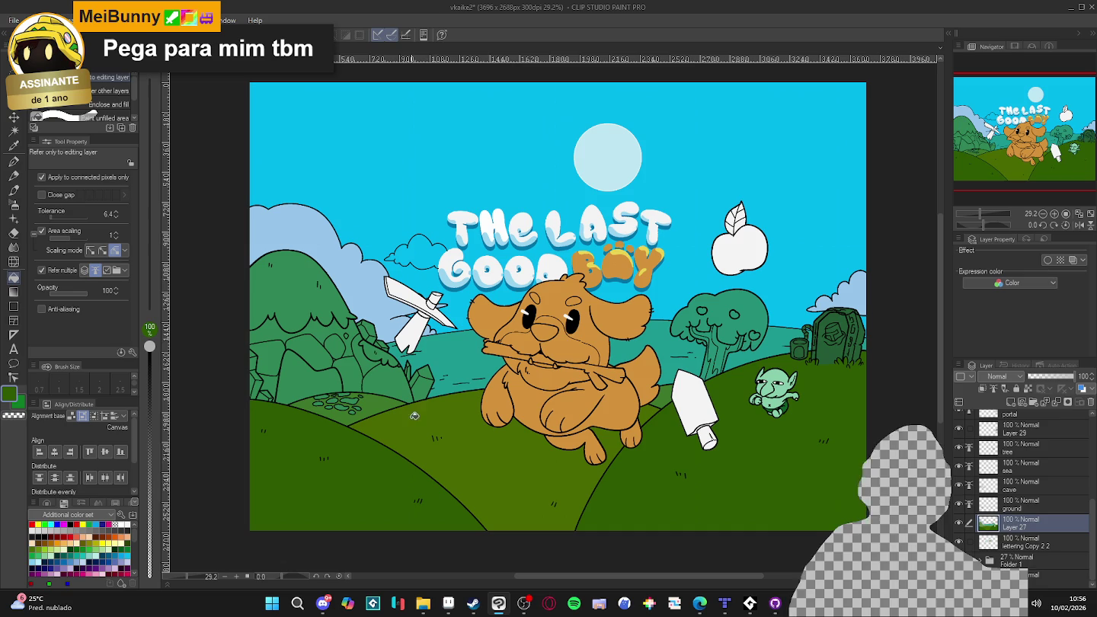
pyautogui.click(700, 604)
pyautogui.moveTo(699, 603)
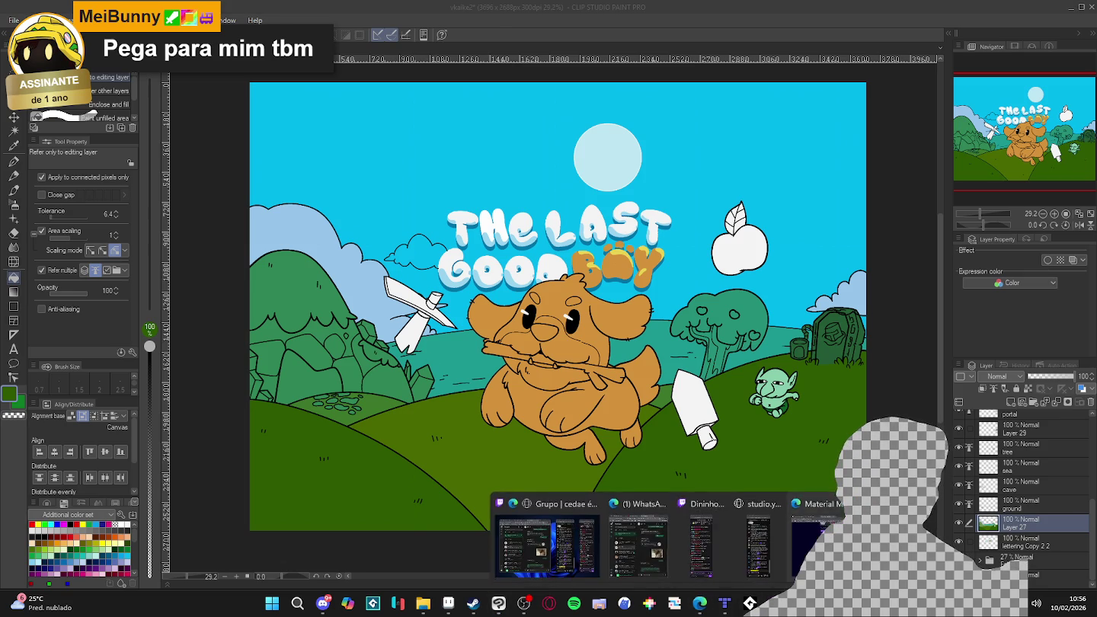
# - Glance at the Material Maker page in the browser, then return to the illustration
pyautogui.click(804, 537)
pyautogui.click(699, 603)
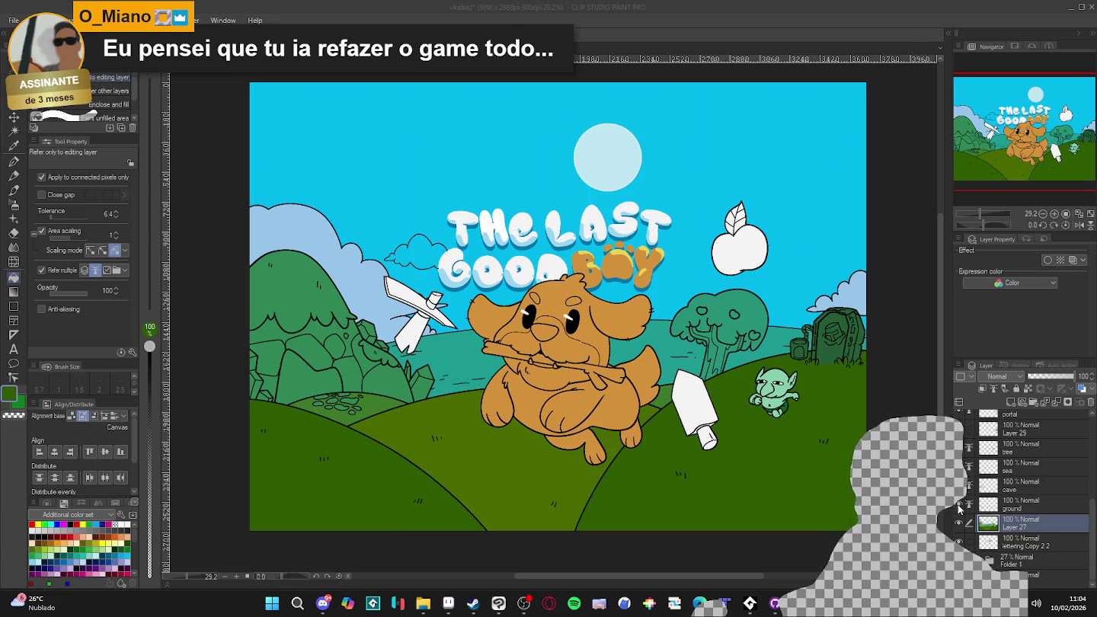
# - Select the ground layer, zoom in, and switch to the G-pen
pyautogui.click(961, 506)
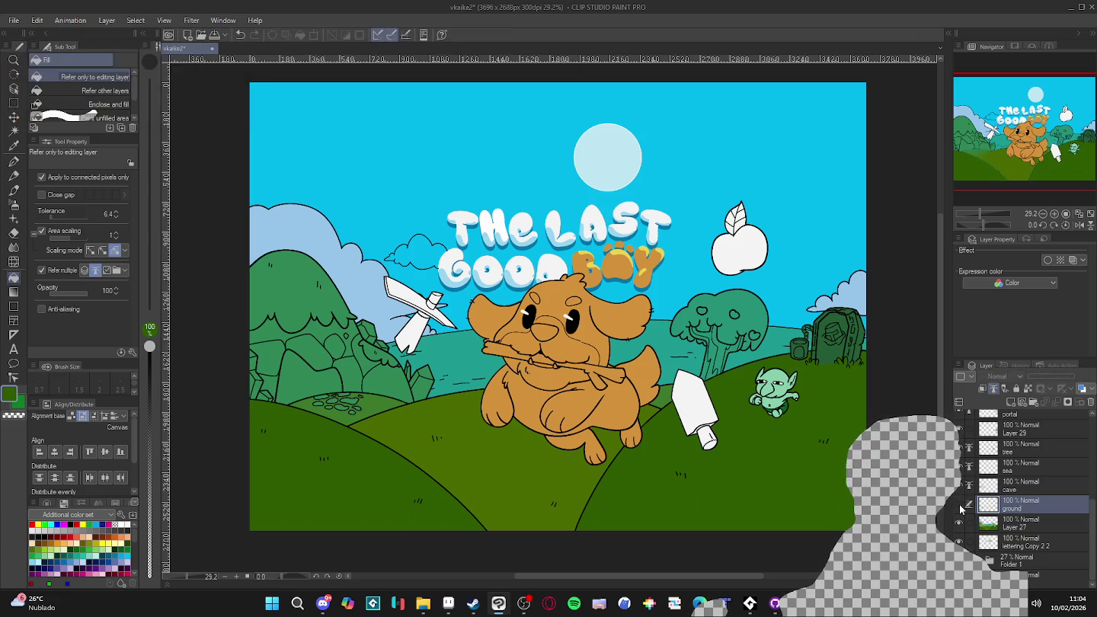
pyautogui.hotkey('ctrl', '+')
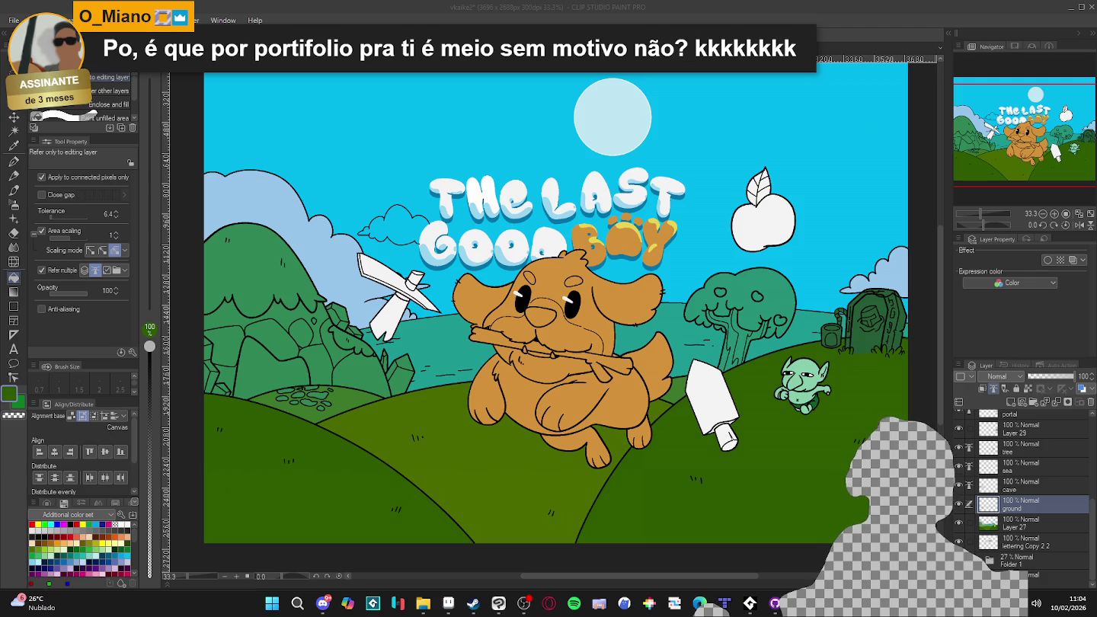
pyautogui.scroll(-1, 544, 385)
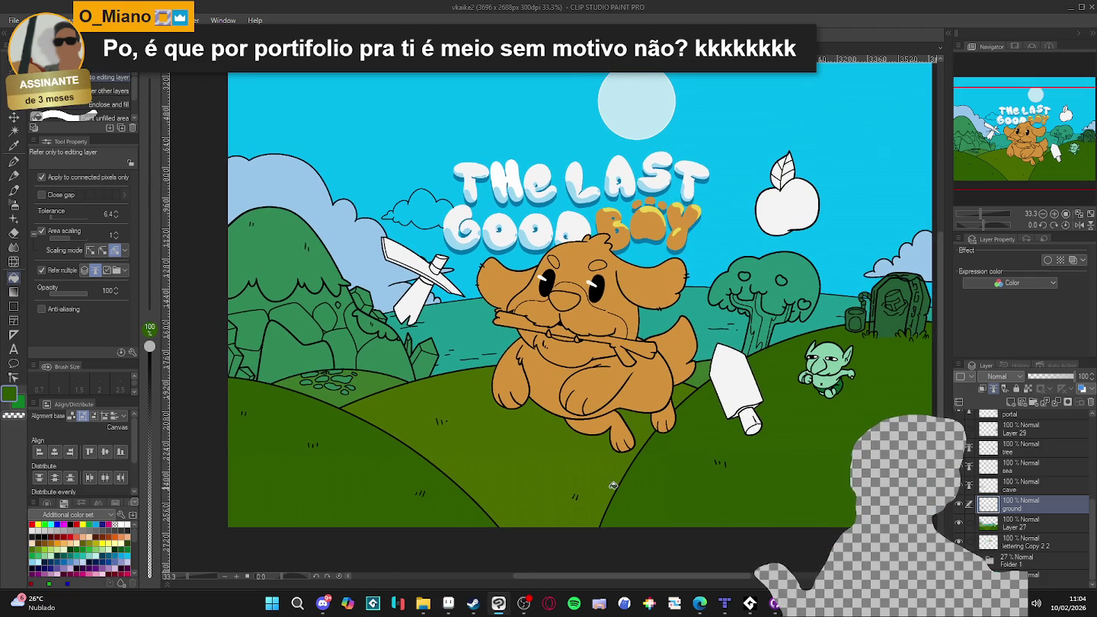
pyautogui.press('p')
# - Pick the darker green 102B01 and set the ground layer as the reference layer
pyautogui.click(9, 394)
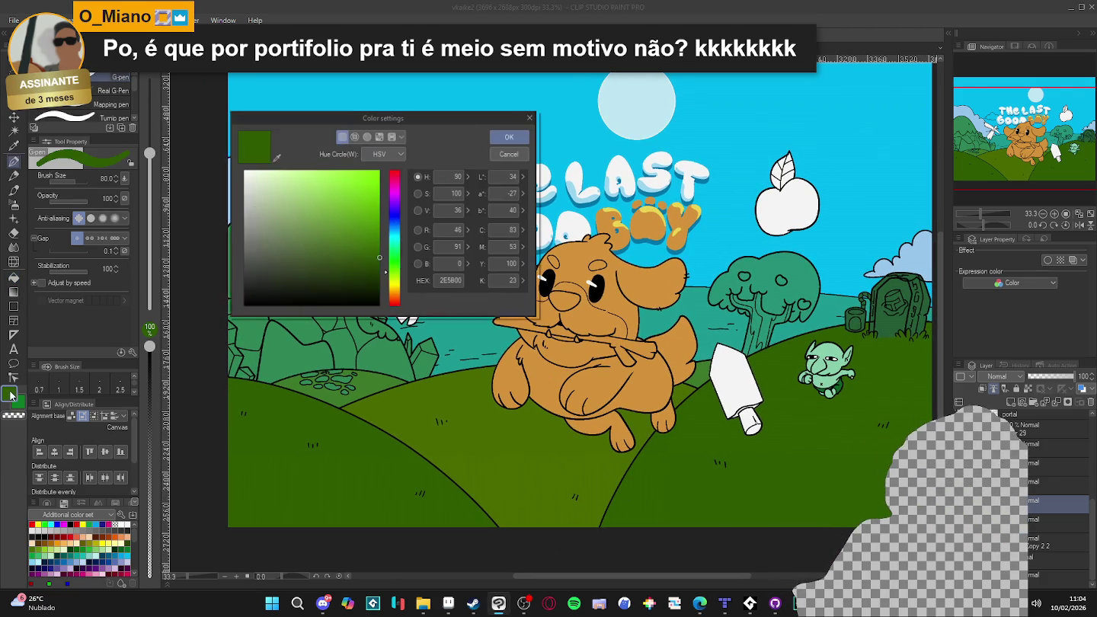
pyautogui.click(341, 274)
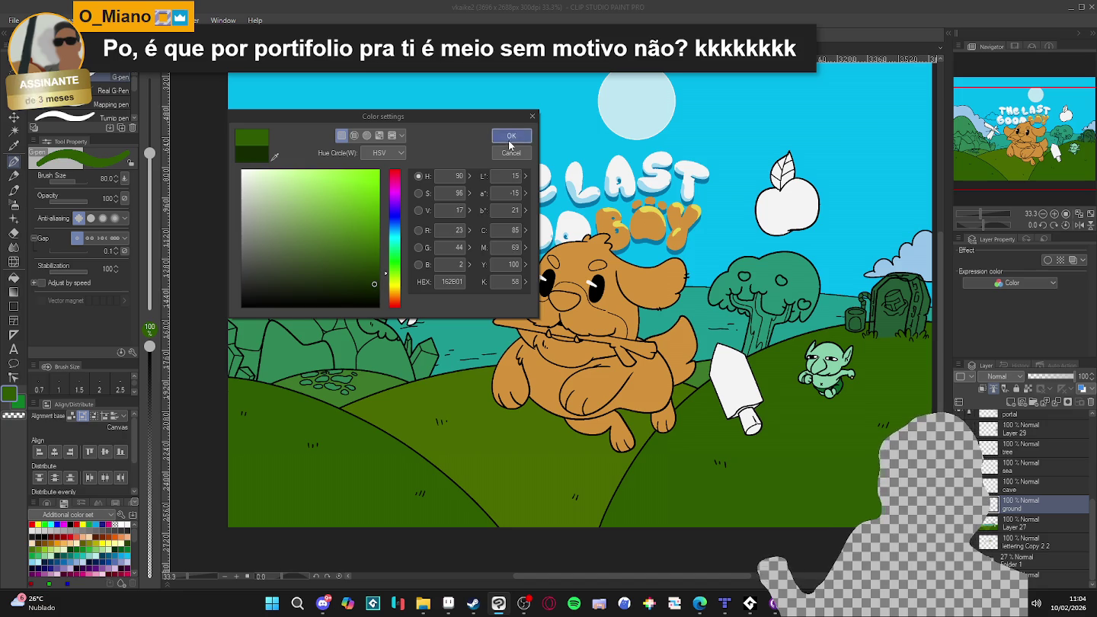
pyautogui.click(511, 135)
pyautogui.click(1029, 389)
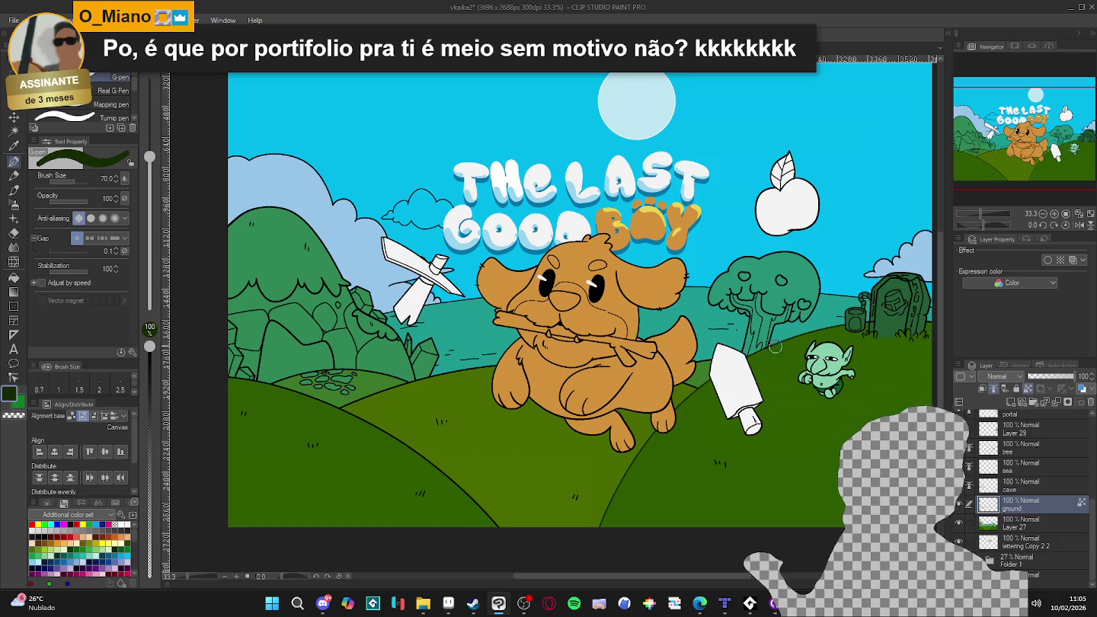
# - Shrink the brush from 70 to 50, save, and sample a lighter green to edit
pyautogui.press('[')
pyautogui.press('[')
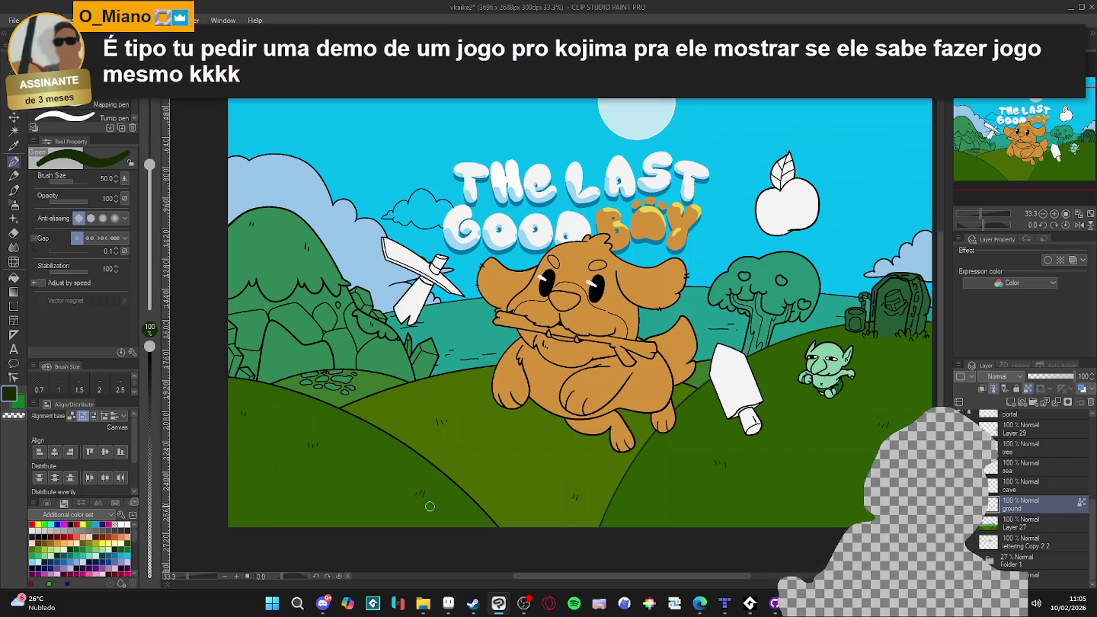
pyautogui.hotkey('ctrl', 's')
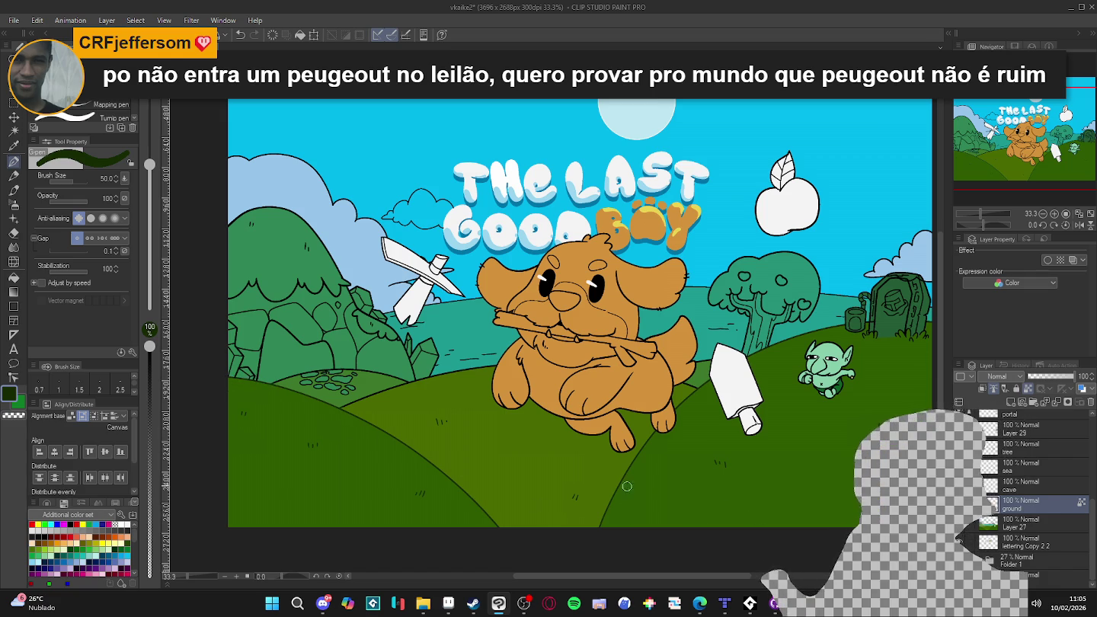
pyautogui.keyDown('alt'); pyautogui.click(664, 489); pyautogui.keyUp('alt')
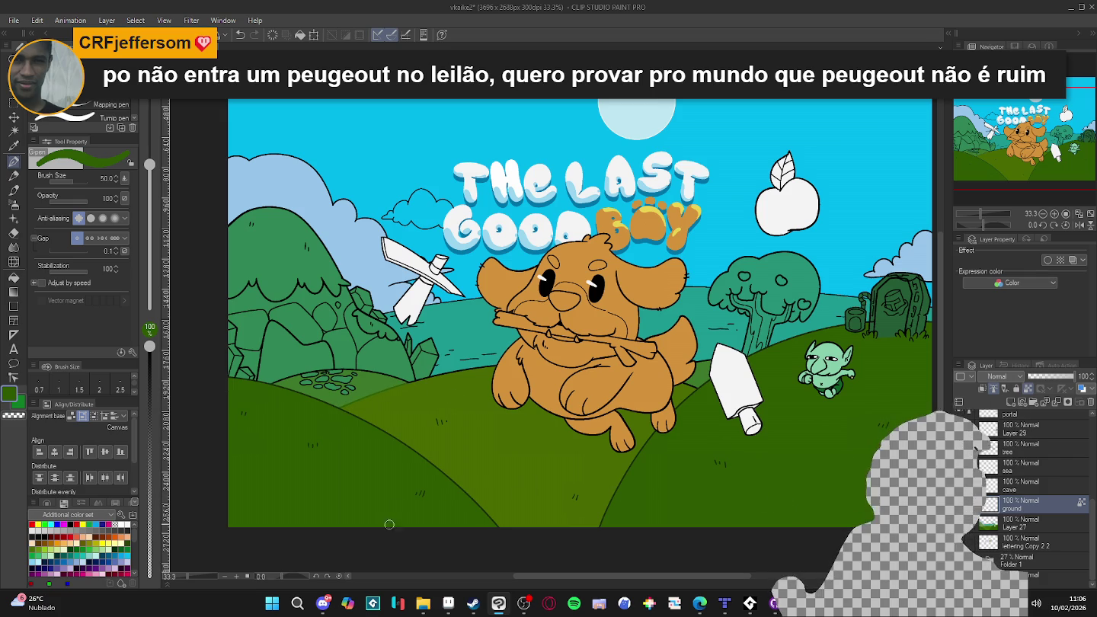
pyautogui.doubleClick(10, 394)
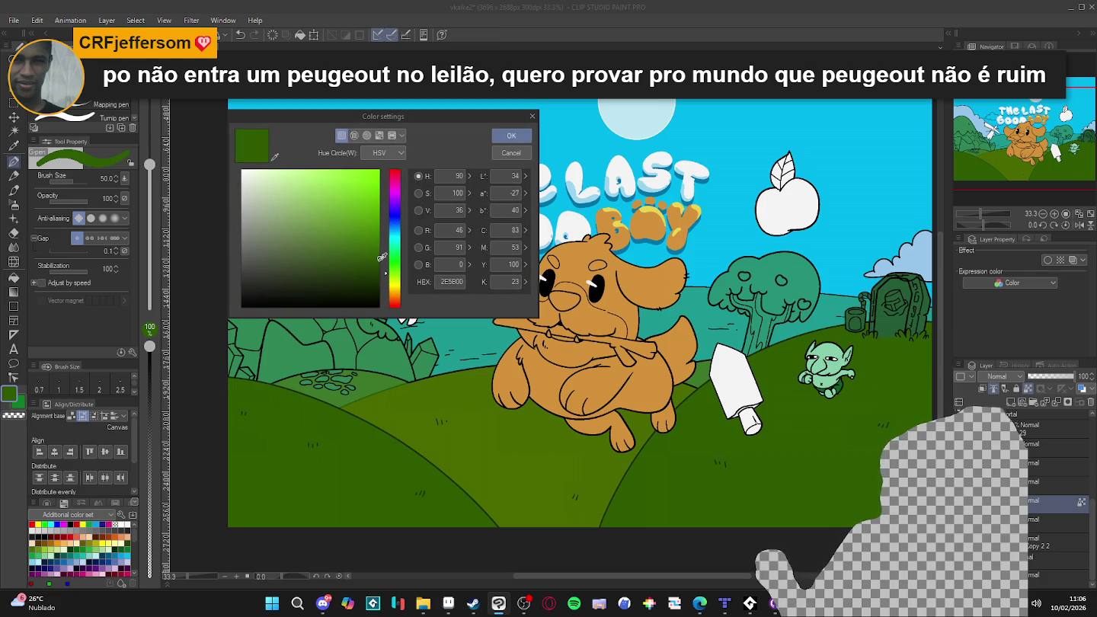
# - Darken the drawing green to HEX 264B00, then bring up the game's audio-player console
pyautogui.click(378, 266)
pyautogui.click(510, 137)
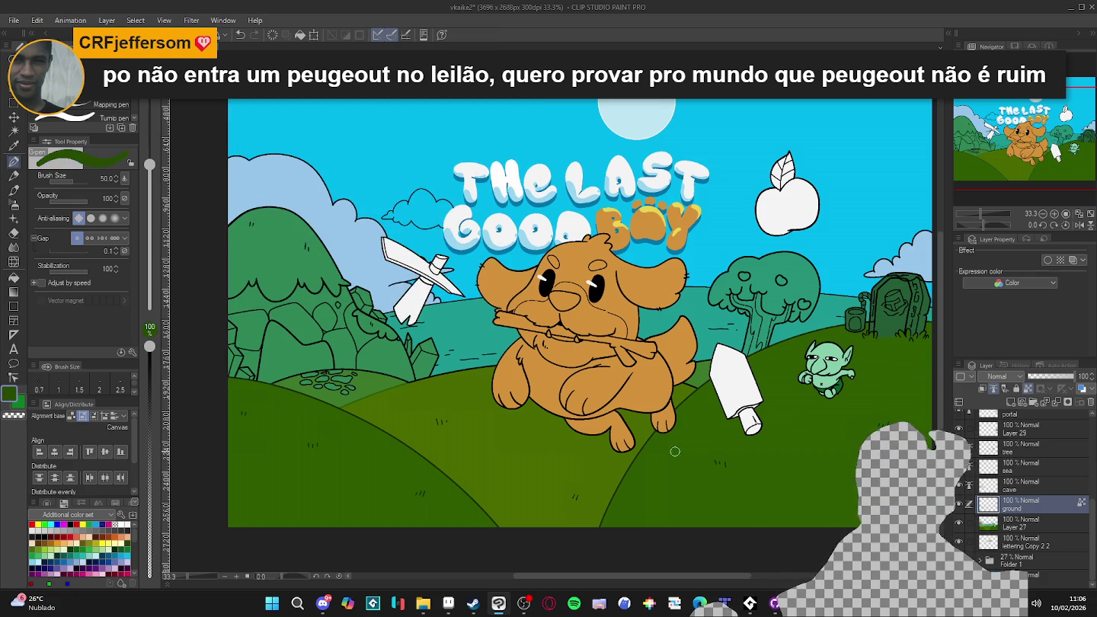
pyautogui.moveTo(749, 603)
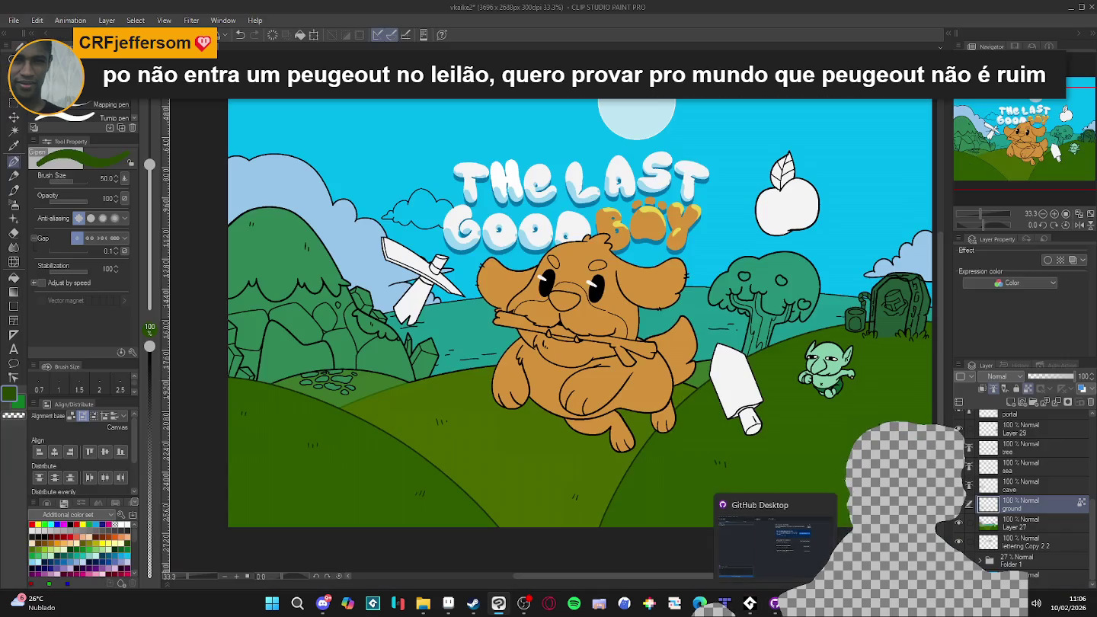
pyautogui.click(826, 522)
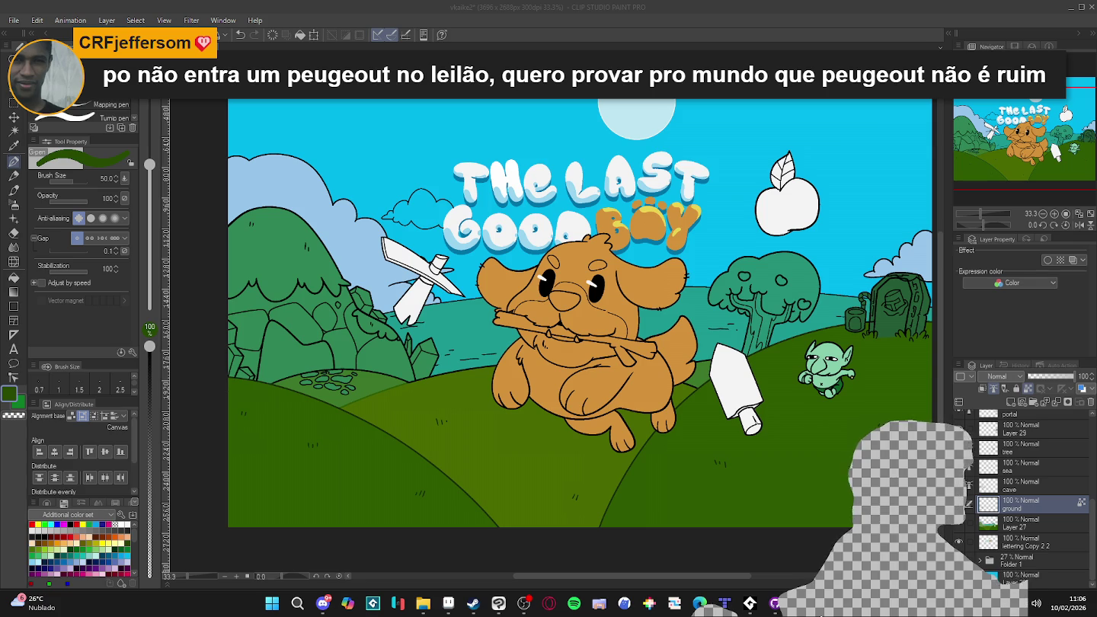
pyautogui.click(750, 603)
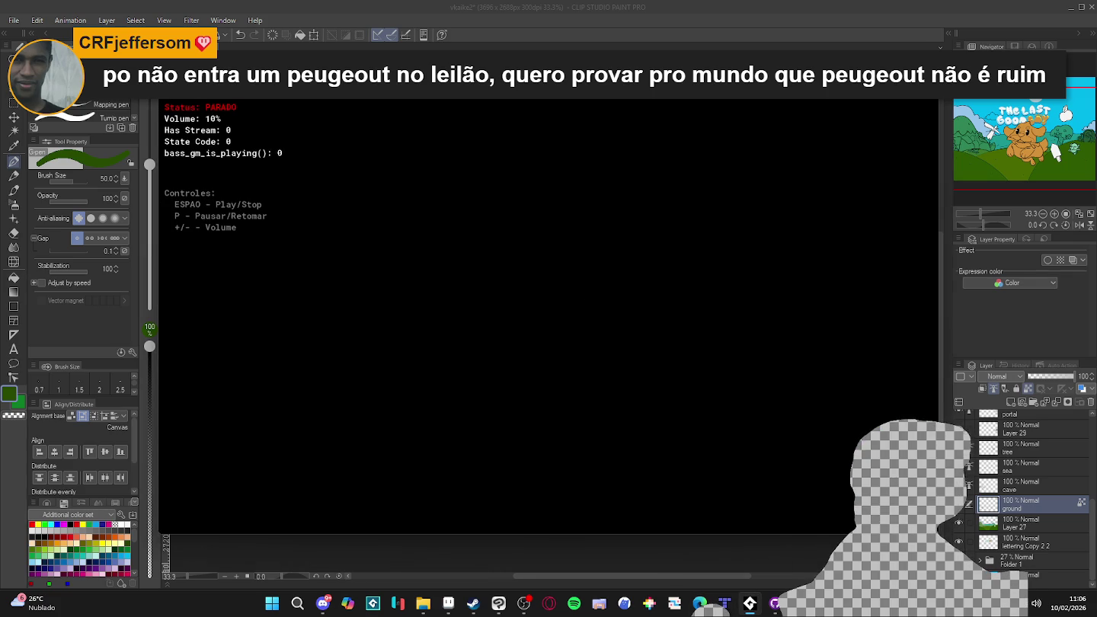
# - Dismiss the GameMaker audio test console so Clip Studio Paint is back in view
pyautogui.click(638, 5)
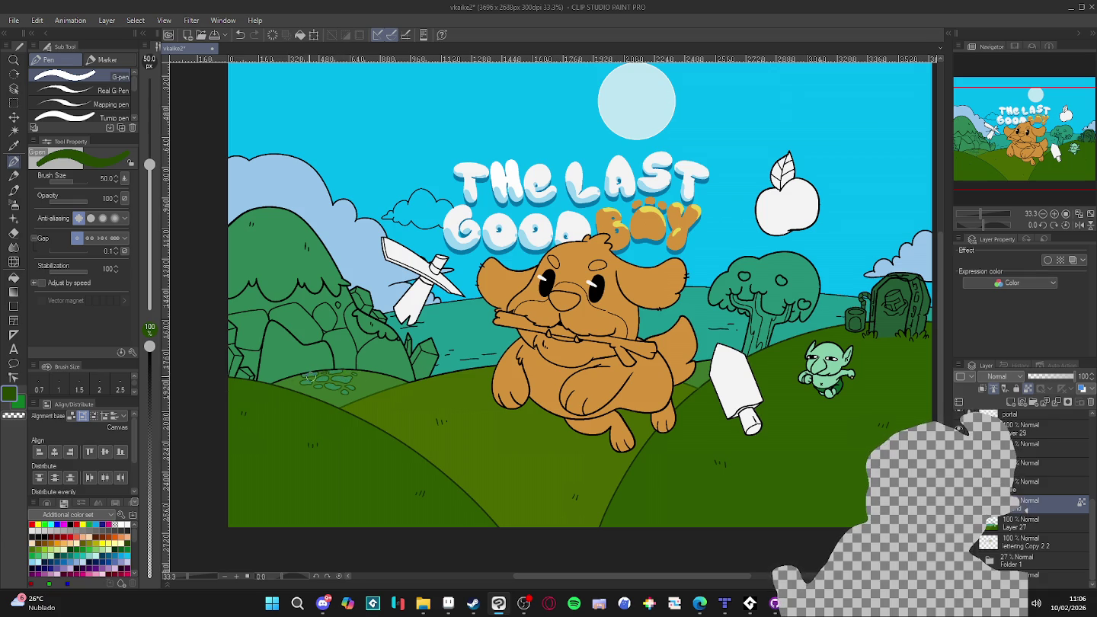
# - Eyedrop the ground's dark green as the drawing colour, then nudge the canvas view slightly
pyautogui.keyDown('alt'); pyautogui.click(384, 319); pyautogui.keyUp('alt')
pyautogui.keyDown('alt'); pyautogui.click(384, 319); pyautogui.keyUp('alt')
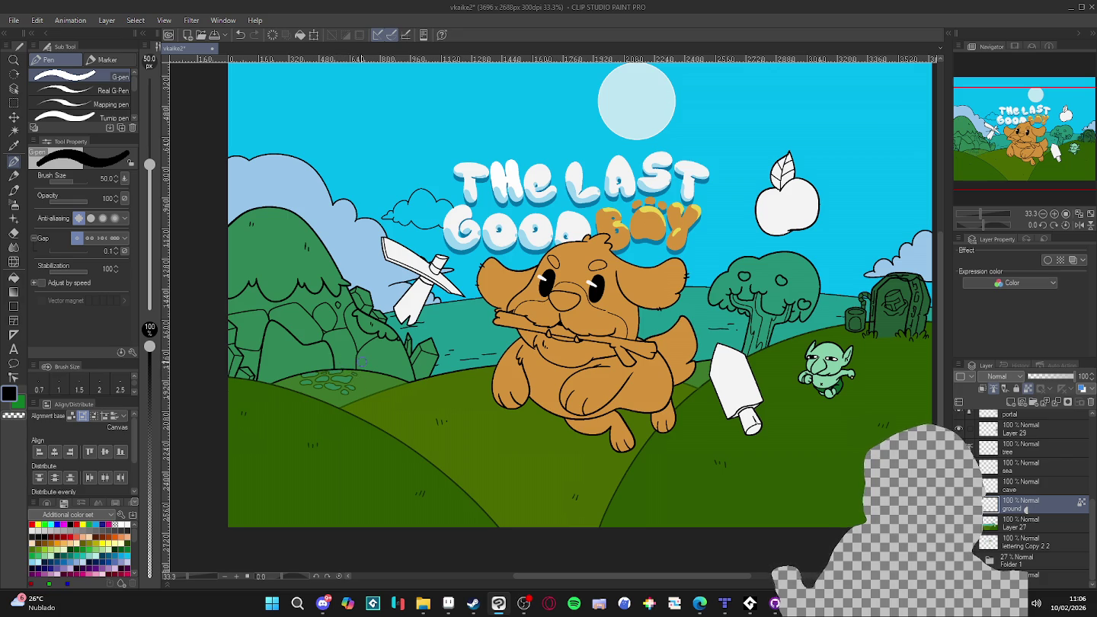
pyautogui.keyDown('alt'); pyautogui.click(372, 391); pyautogui.keyUp('alt')
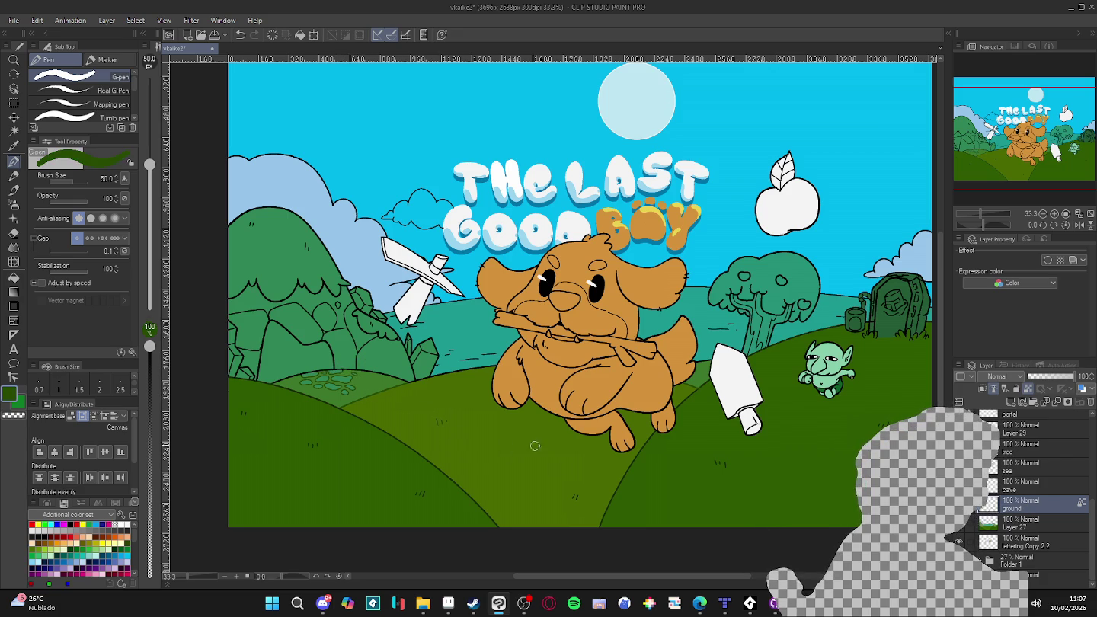
pyautogui.moveTo(849, 461); pyautogui.dragTo(819, 471)
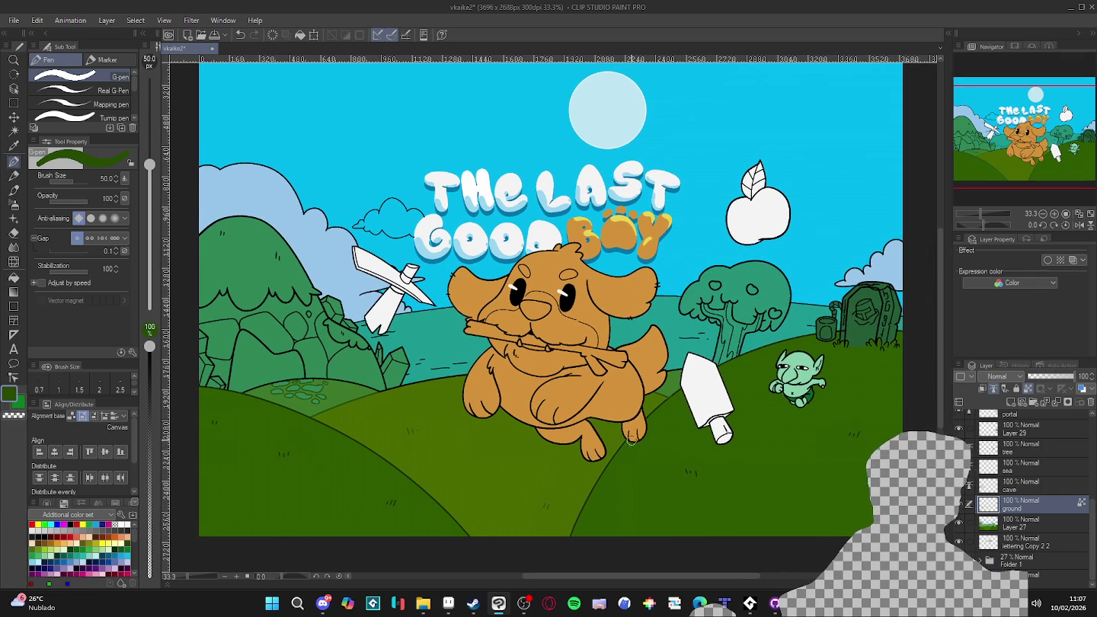
pyautogui.scroll(-1, 627, 438)
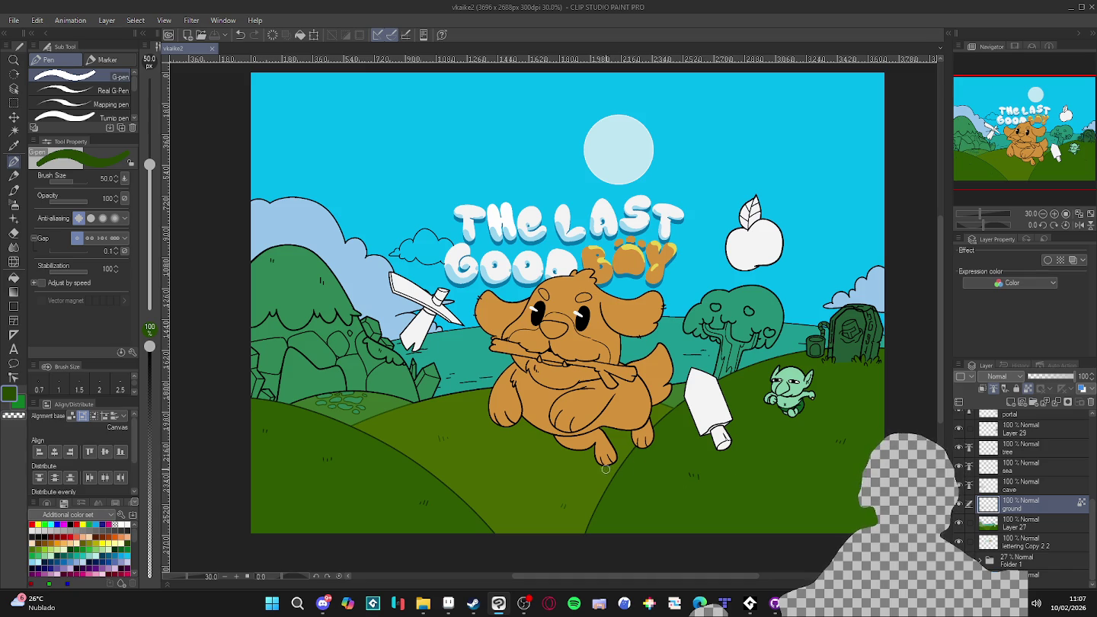
pyautogui.moveTo(527, 467); pyautogui.dragTo(538, 467)
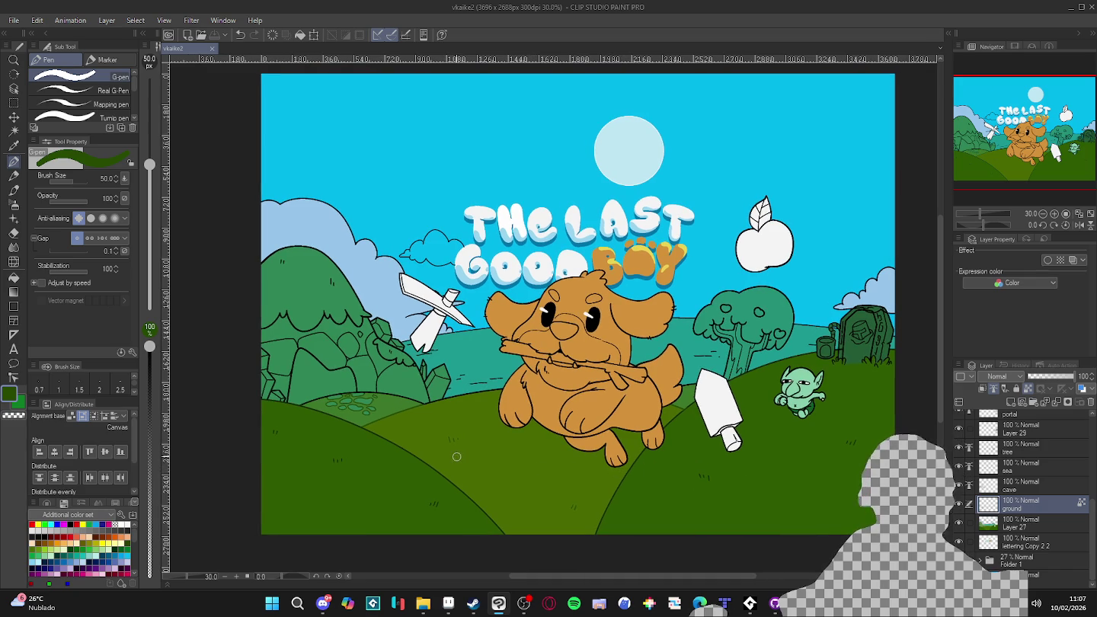
pyautogui.moveTo(378, 404); pyautogui.dragTo(389, 413)
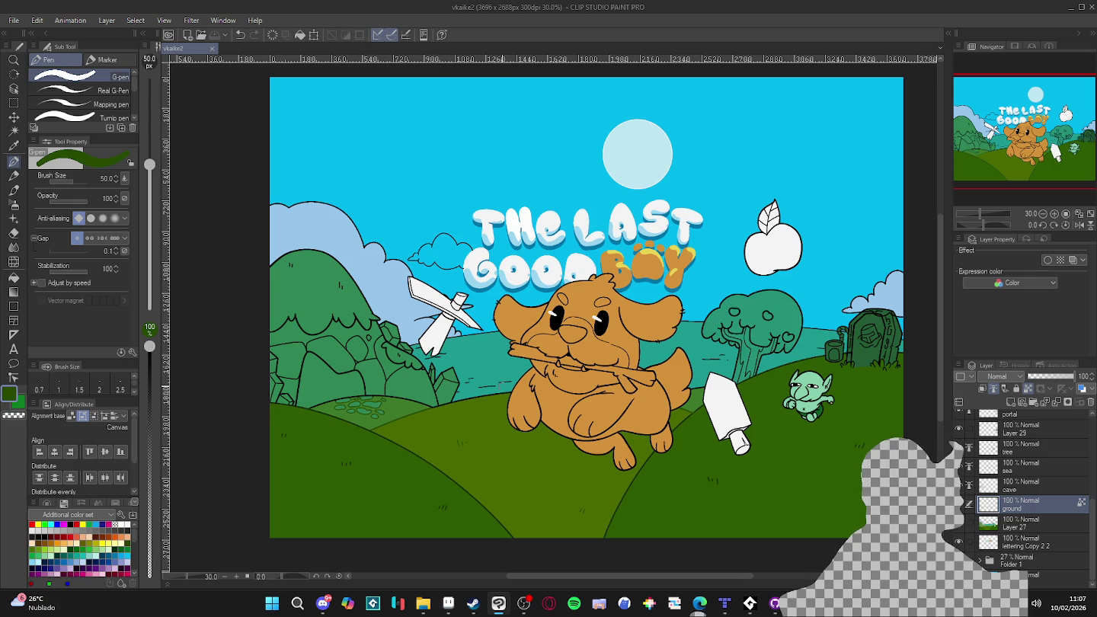
pyautogui.scroll(3, 984, 478)
# - Hide the dowg_finals layer and the items layer with the sword, apple and bottle
pyautogui.scroll(2, 983, 478)
pyautogui.scroll(3, 984, 478)
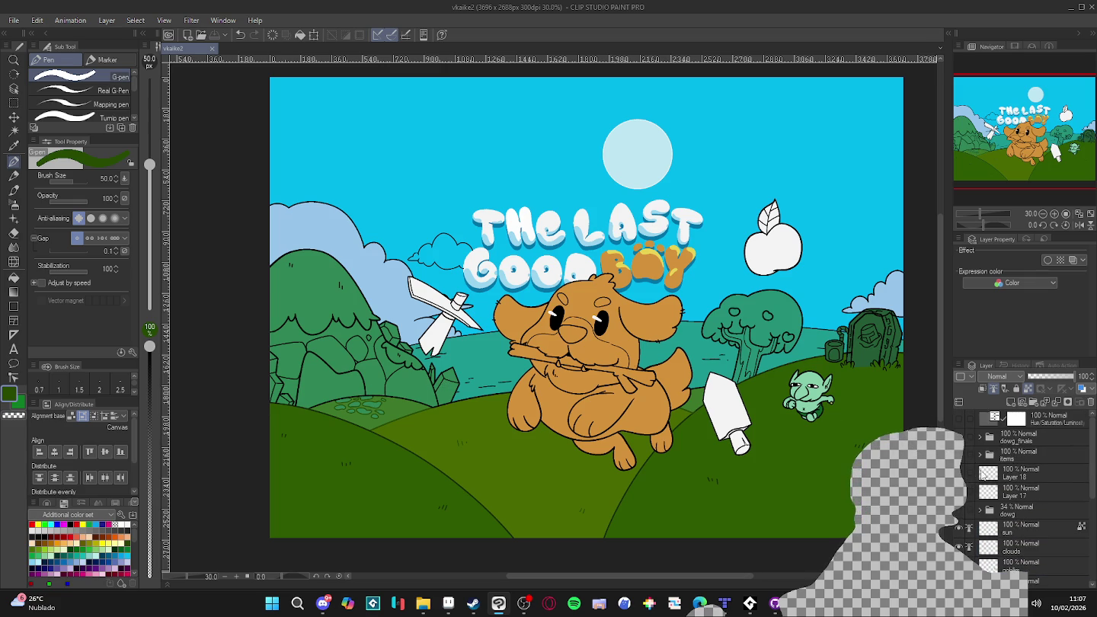
pyautogui.click(959, 437)
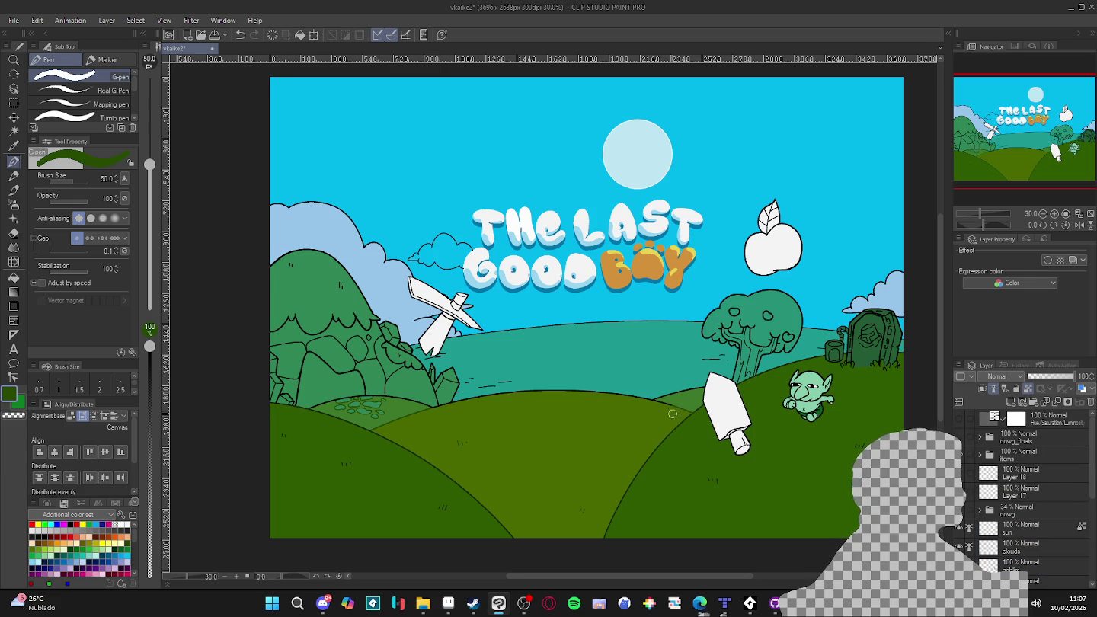
pyautogui.scroll(1, 658, 412)
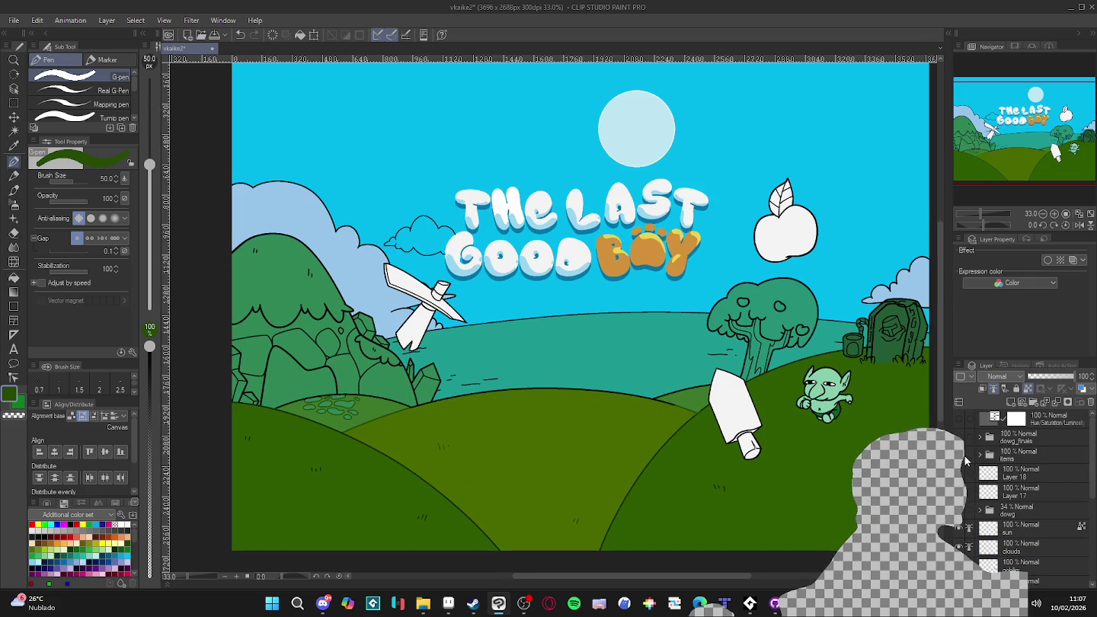
pyautogui.click(960, 455)
# - Zoom onto the tree, set the brush to size 17, and sample the hill's dark green
pyautogui.scroll(-1, 727, 423)
pyautogui.scroll(-1, 680, 402)
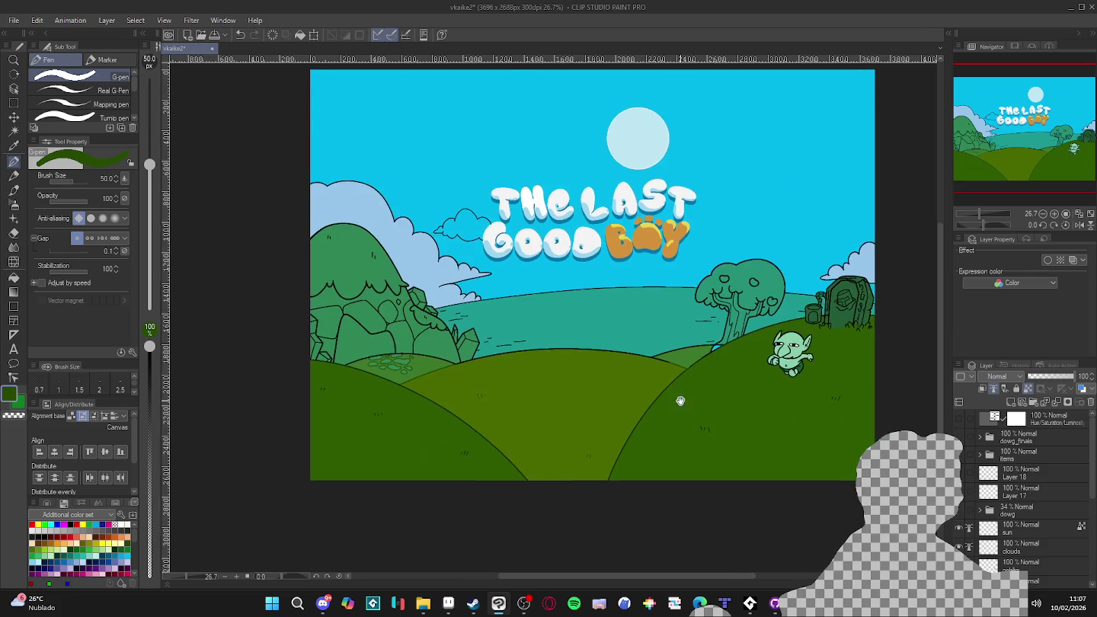
pyautogui.scroll(1, 680, 402)
pyautogui.scroll(2, 692, 409)
pyautogui.scroll(2, 715, 350)
pyautogui.scroll(2, 725, 335)
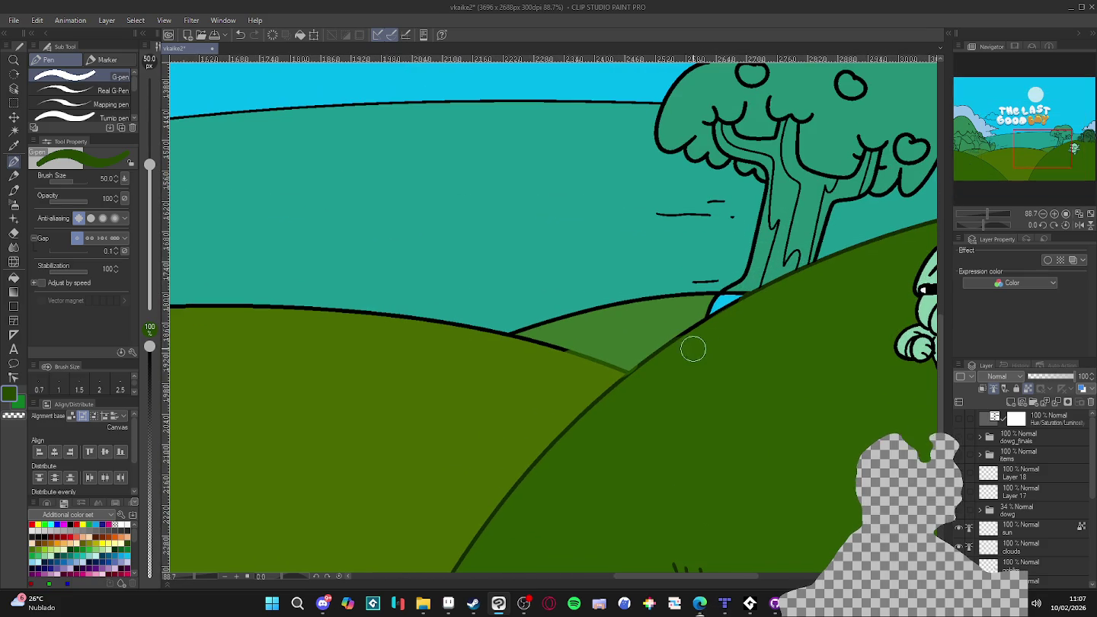
pyautogui.press('alt')
pyautogui.press('v')
pyautogui.press('Escape')
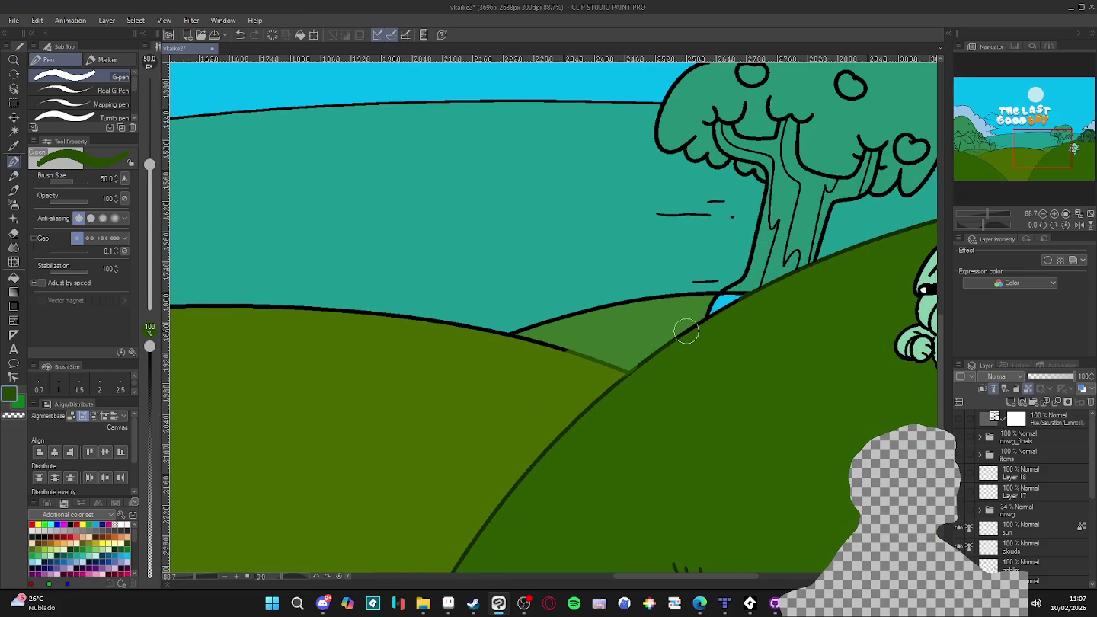
pyautogui.scroll(1, 685, 331)
pyautogui.press('x')
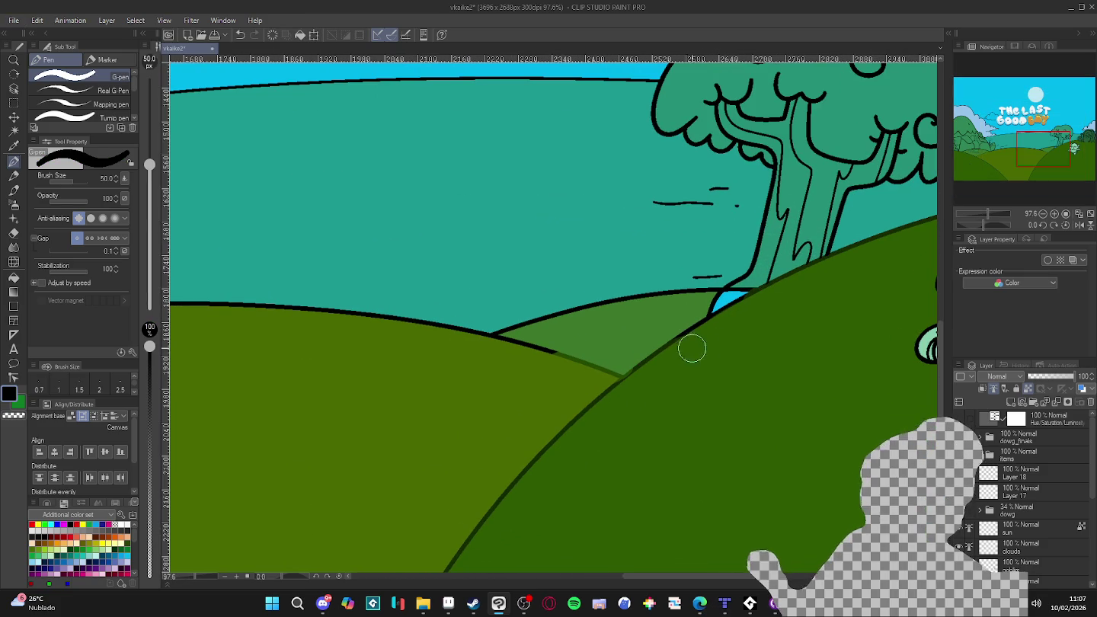
pyautogui.press('[')
pyautogui.press('[')
pyautogui.press('[')
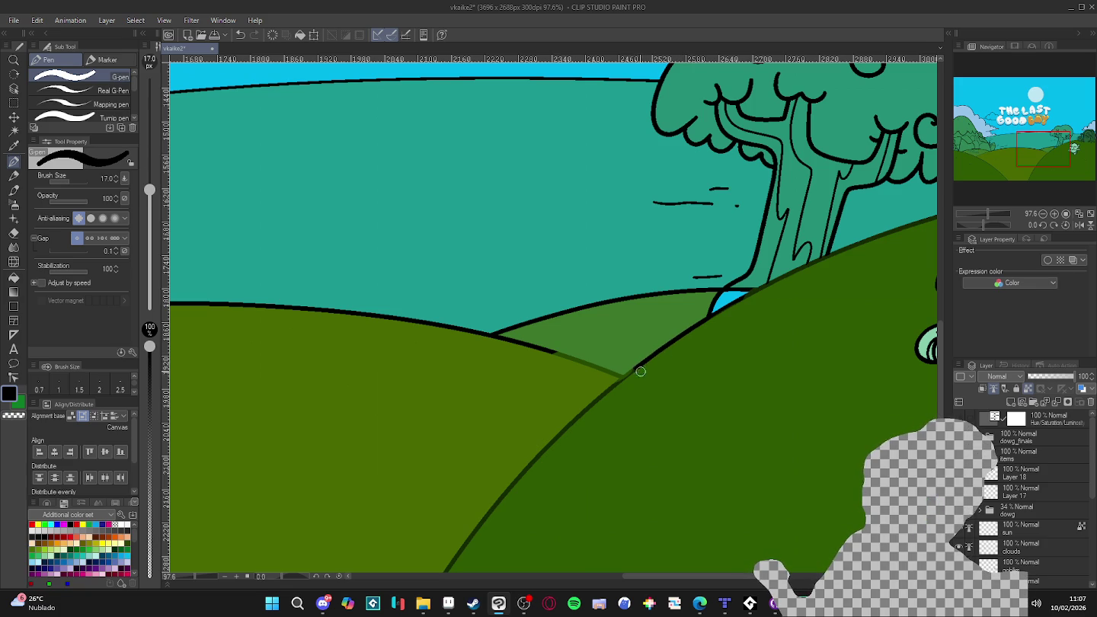
pyautogui.keyDown('alt'); pyautogui.click(606, 394); pyautogui.keyUp('alt')
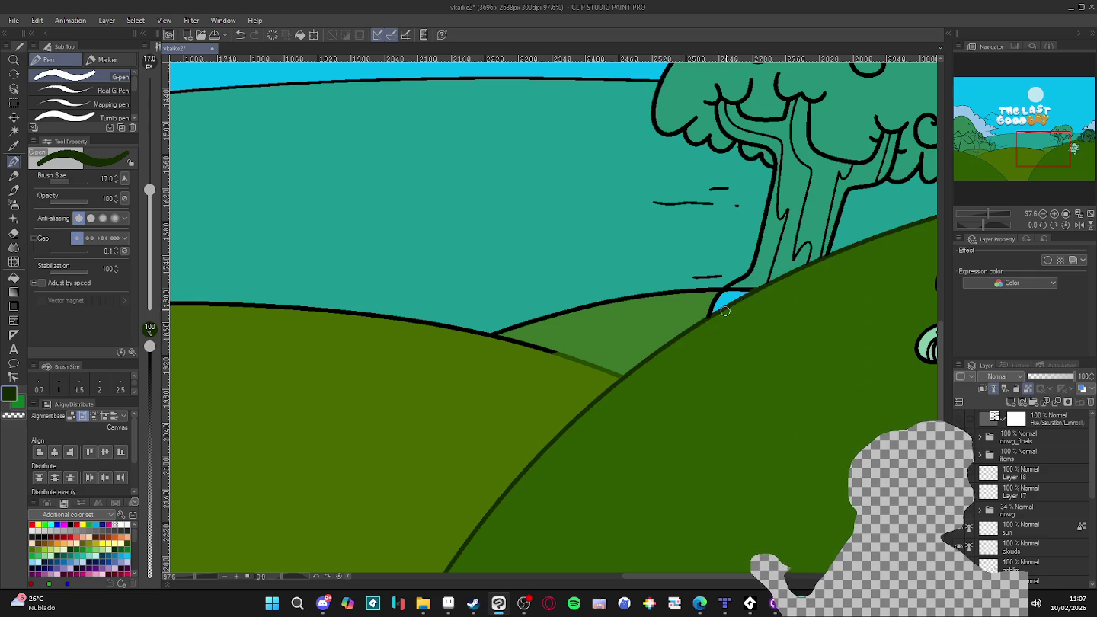
pyautogui.moveTo(859, 259); pyautogui.dragTo(818, 306)
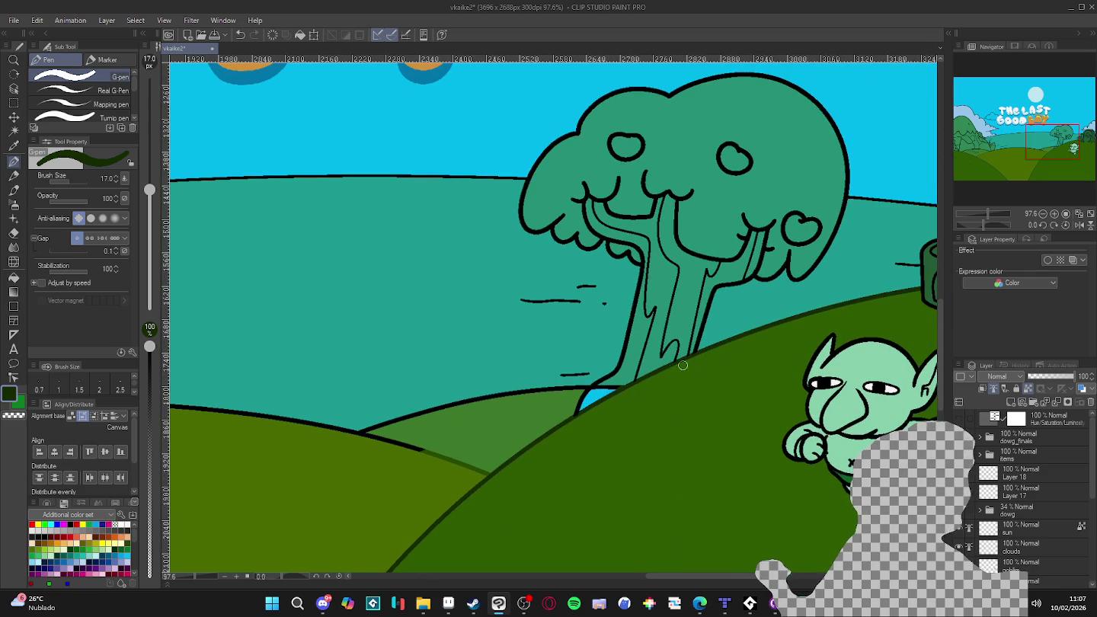
pyautogui.scroll(-2, 1011, 495)
pyautogui.scroll(-1, 1010, 495)
pyautogui.scroll(-1, 1011, 495)
# - Select the ground layer and restore the thick black hill outline
pyautogui.click(962, 531)
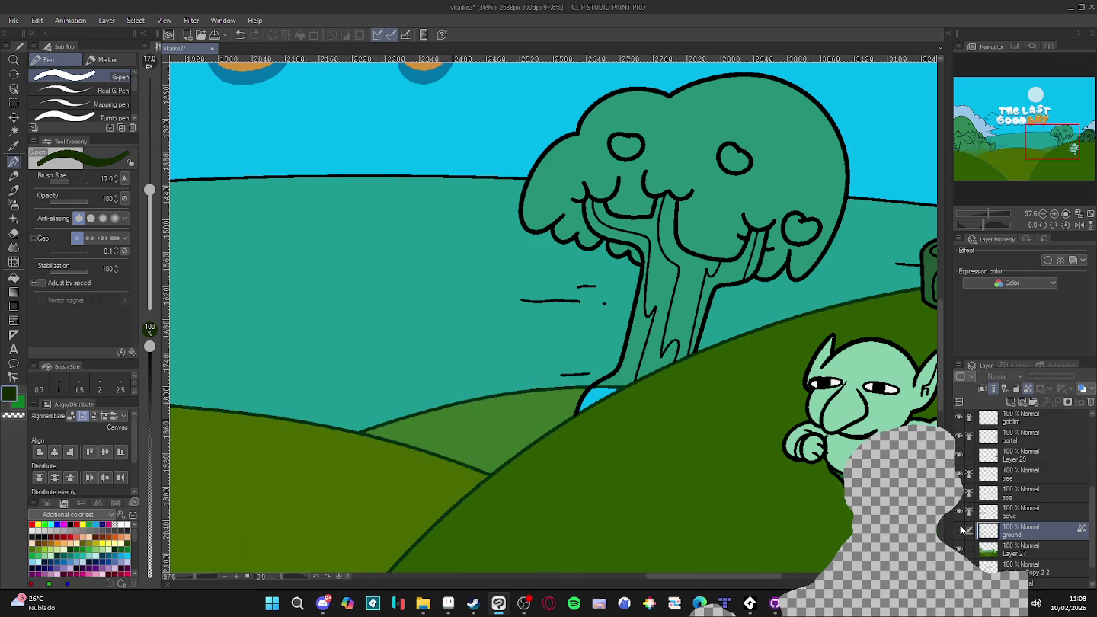
pyautogui.click(958, 532)
pyautogui.click(958, 531)
pyautogui.click(958, 531)
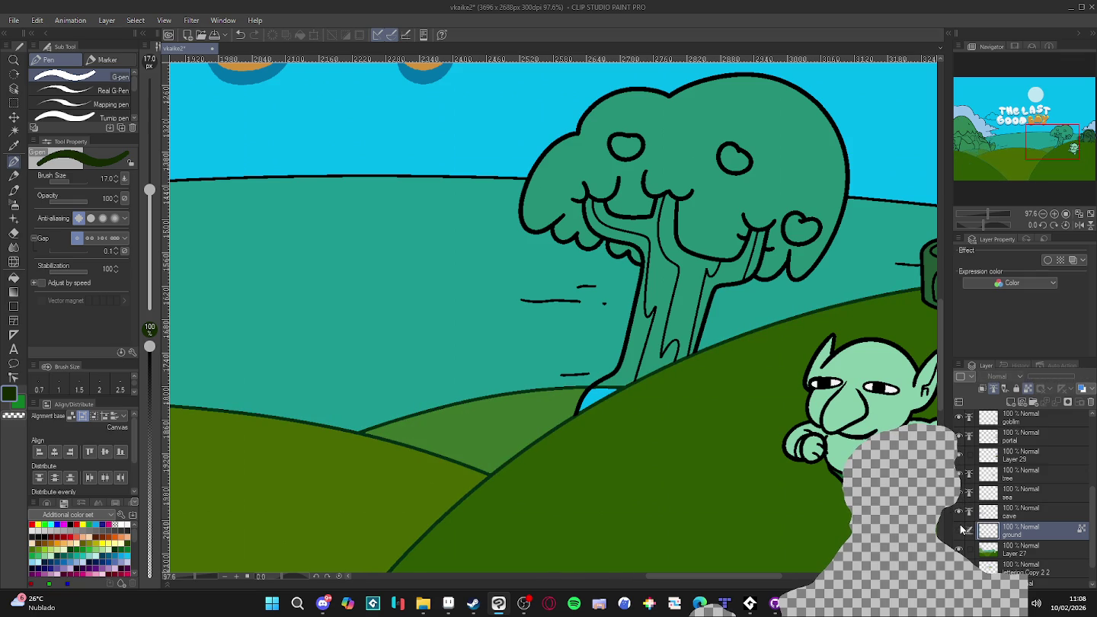
pyautogui.click(961, 528)
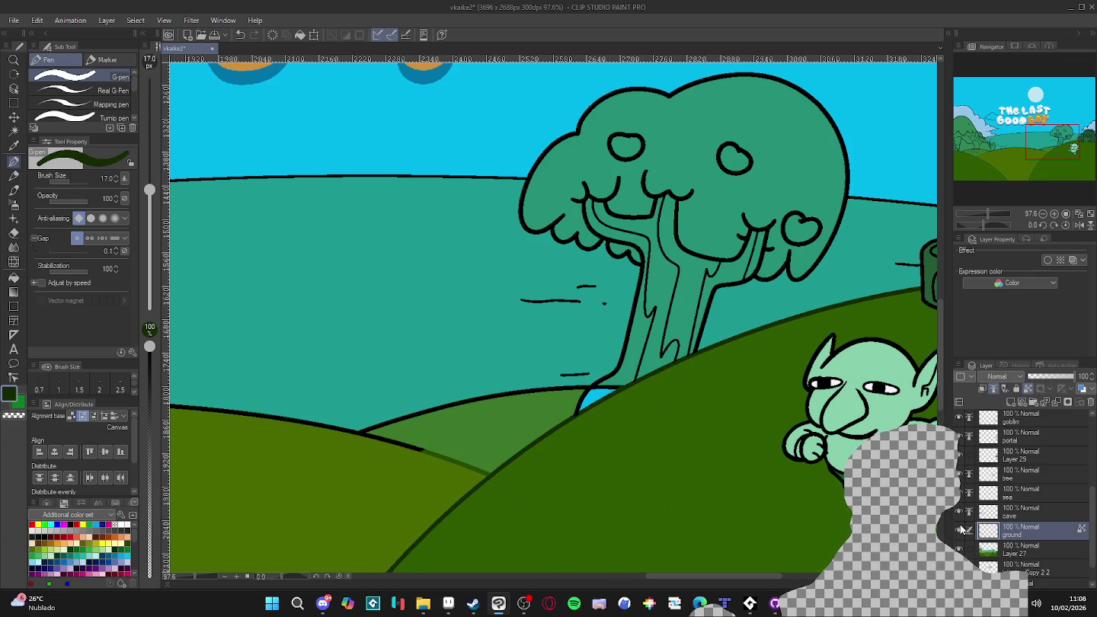
# - Toggle the background, horizon line and ground layers to inspect their contents
pyautogui.click(959, 550)
pyautogui.click(959, 549)
pyautogui.click(959, 549)
pyautogui.click(959, 550)
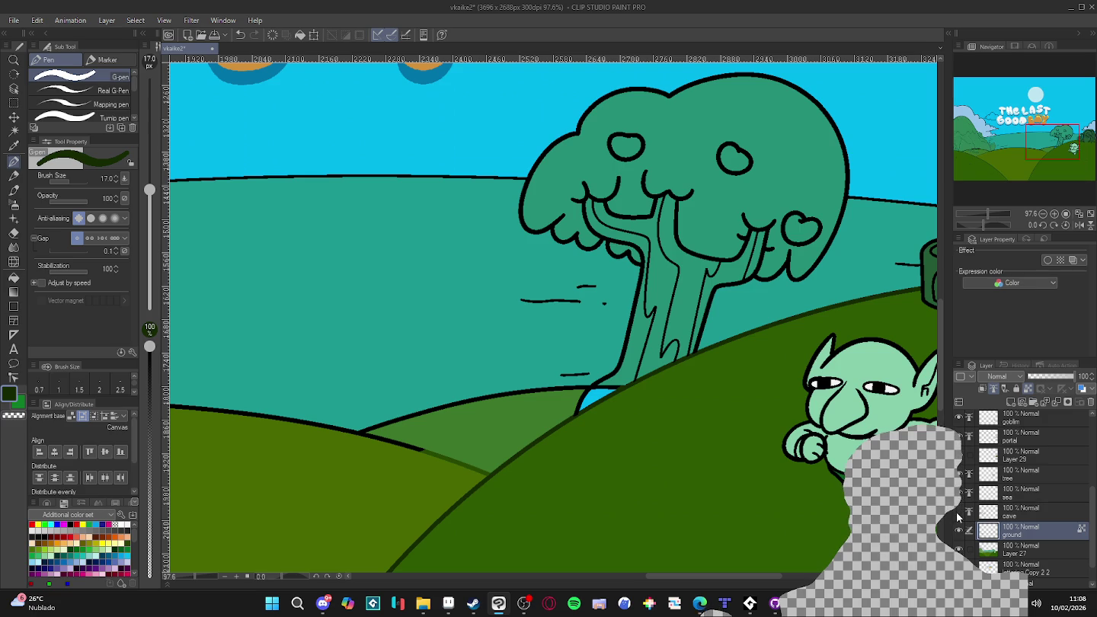
pyautogui.click(957, 542)
pyautogui.click(957, 542)
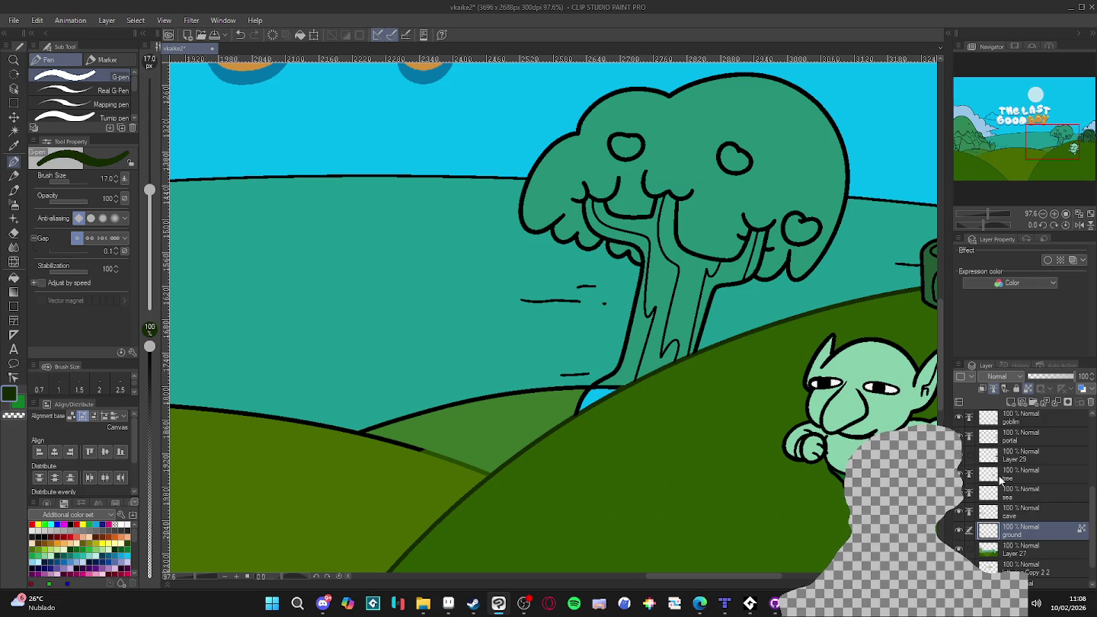
pyautogui.click(960, 531)
pyautogui.click(960, 531)
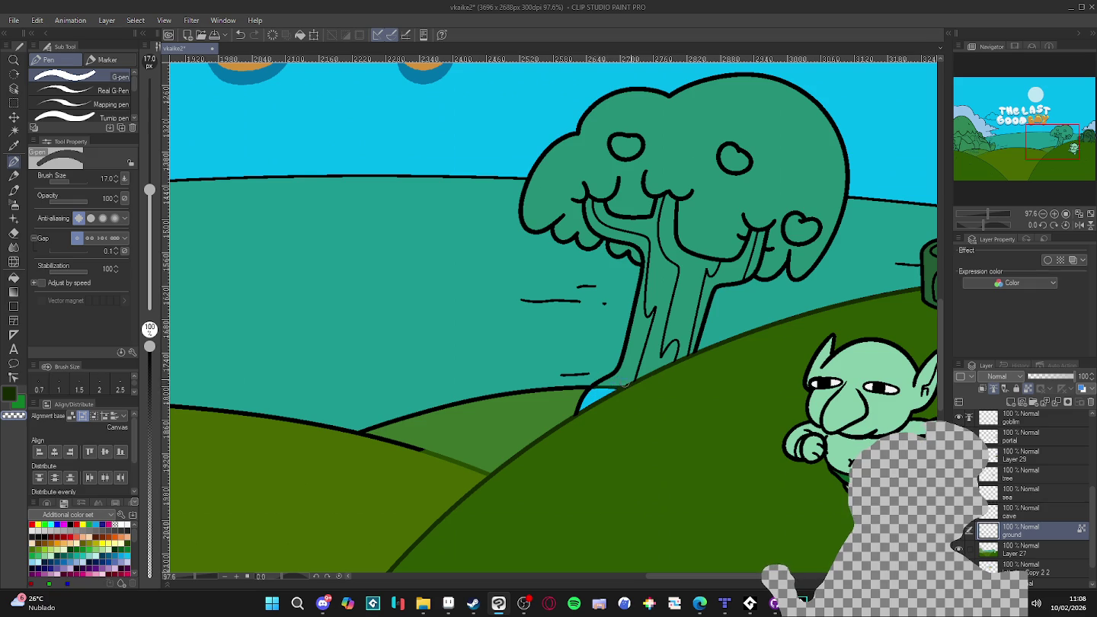
# - Check the tree, Layer 29 and fill layers, then sample the teal sea colour on Layer 27
pyautogui.click(959, 476)
pyautogui.click(958, 476)
pyautogui.click(958, 455)
pyautogui.click(959, 455)
pyautogui.click(958, 550)
pyautogui.click(959, 549)
pyautogui.click(990, 549)
pyautogui.keyDown('alt'); pyautogui.click(599, 383); pyautogui.keyUp('alt')
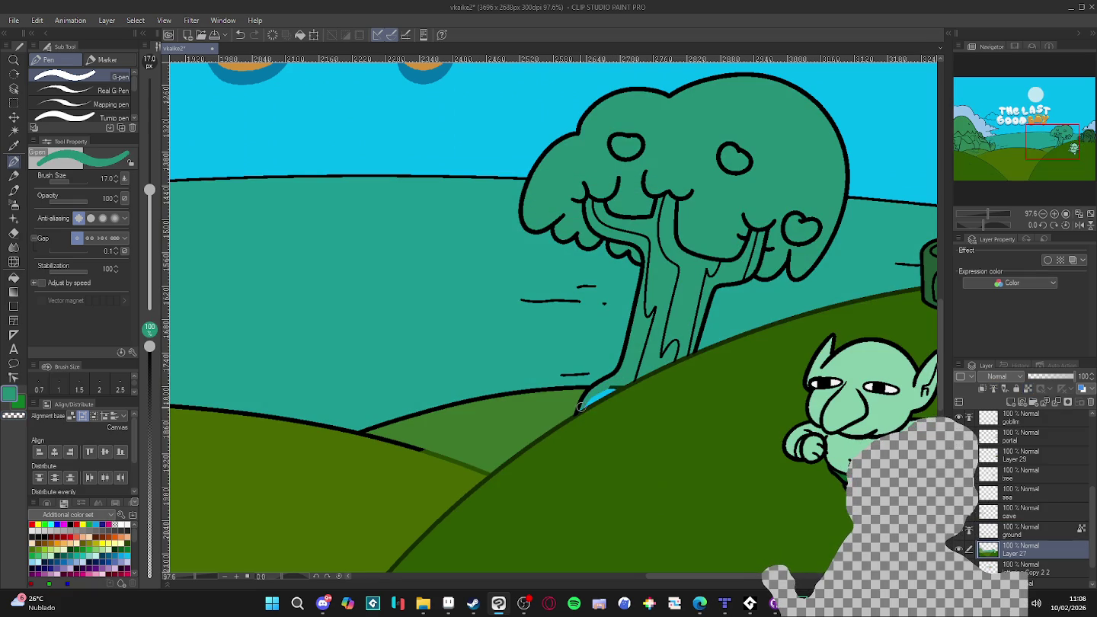
# - Paint teal over the cyan gap at the tree base, then sample the ground layer's dark outline
pyautogui.moveTo(579, 409); pyautogui.dragTo(576, 412)
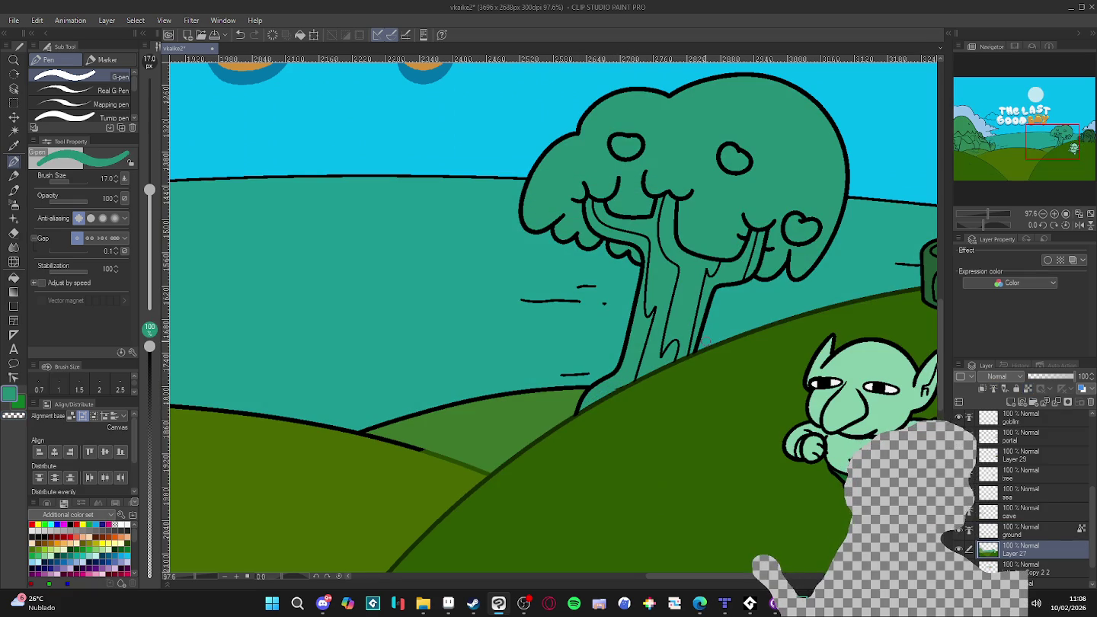
pyautogui.click(990, 530)
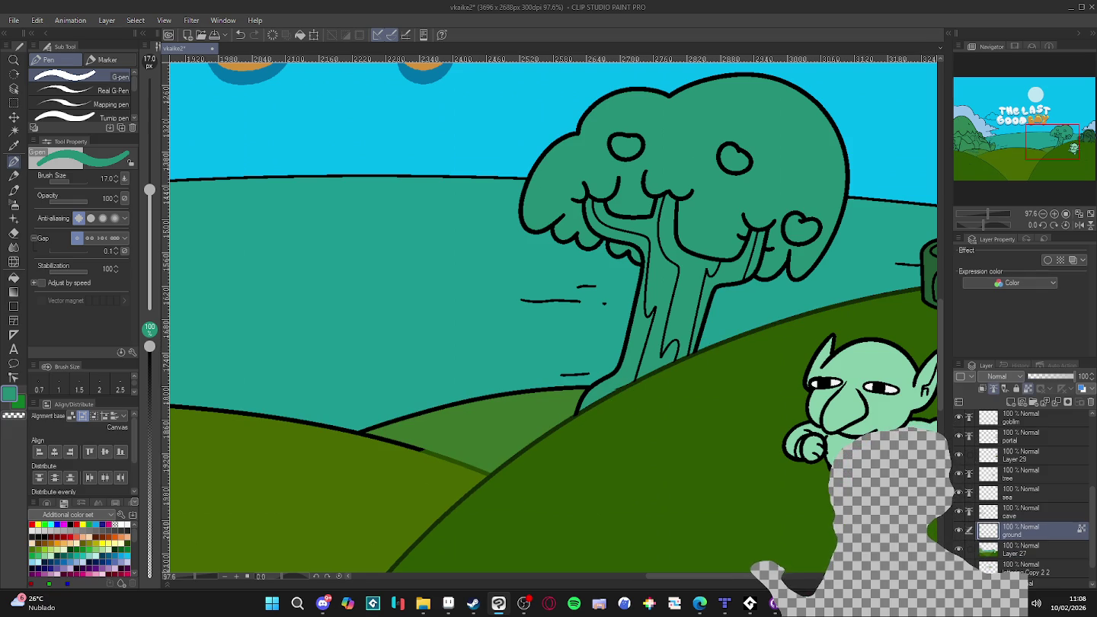
pyautogui.keyDown('alt'); pyautogui.click(626, 392); pyautogui.keyUp('alt')
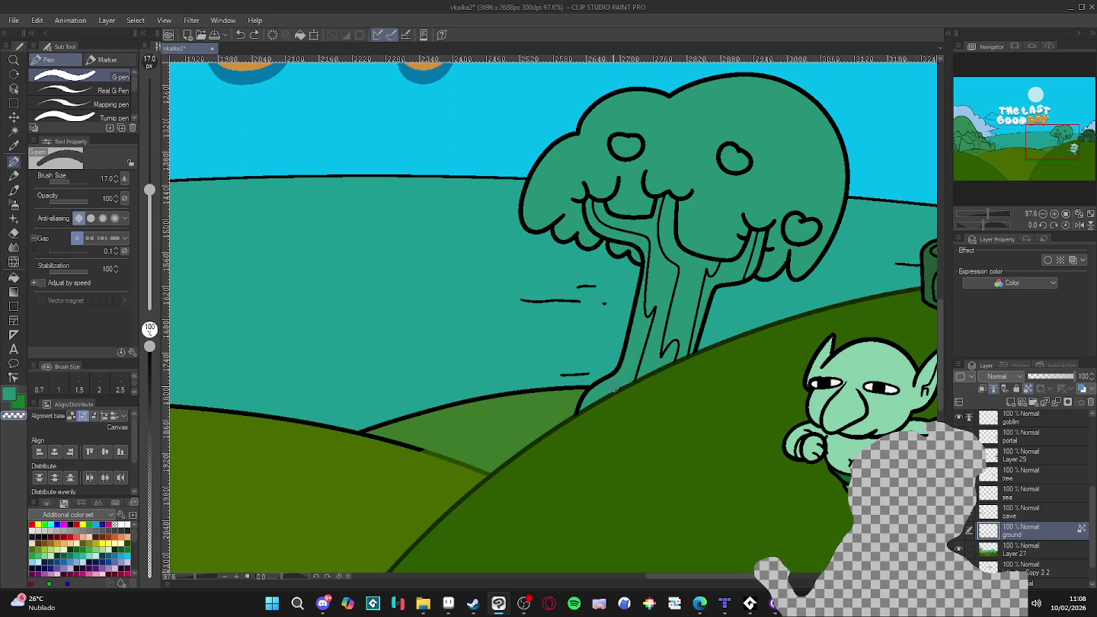
# - Move the tree layer beneath the ground layer, switch the colour to black, and hide Layer 27's fills
pyautogui.hscroll(-1, 663, 381)
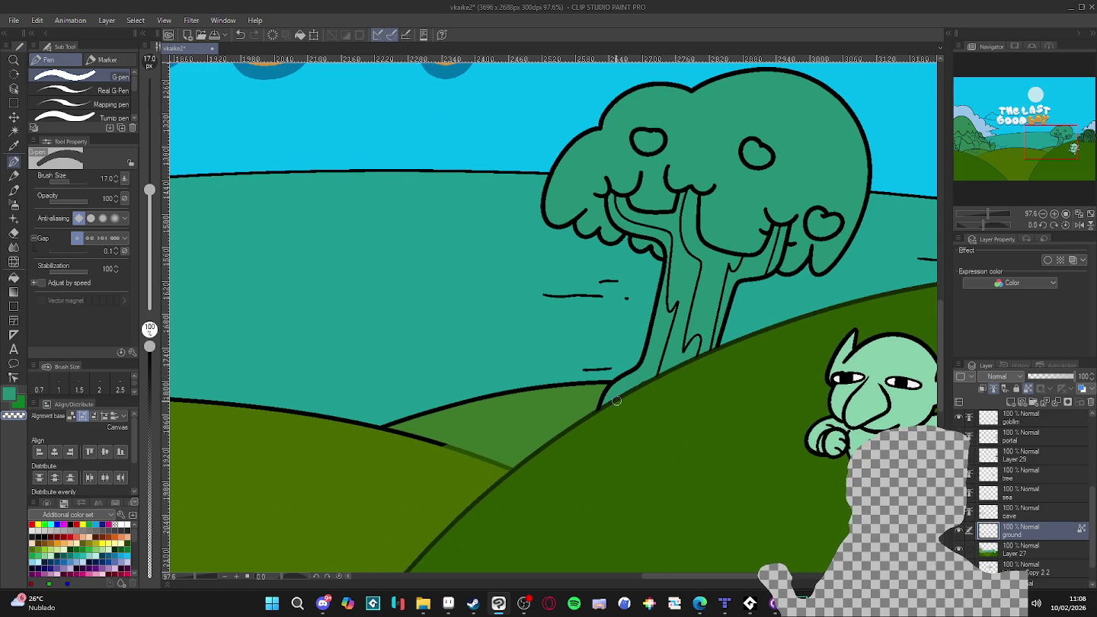
pyautogui.keyDown('alt'); pyautogui.click(593, 414); pyautogui.keyUp('alt')
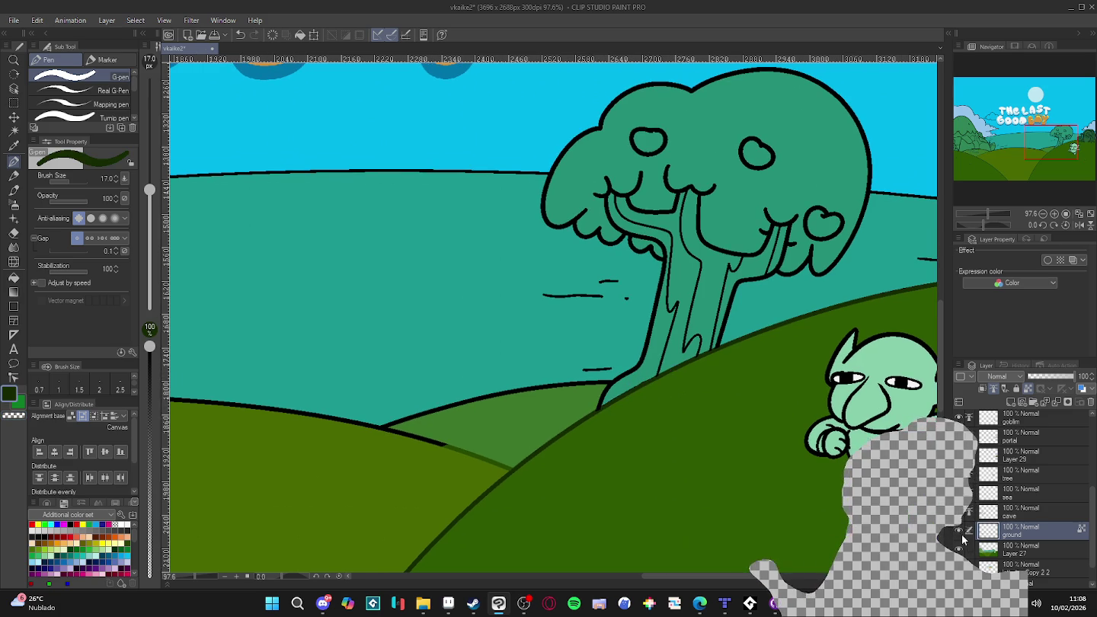
pyautogui.click(1025, 479)
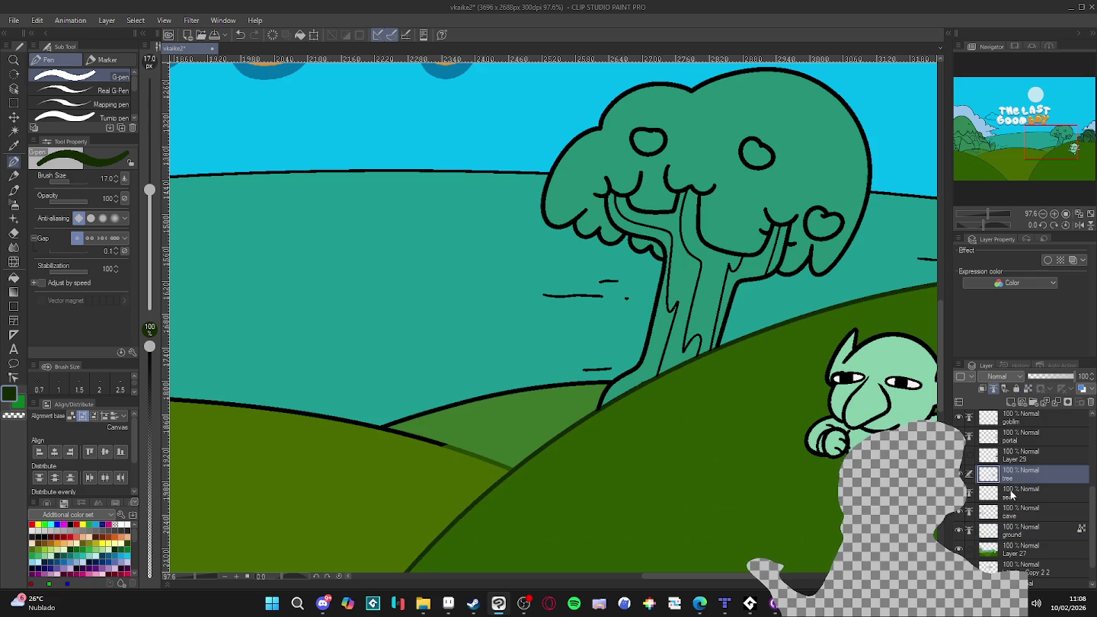
pyautogui.moveTo(1027, 483); pyautogui.dragTo(1031, 535)
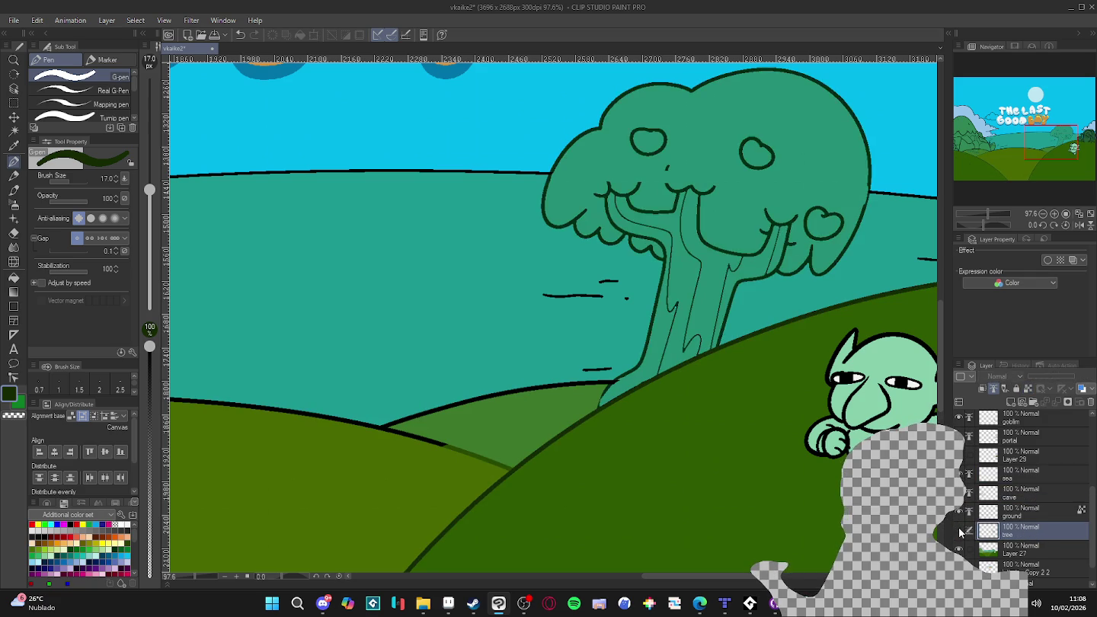
pyautogui.press('x')
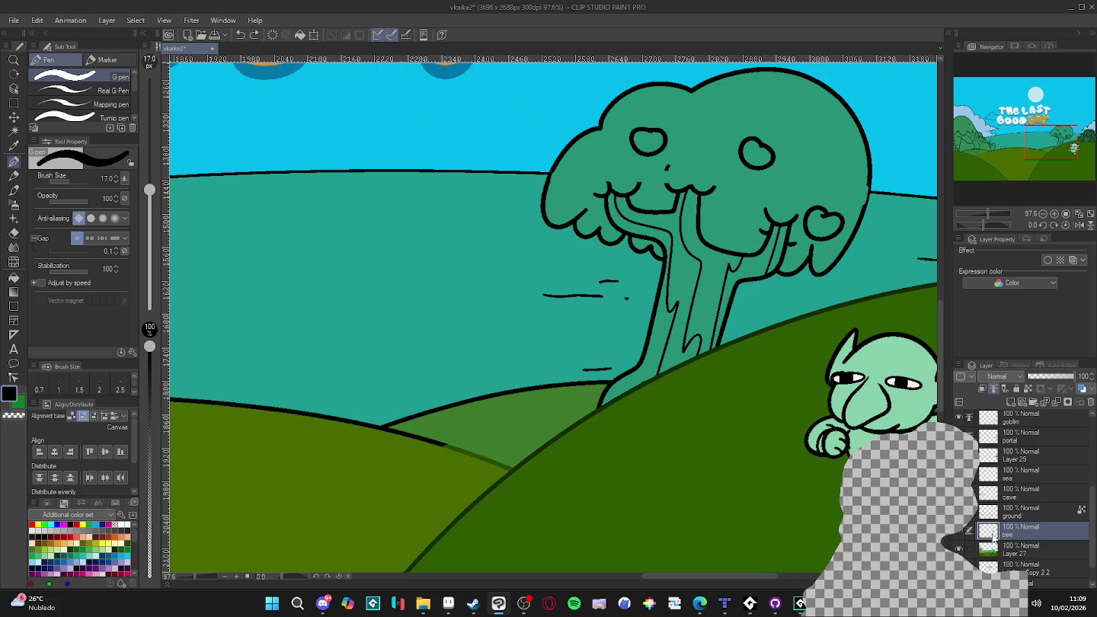
pyautogui.click(959, 549)
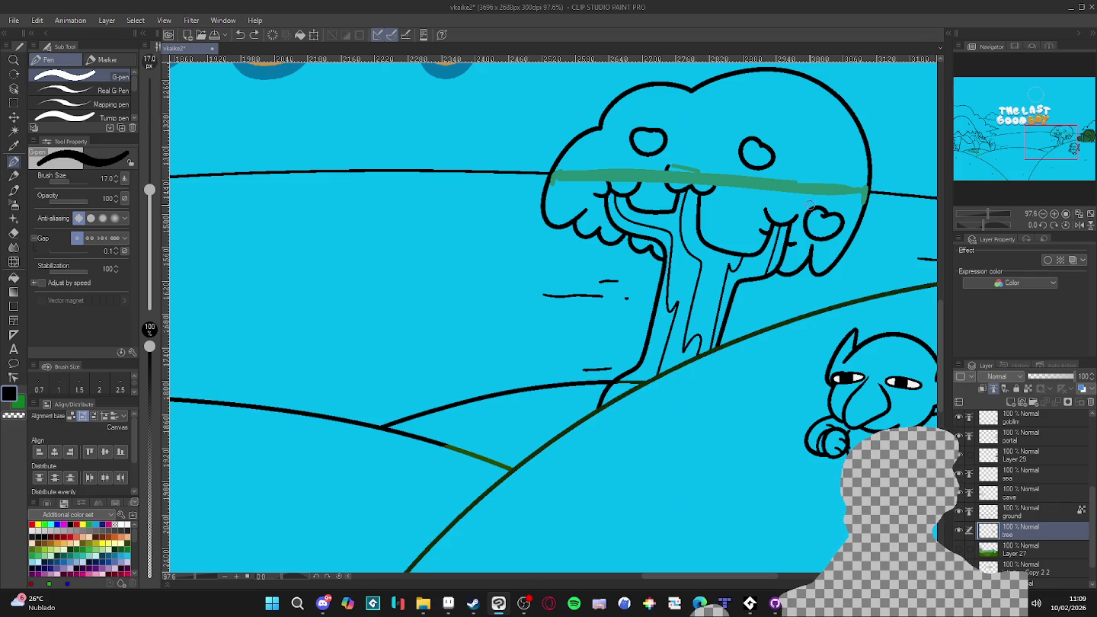
# - On the sea layer, erase the thick green horizon stroke with a size-40 brush
pyautogui.click(958, 474)
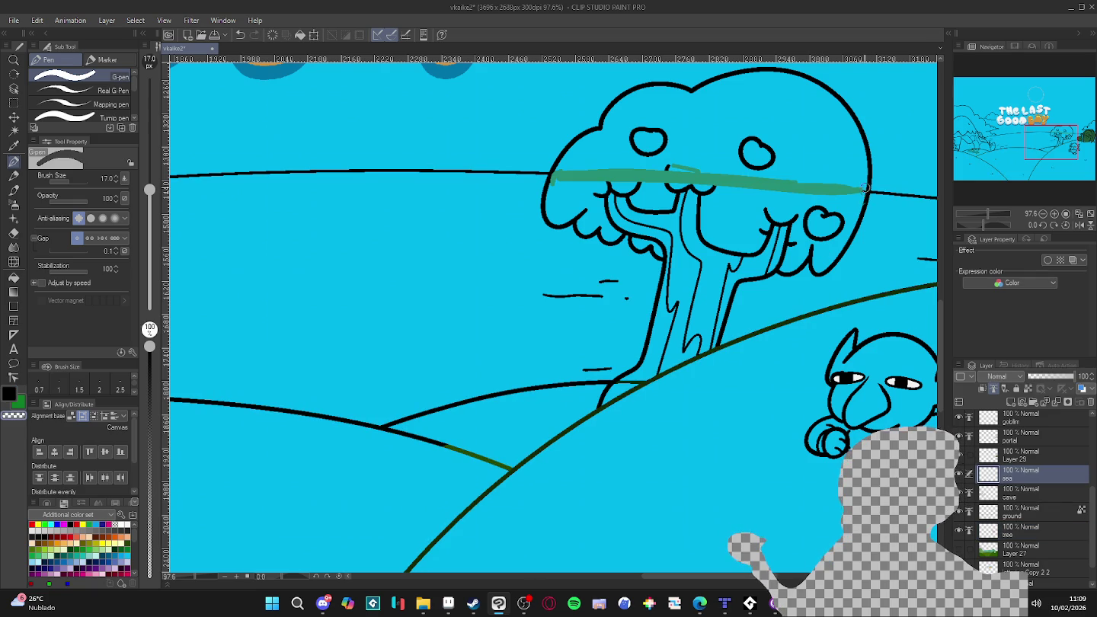
pyautogui.press(']')
pyautogui.press(']')
pyautogui.press(']')
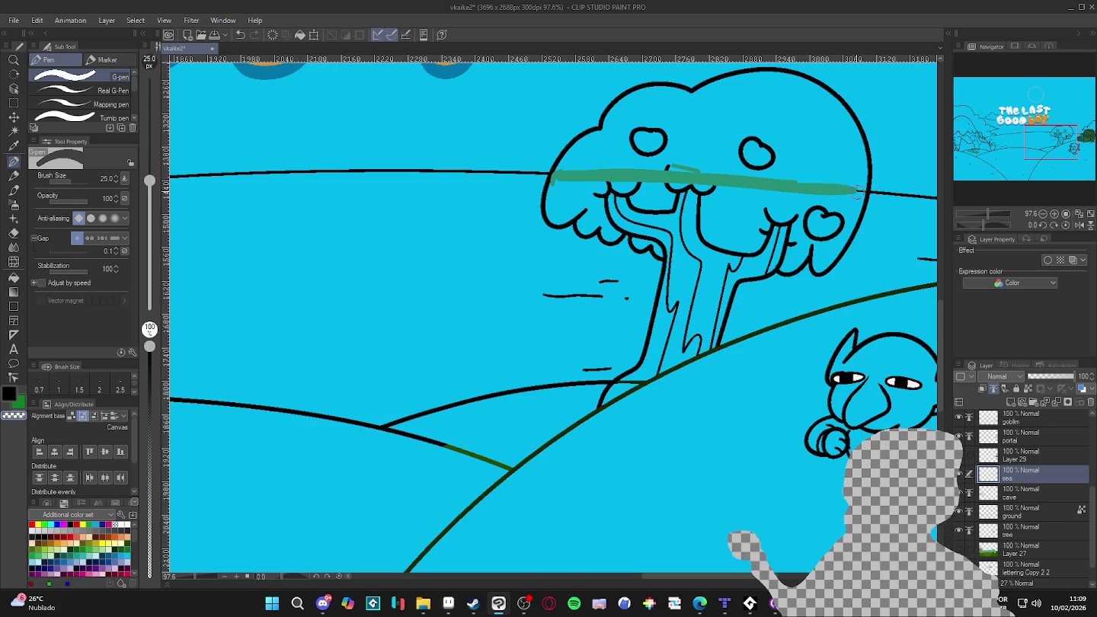
pyautogui.moveTo(770, 180); pyautogui.dragTo(545, 177)
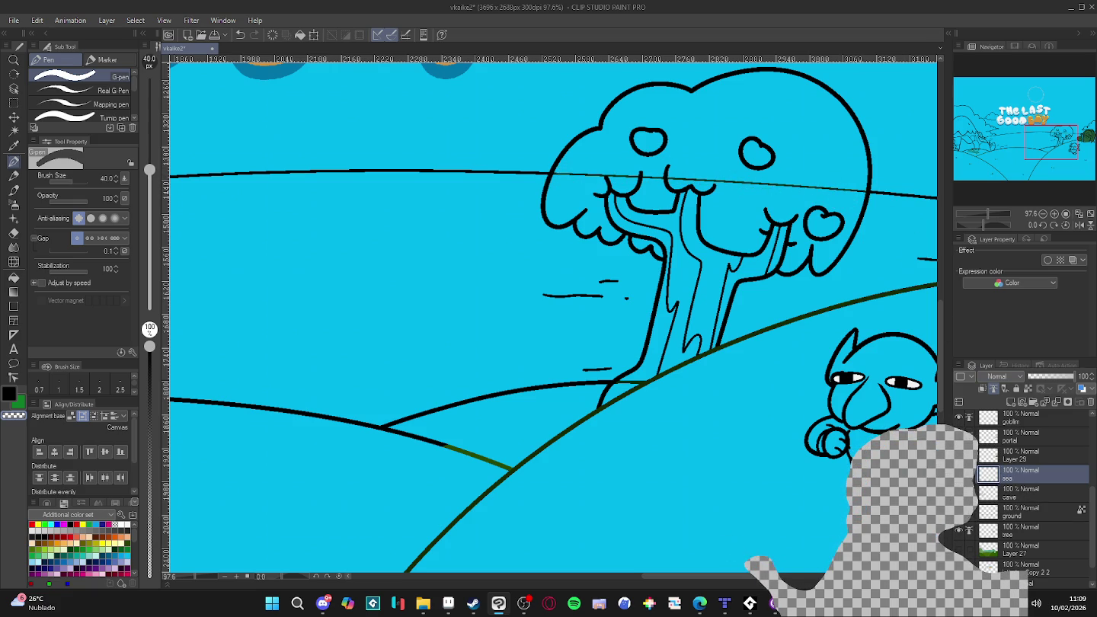
# - Select Layer 27 and toggle the tree, ground and blue background layers to check them
pyautogui.click(1023, 554)
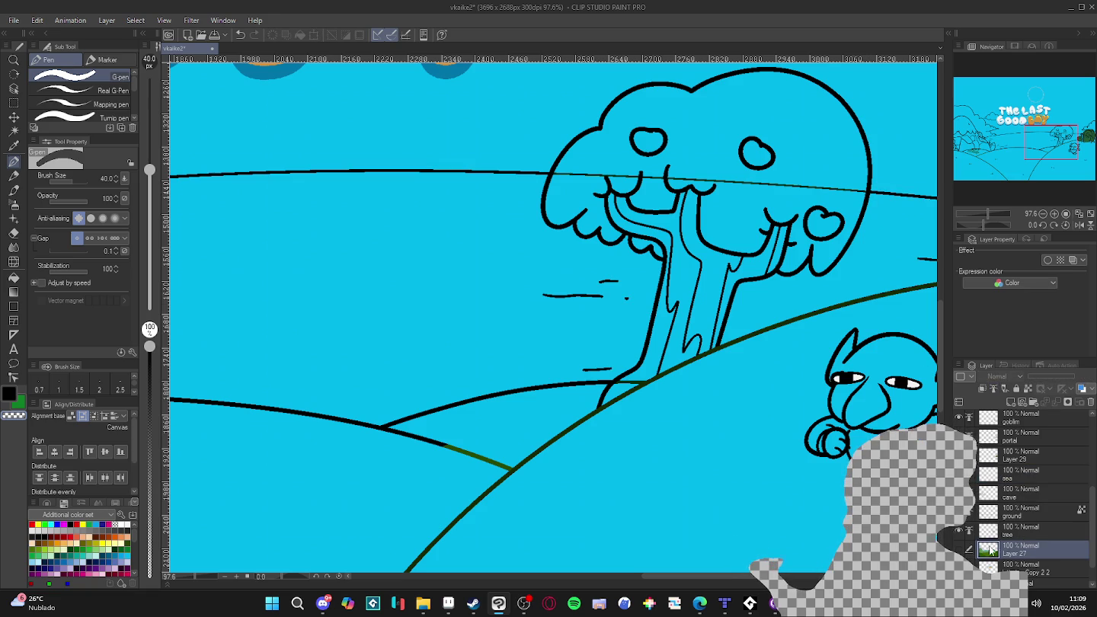
pyautogui.click(959, 531)
pyautogui.click(959, 530)
pyautogui.click(959, 512)
pyautogui.click(958, 512)
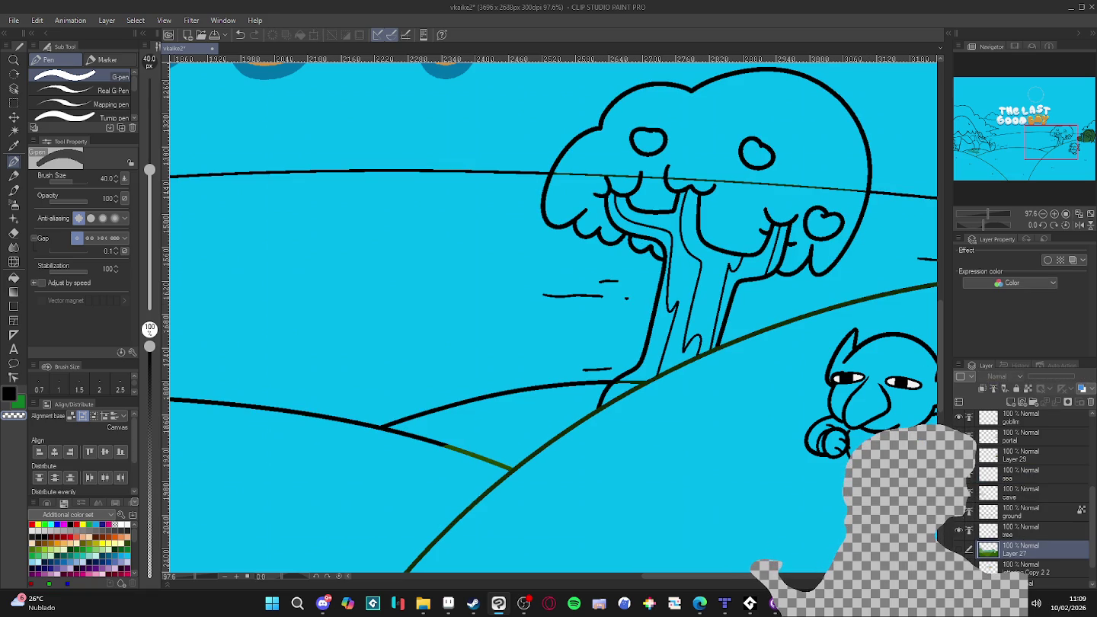
pyautogui.scroll(-1, 1020, 495)
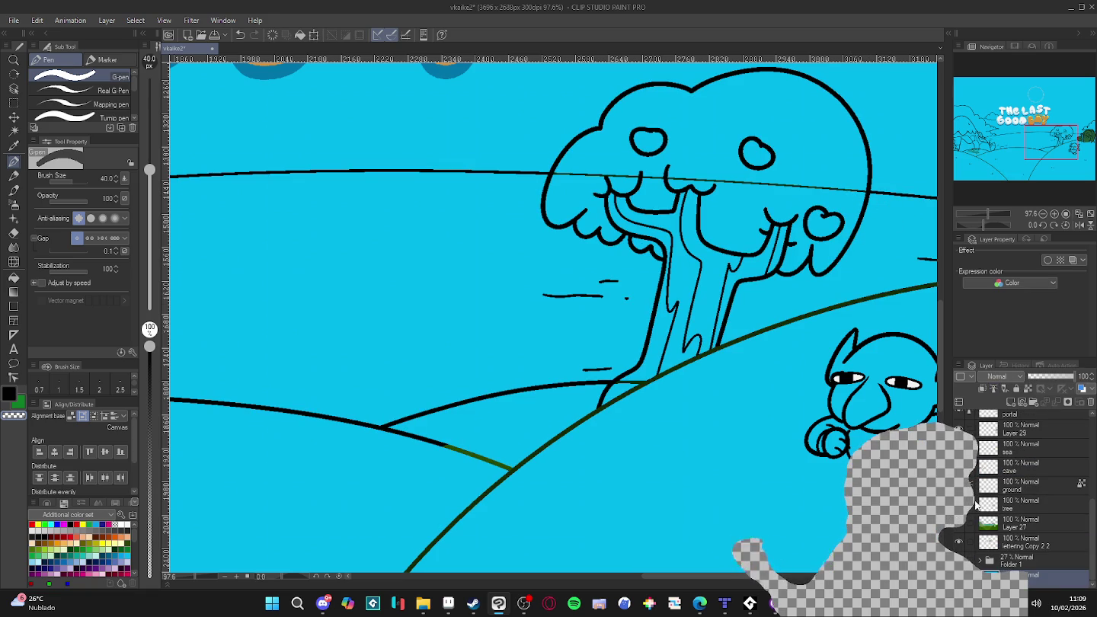
pyautogui.click(959, 524)
pyautogui.click(959, 524)
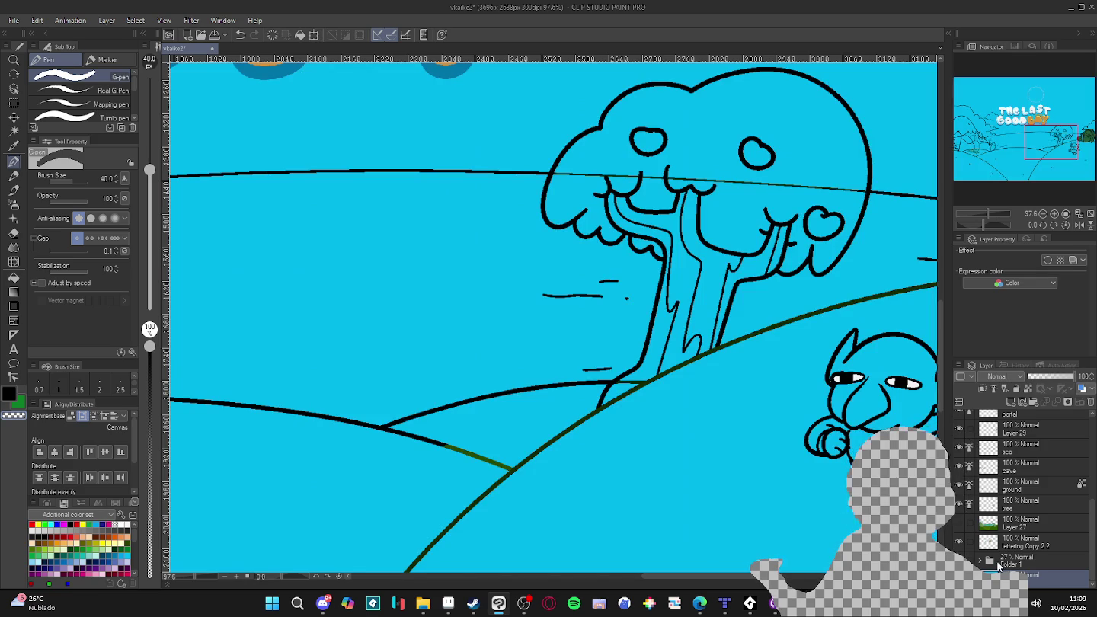
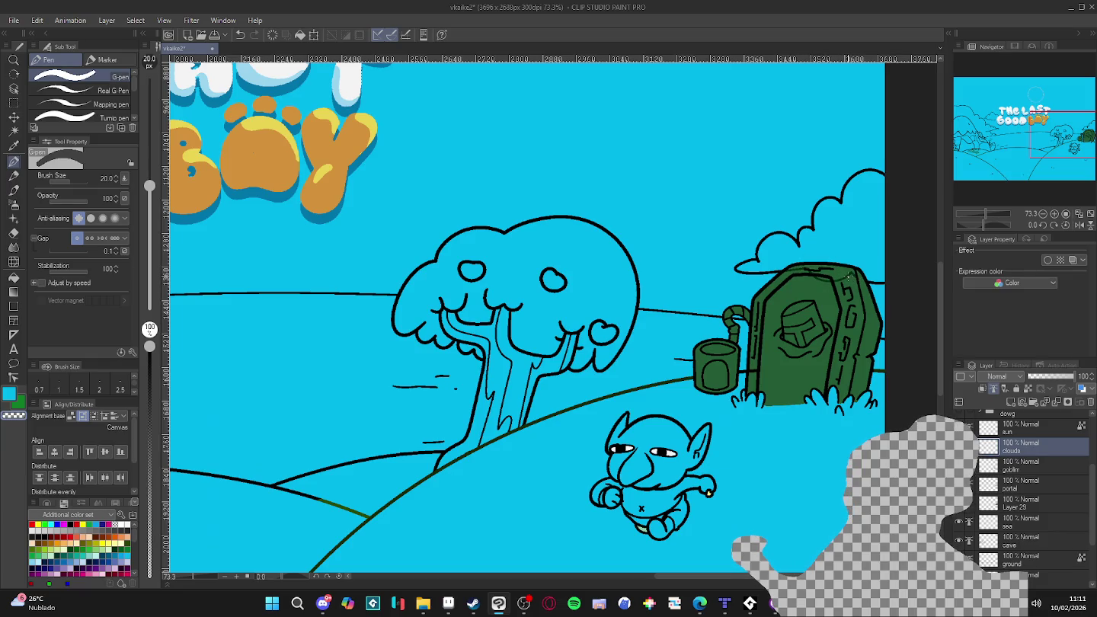
# - Shade the portal's top edge with its sampled dark green and hide the sea layer
pyautogui.scroll(-3, 1036, 495)
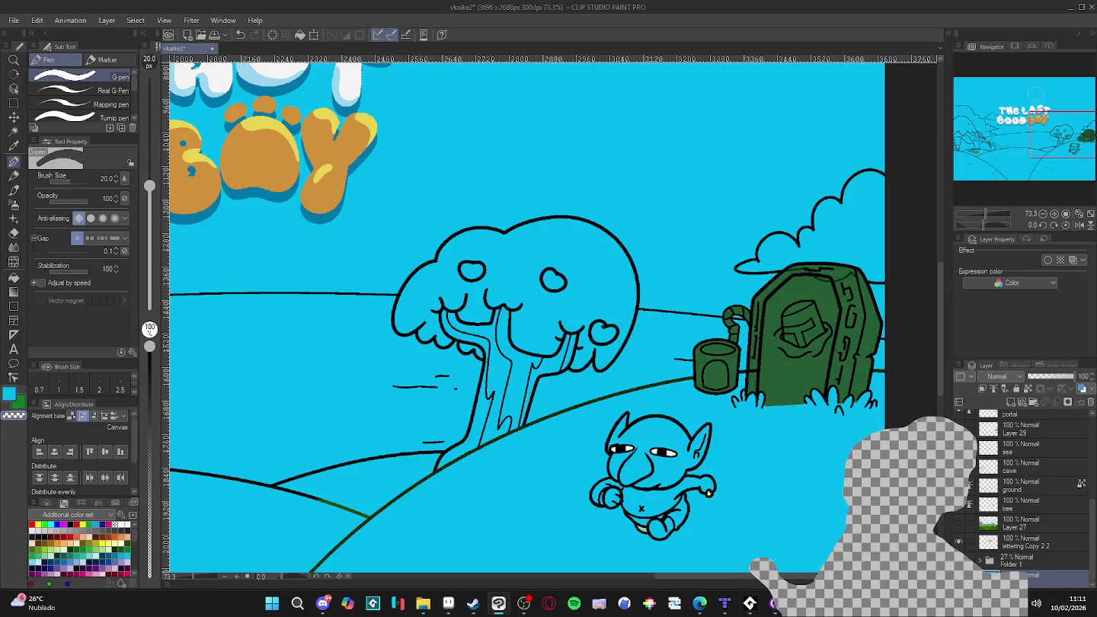
pyautogui.keyDown('alt'); pyautogui.click(873, 299); pyautogui.keyUp('alt')
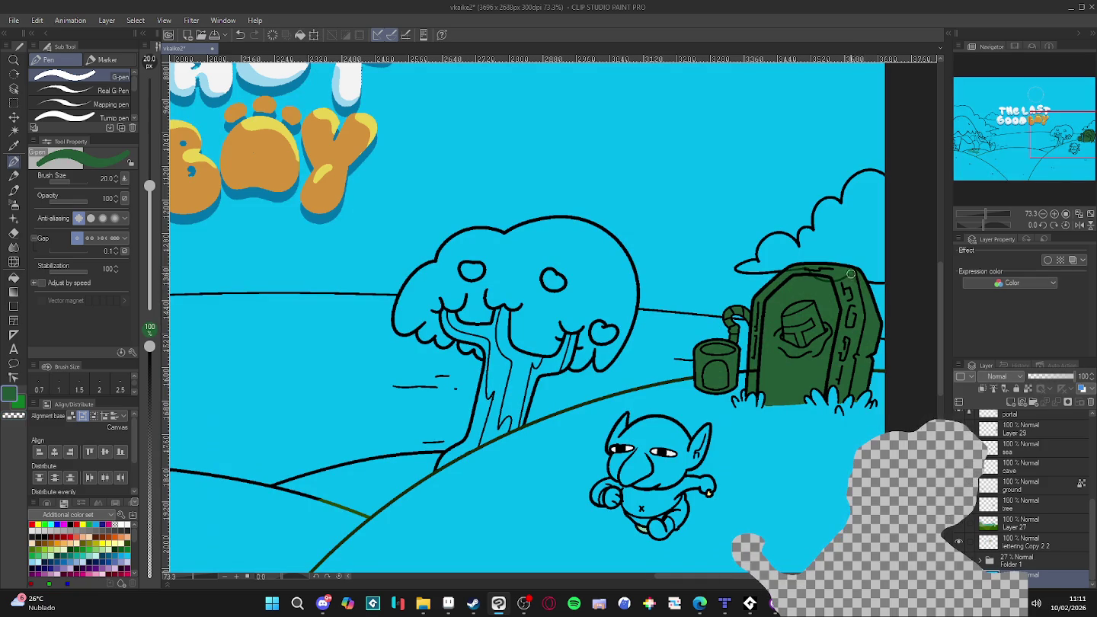
pyautogui.moveTo(851, 275); pyautogui.dragTo(807, 278)
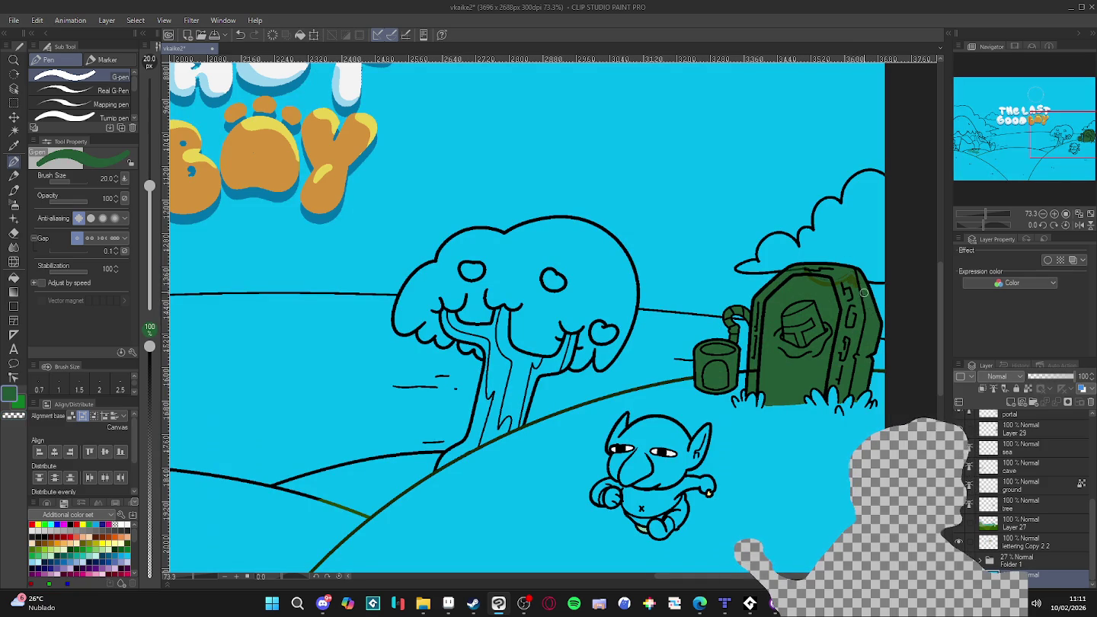
pyautogui.click(959, 448)
pyautogui.click(959, 448)
pyautogui.click(959, 449)
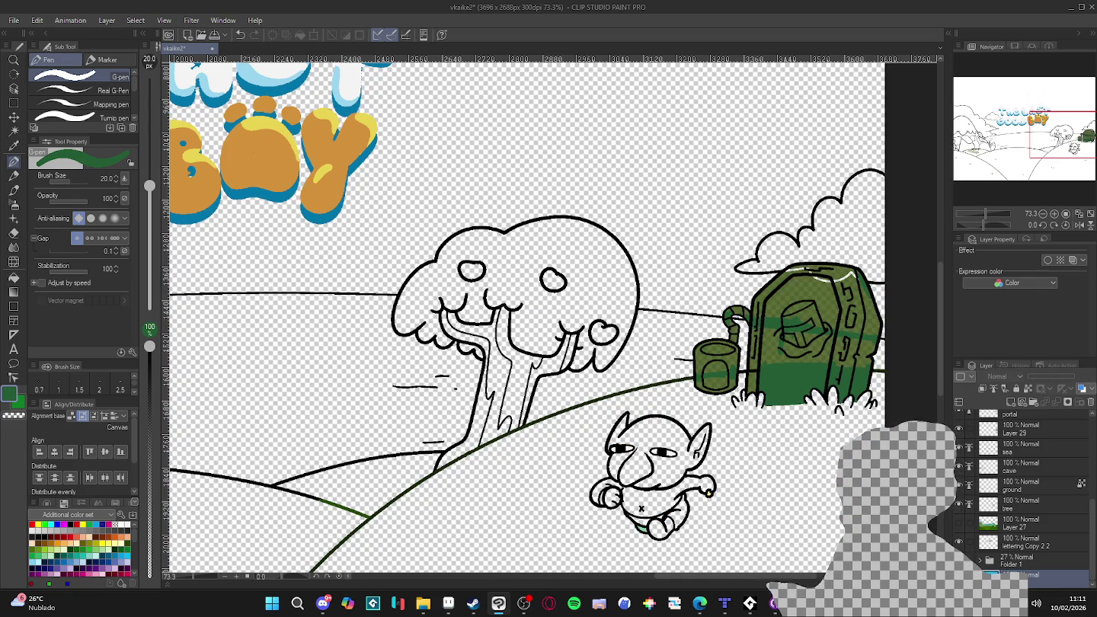
# - Delete Layer 29, fill the sea layer cyan, and show Layer 27's coloured artwork
pyautogui.scroll(1, 1002, 532)
pyautogui.scroll(2, 1002, 531)
pyautogui.scroll(3, 1002, 532)
pyautogui.scroll(-2, 984, 520)
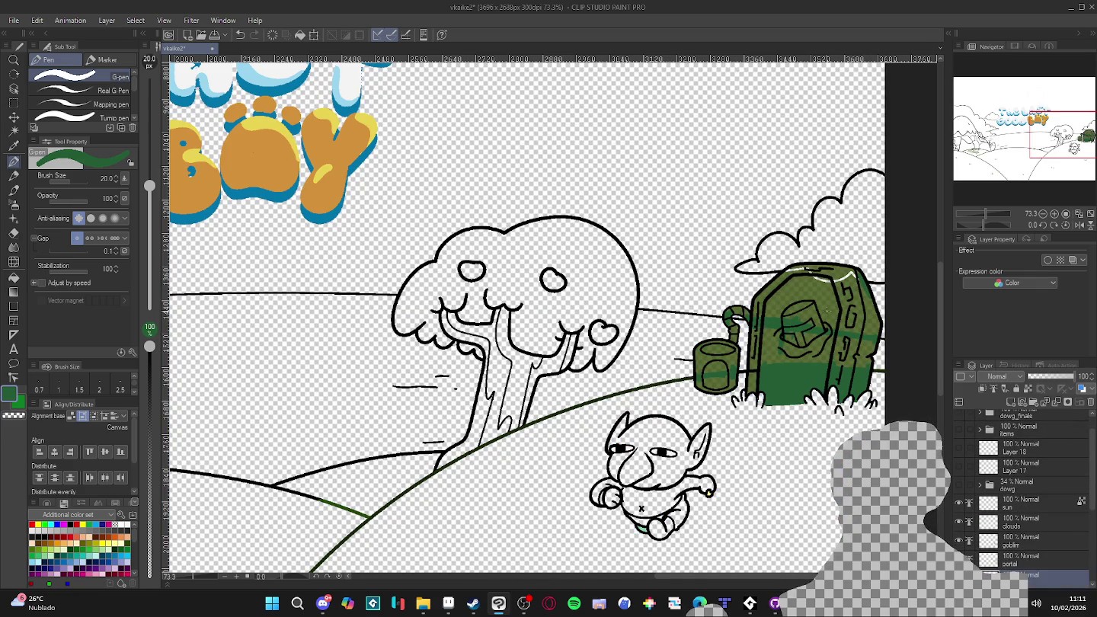
pyautogui.click(984, 518)
pyautogui.click(959, 518)
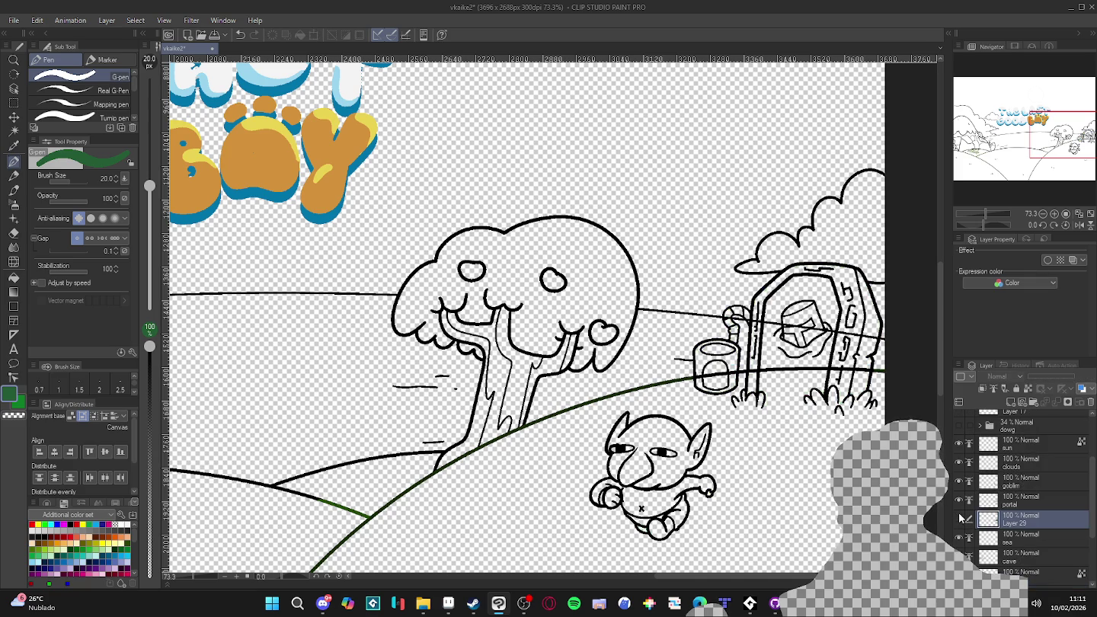
pyautogui.scroll(-2, 960, 518)
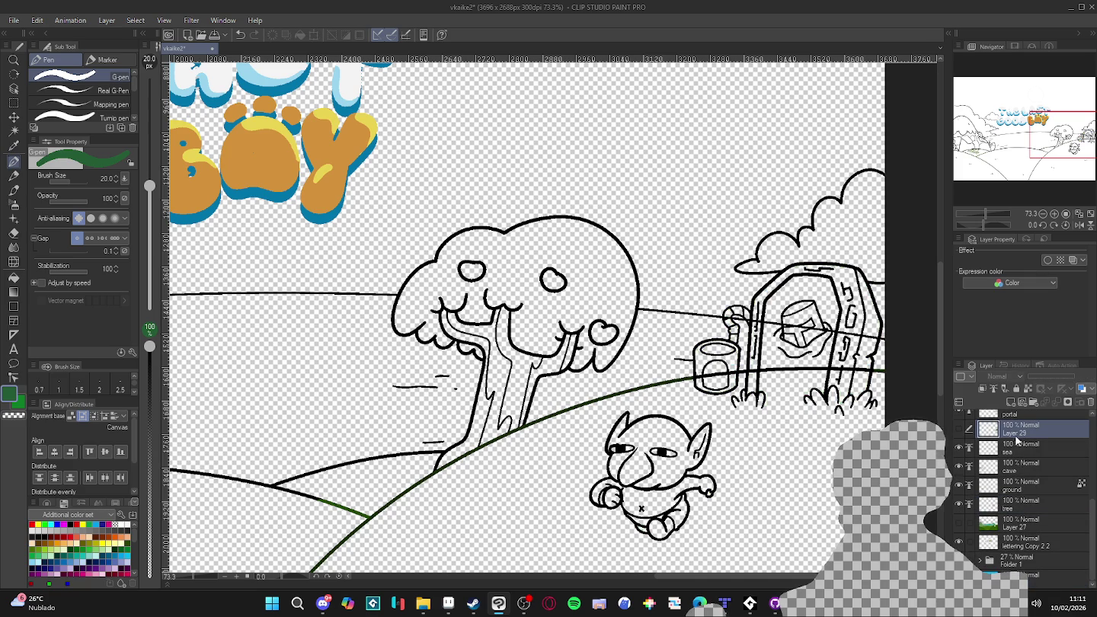
pyautogui.rightClick(1015, 442)
pyautogui.click(1022, 255)
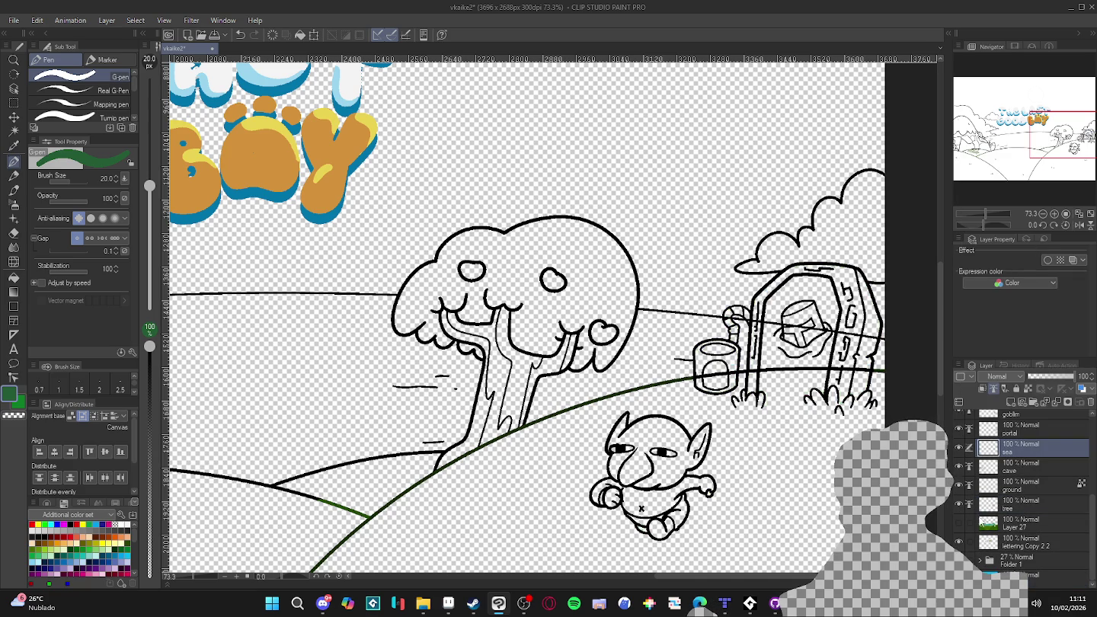
pyautogui.hotkey('alt', 'Delete')
pyautogui.click(958, 524)
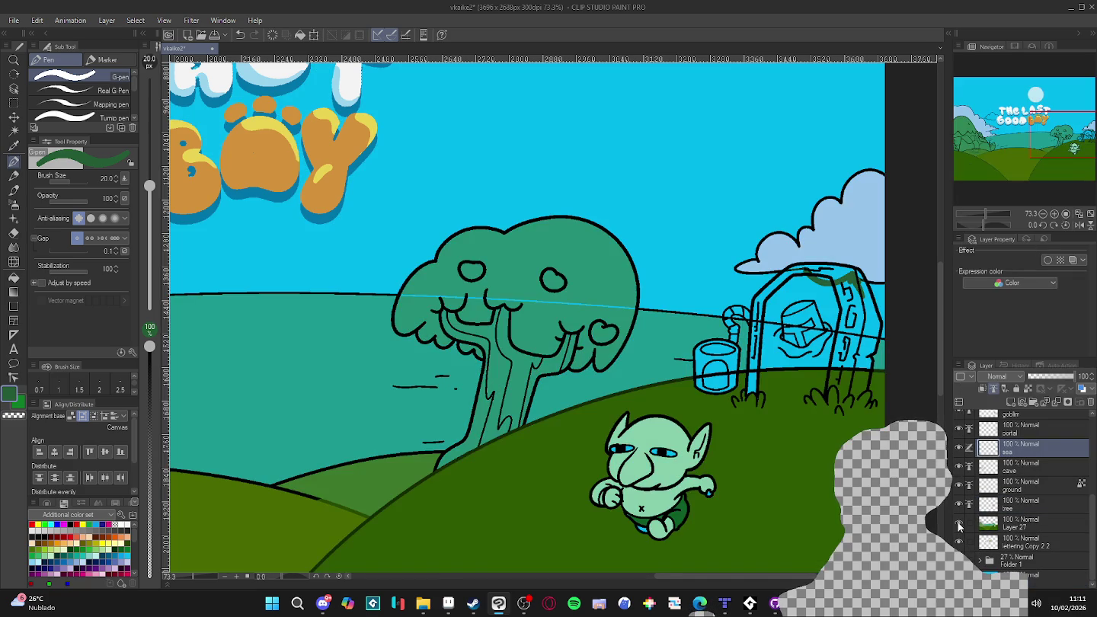
# - On Layer 27, paint teal over the cyan line running across the tree
pyautogui.scroll(4, 614, 304)
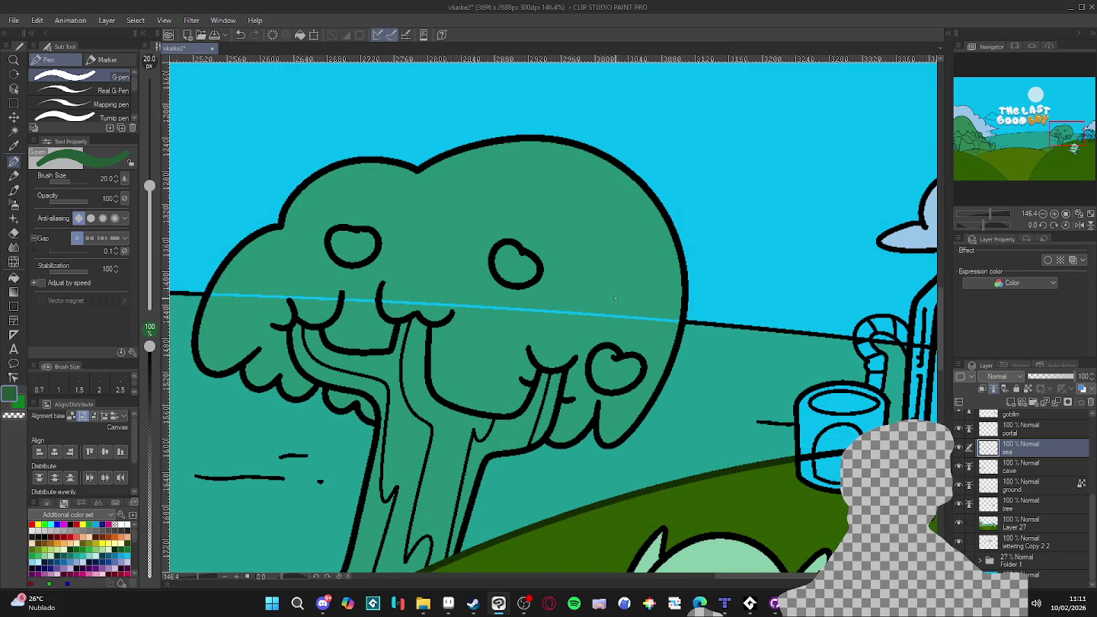
pyautogui.keyDown('ctrl'); pyautogui.keyDown('shift'); pyautogui.click(683, 264); pyautogui.keyUp('shift'); pyautogui.keyUp('ctrl')
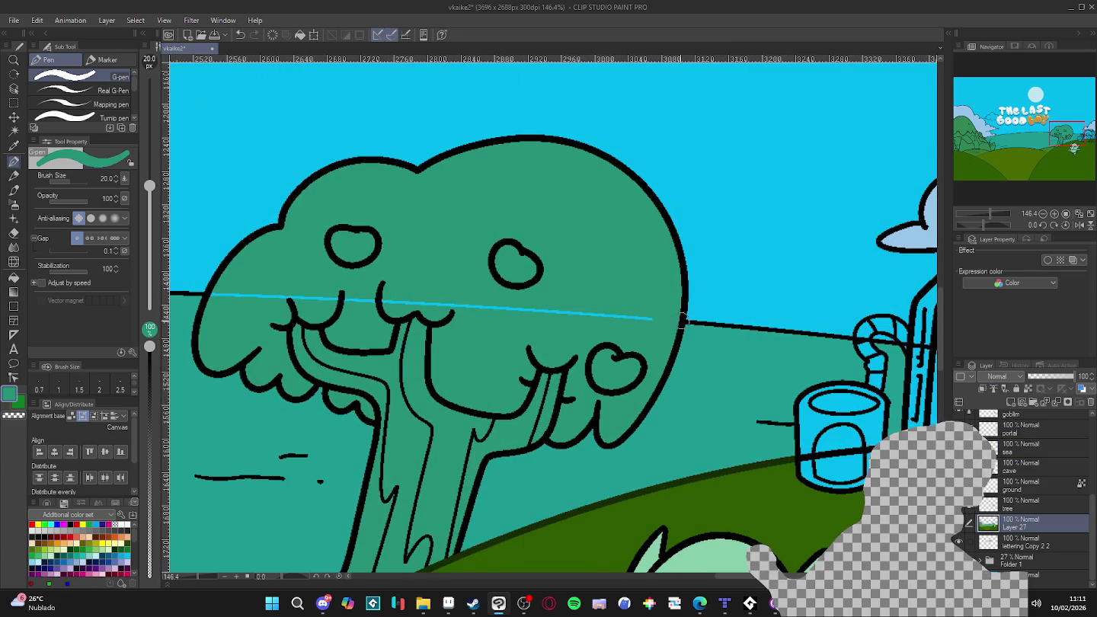
pyautogui.moveTo(683, 265); pyautogui.dragTo(815, 293)
pyautogui.moveTo(790, 352); pyautogui.dragTo(349, 326)
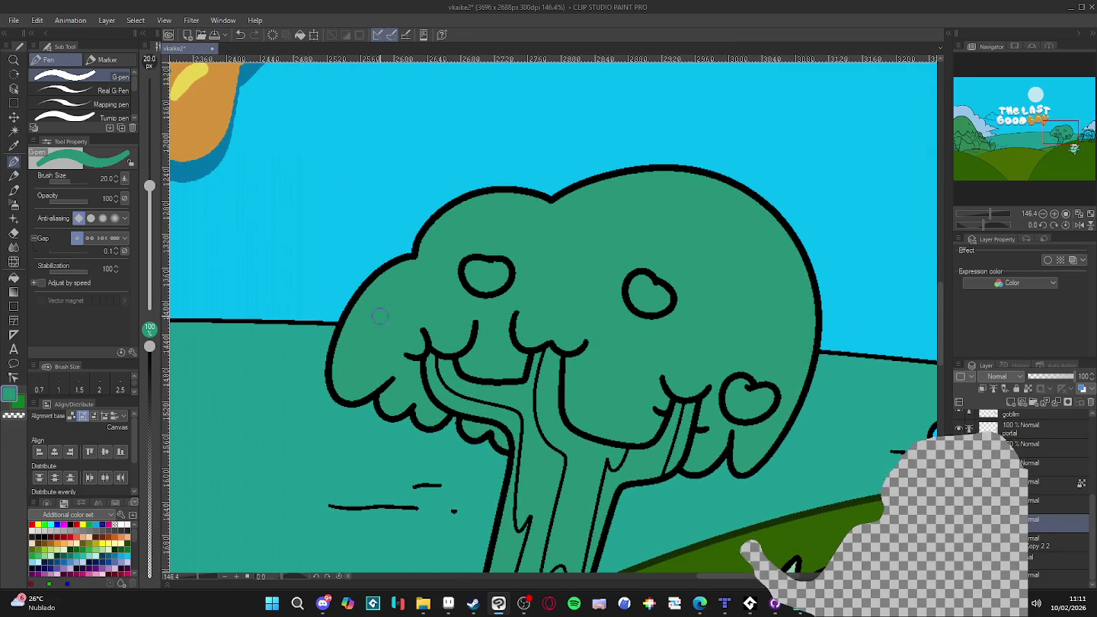
# - Cover the green smudge and speck on the portal top with sampled cyan
pyautogui.scroll(-2, 542, 411)
pyautogui.scroll(-3, 543, 412)
pyautogui.scroll(2, 762, 412)
pyautogui.scroll(2, 701, 396)
pyautogui.scroll(2, 706, 388)
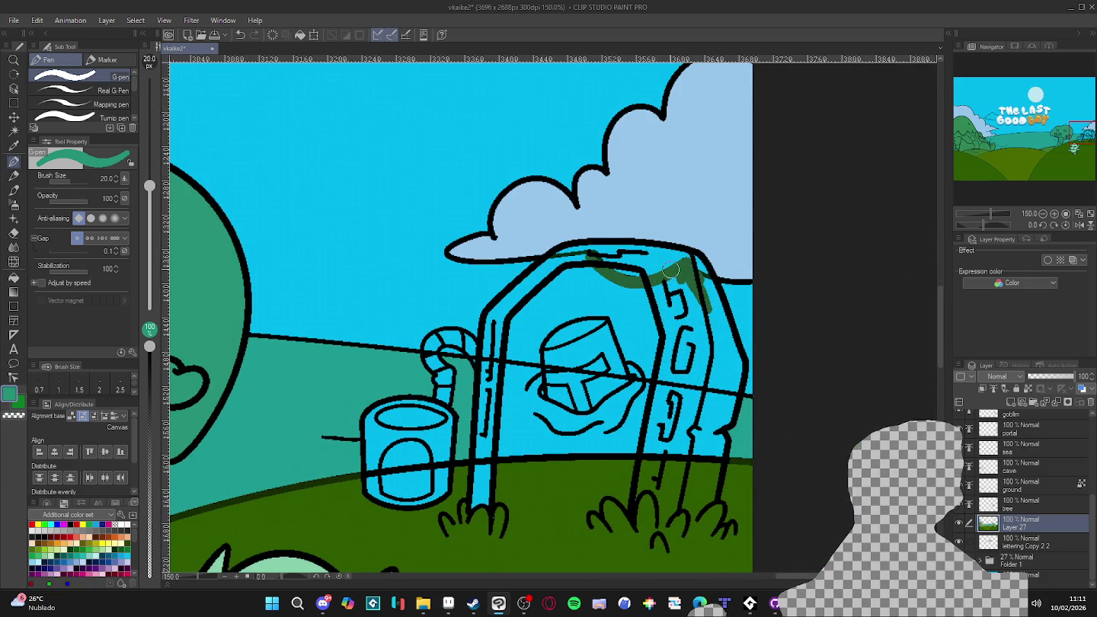
pyautogui.hotkey('alt', '[')
pyautogui.hotkey('alt', '[')
pyautogui.hotkey('alt', '[')
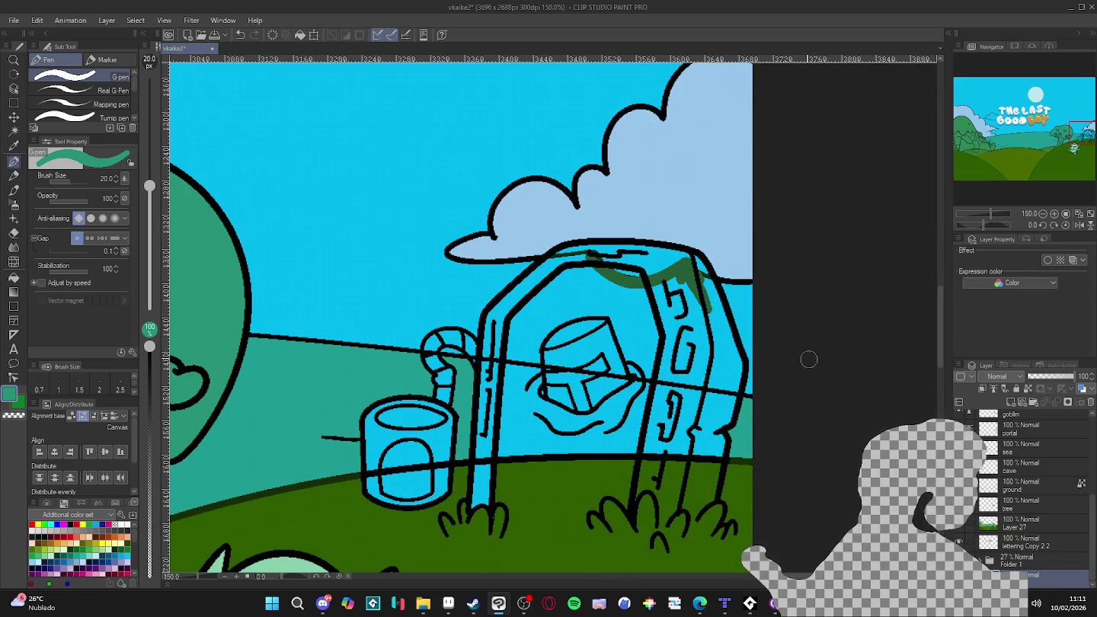
pyautogui.keyDown('alt'); pyautogui.click(696, 281); pyautogui.keyUp('alt')
pyautogui.moveTo(698, 274)
pyautogui.mouseDown()
pyautogui.moveTo(654, 279)
pyautogui.moveTo(564, 256)
pyautogui.mouseUp()
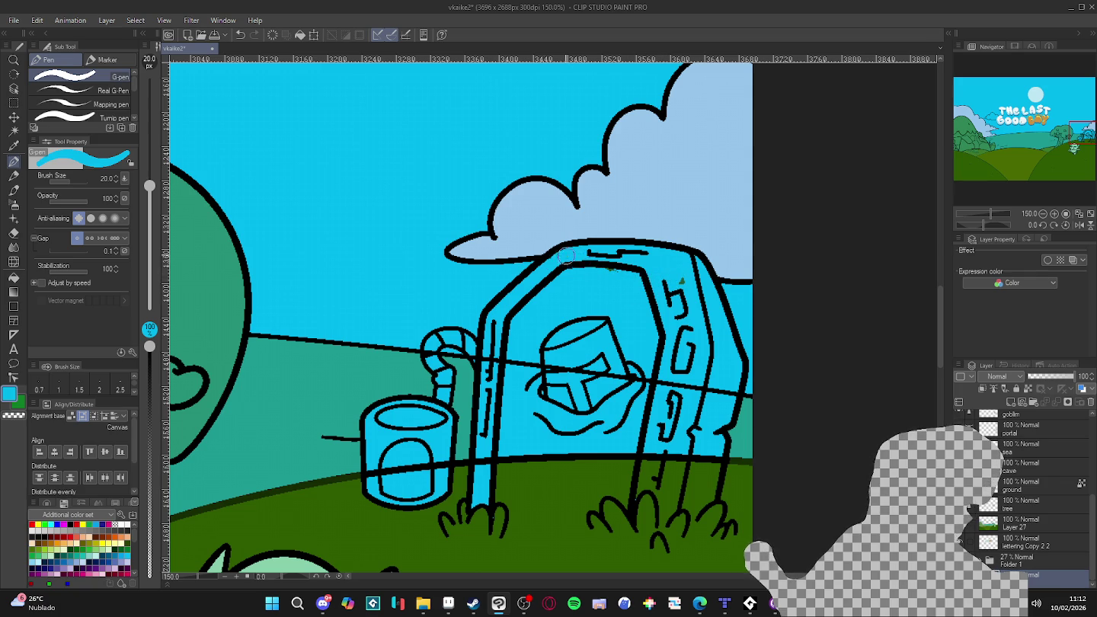
pyautogui.moveTo(627, 270); pyautogui.dragTo(607, 269)
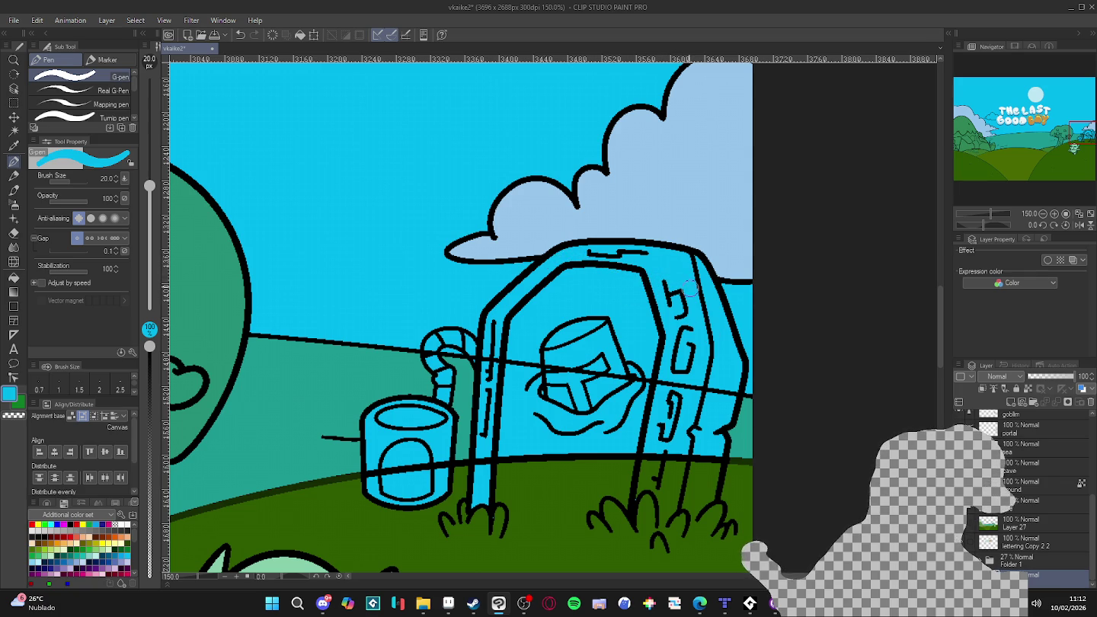
# - On the sea layer, erase the dark line across the portal with transparent colour
pyautogui.keyDown('ctrl'); pyautogui.keyDown('shift'); pyautogui.click(728, 394); pyautogui.keyUp('shift'); pyautogui.keyUp('ctrl')
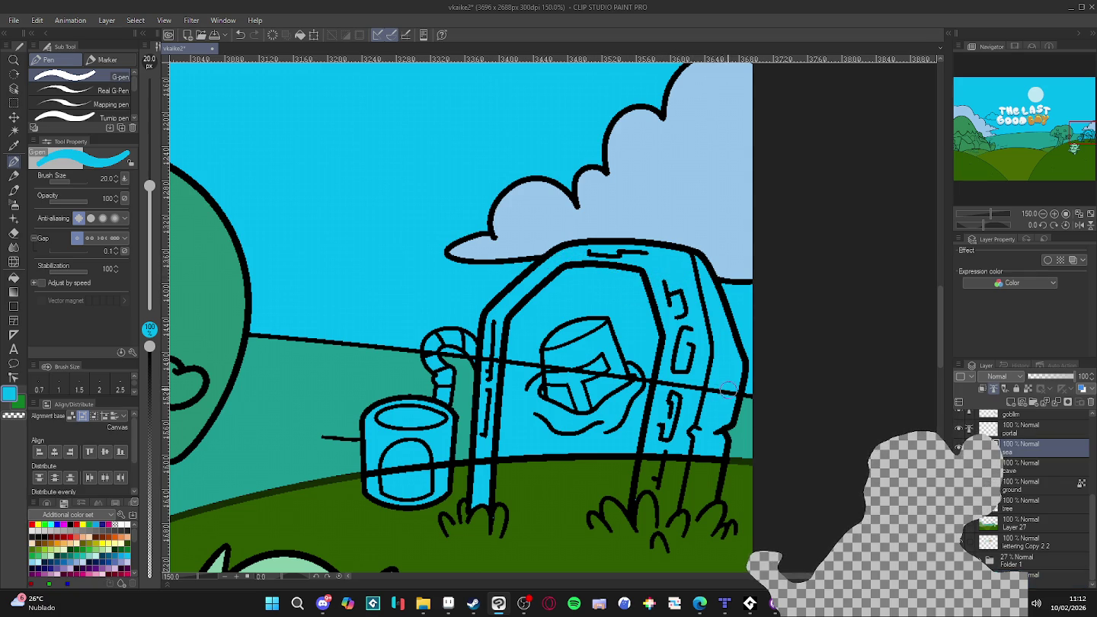
pyautogui.scroll(-3, 739, 421)
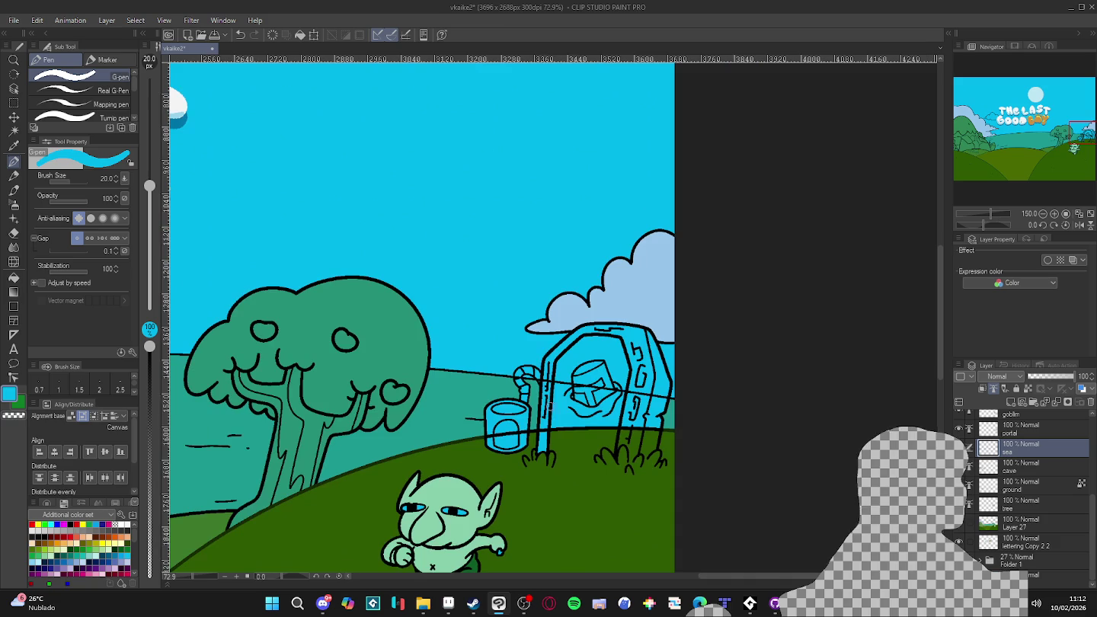
pyautogui.scroll(-1, 444, 553)
pyautogui.scroll(2, 593, 387)
pyautogui.scroll(2, 593, 388)
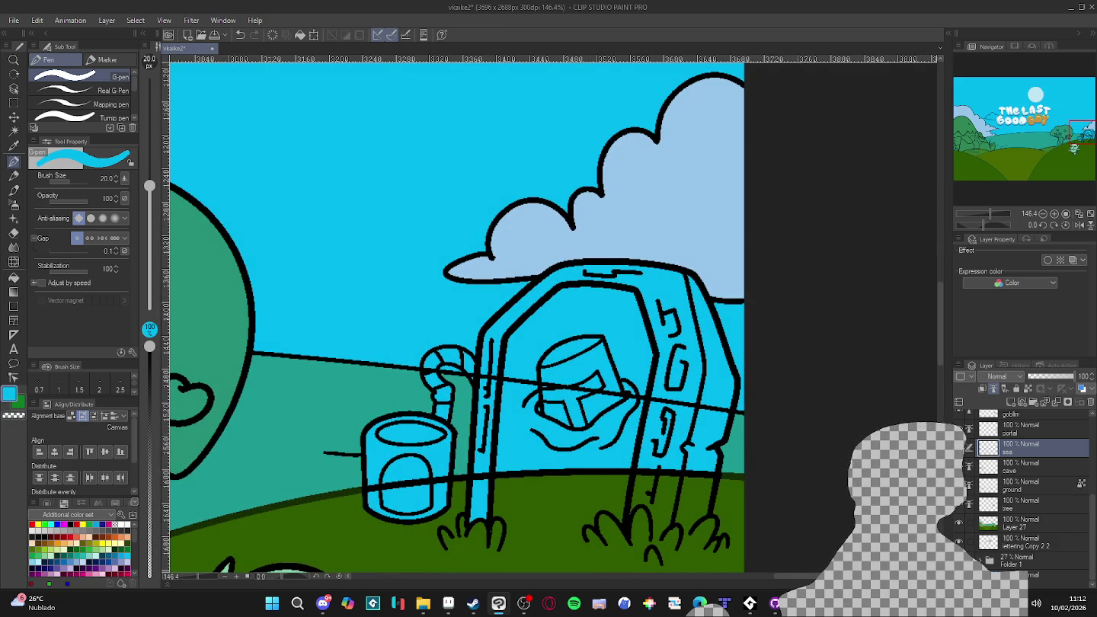
pyautogui.press('c')
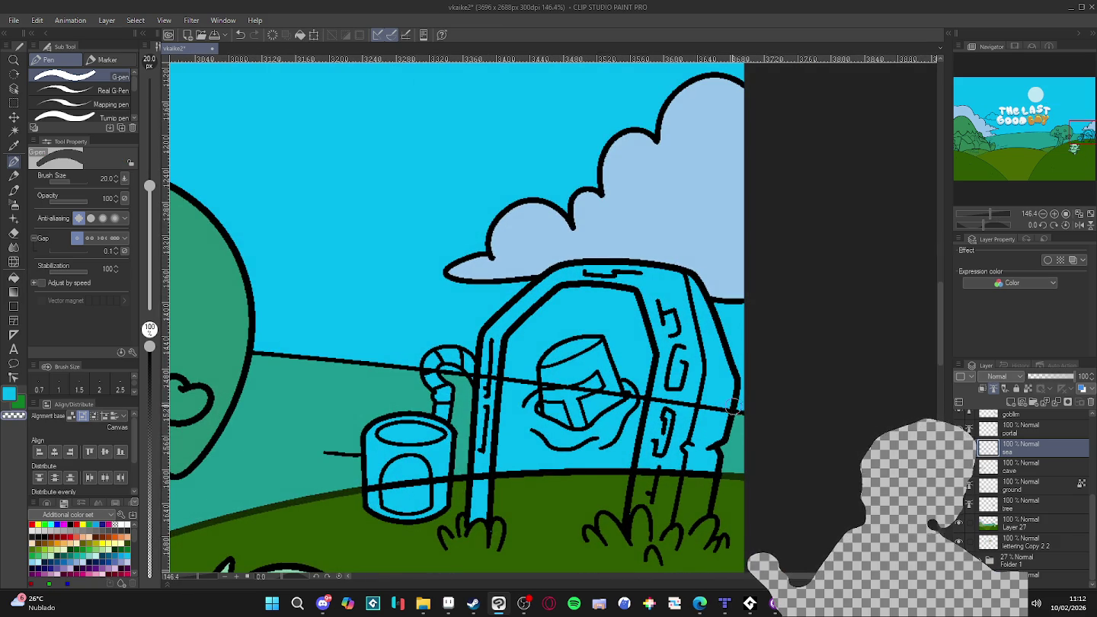
pyautogui.moveTo(625, 394); pyautogui.dragTo(477, 376)
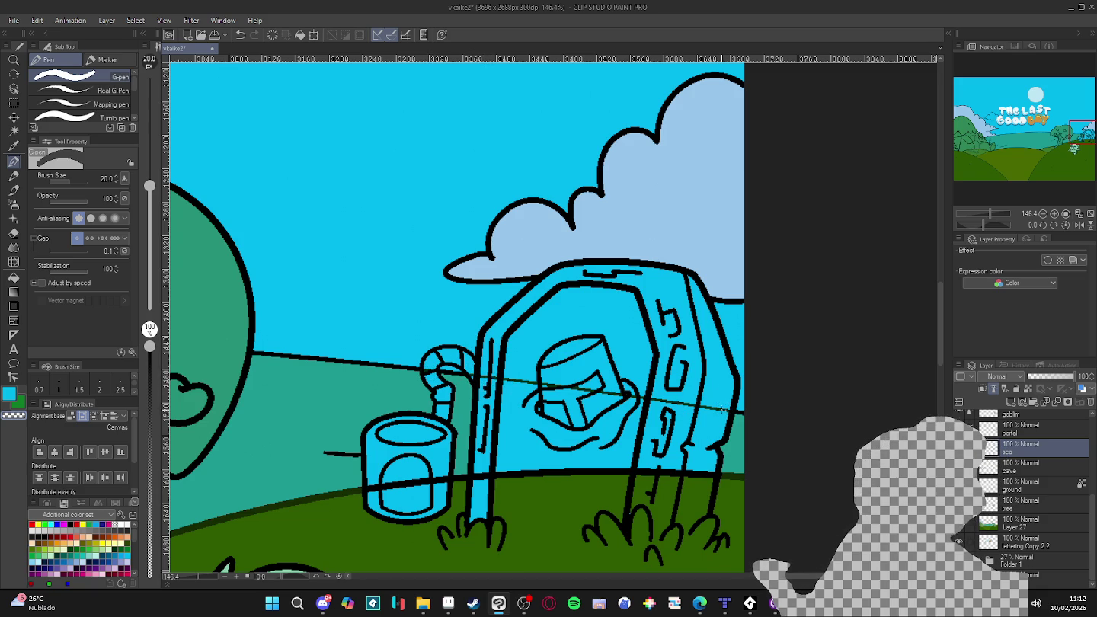
# - On the bottom layer, paint the horizon line inside the portal blue
pyautogui.keyDown('ctrl'); pyautogui.keyDown('shift'); pyautogui.click(721, 409); pyautogui.keyUp('shift'); pyautogui.keyUp('ctrl')
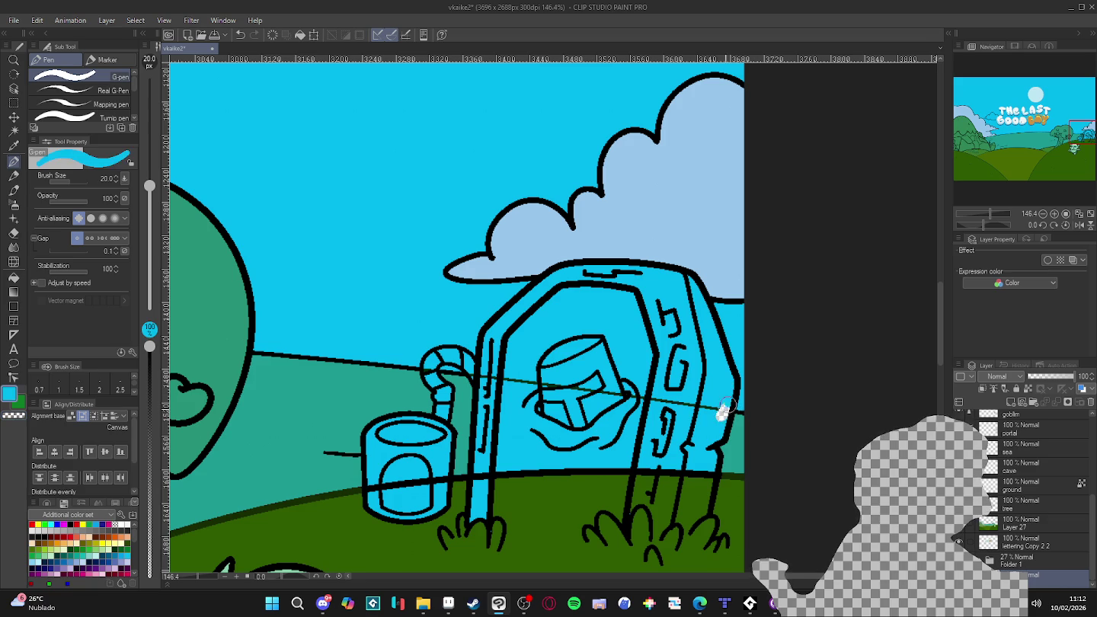
pyautogui.moveTo(689, 406); pyautogui.dragTo(469, 374)
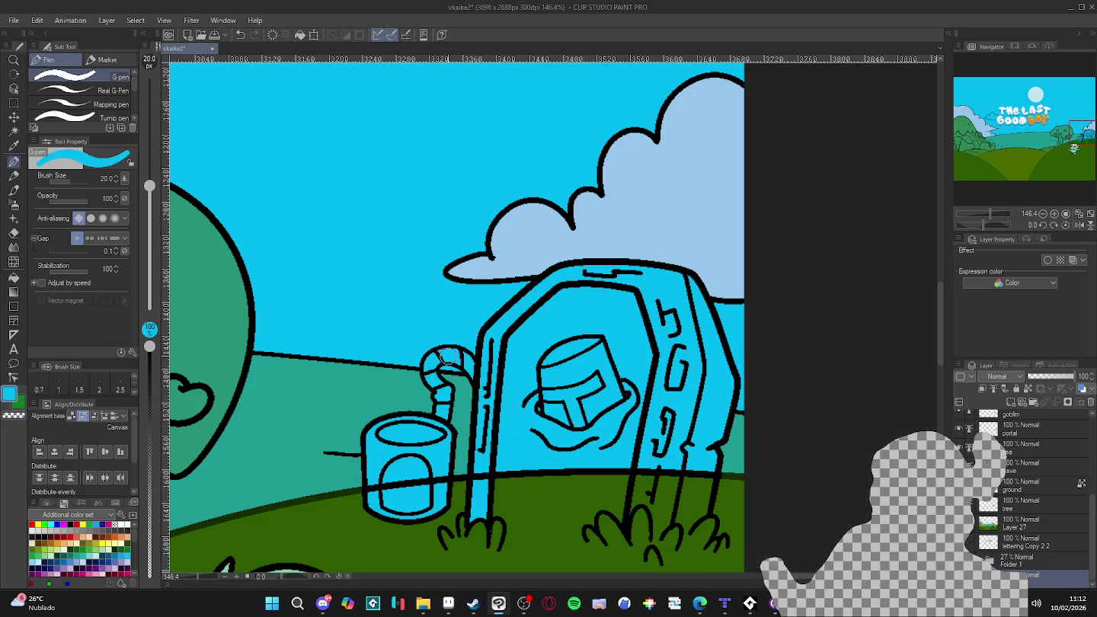
pyautogui.scroll(-2, 614, 457)
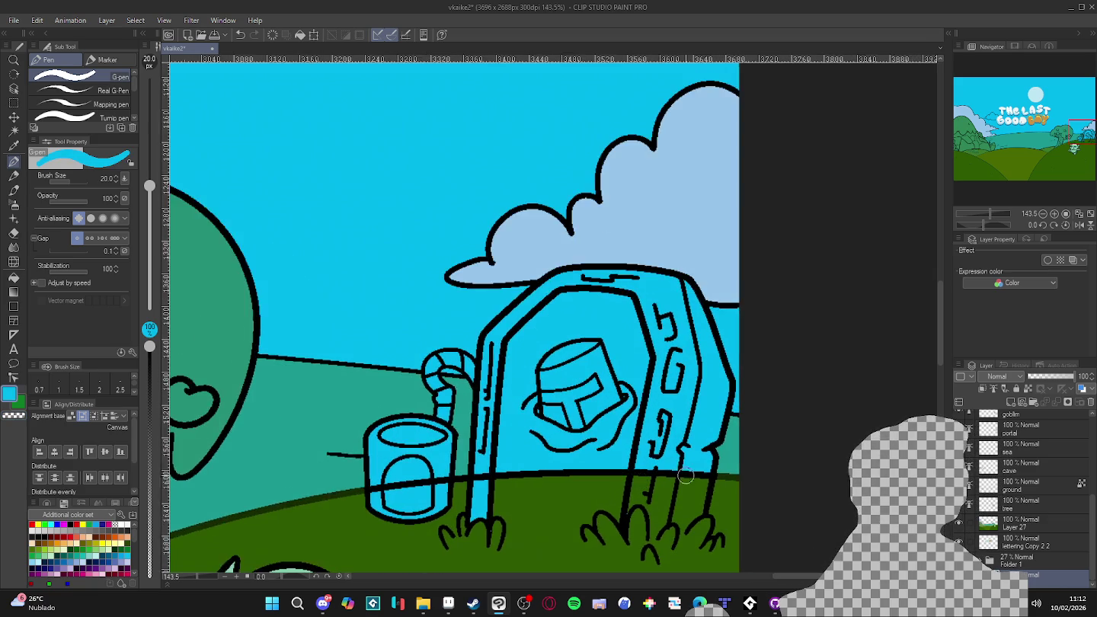
pyautogui.scroll(3, 686, 473)
pyautogui.keyDown('ctrl'); pyautogui.keyDown('shift'); pyautogui.click(691, 475); pyautogui.keyUp('shift'); pyautogui.keyUp('ctrl')
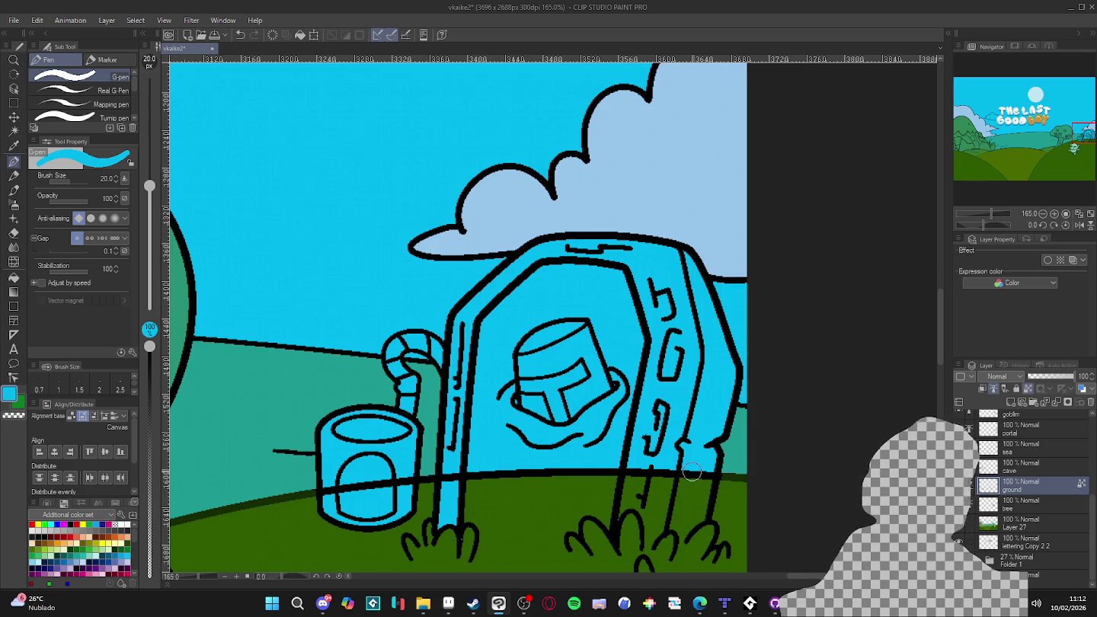
# - Erase the black horizon line across the portal and paint the ground line inside the bucket blue
pyautogui.press('c')
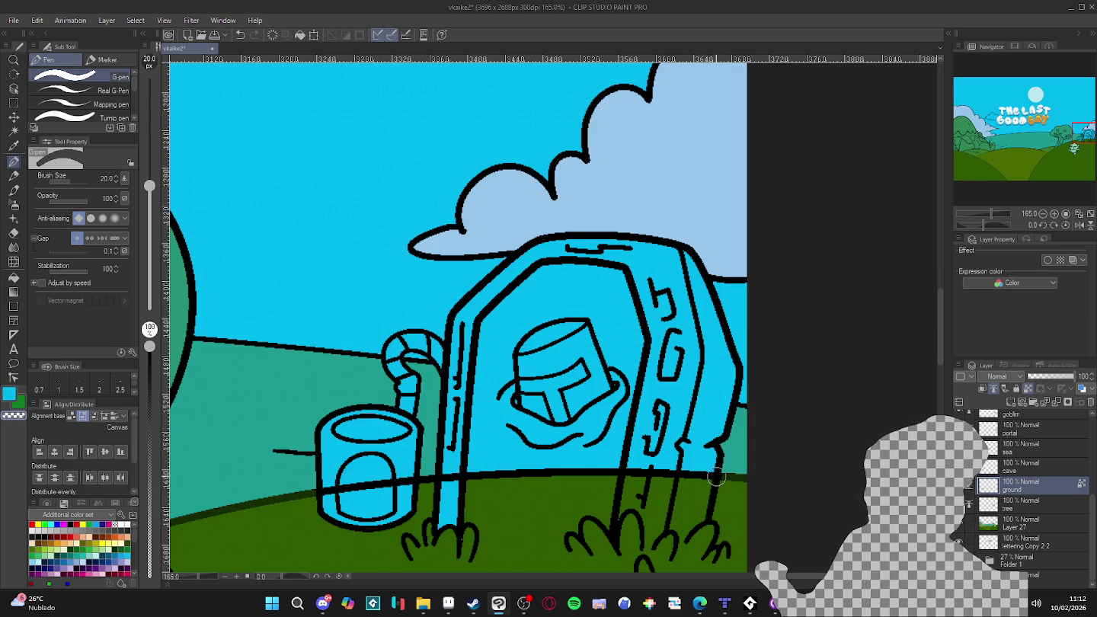
pyautogui.moveTo(710, 478); pyautogui.dragTo(448, 479)
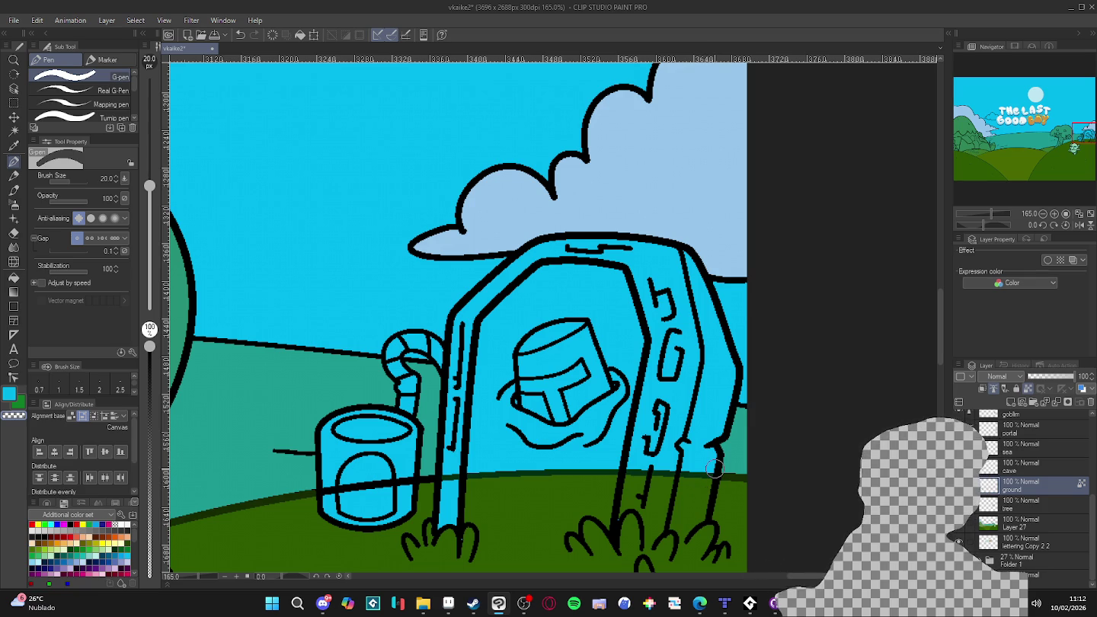
pyautogui.scroll(-1, 712, 473)
pyautogui.scroll(-1, 709, 483)
pyautogui.scroll(-1, 703, 495)
pyautogui.scroll(1, 511, 486)
pyautogui.scroll(3, 515, 484)
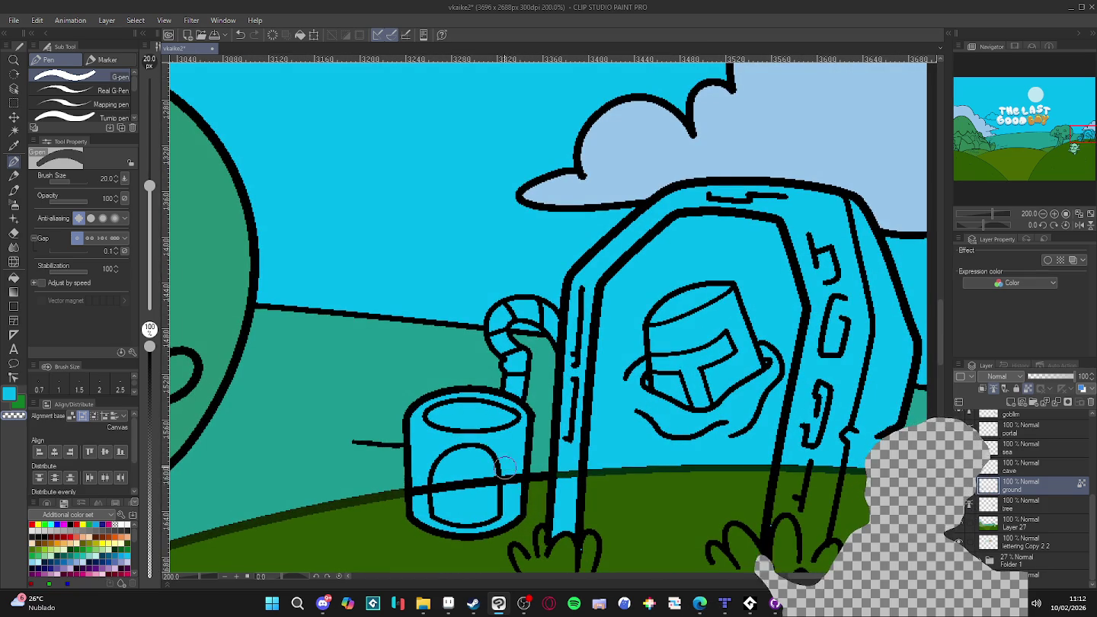
pyautogui.moveTo(485, 484)
pyautogui.mouseDown()
pyautogui.moveTo(415, 499)
pyautogui.moveTo(442, 476)
pyautogui.mouseUp()
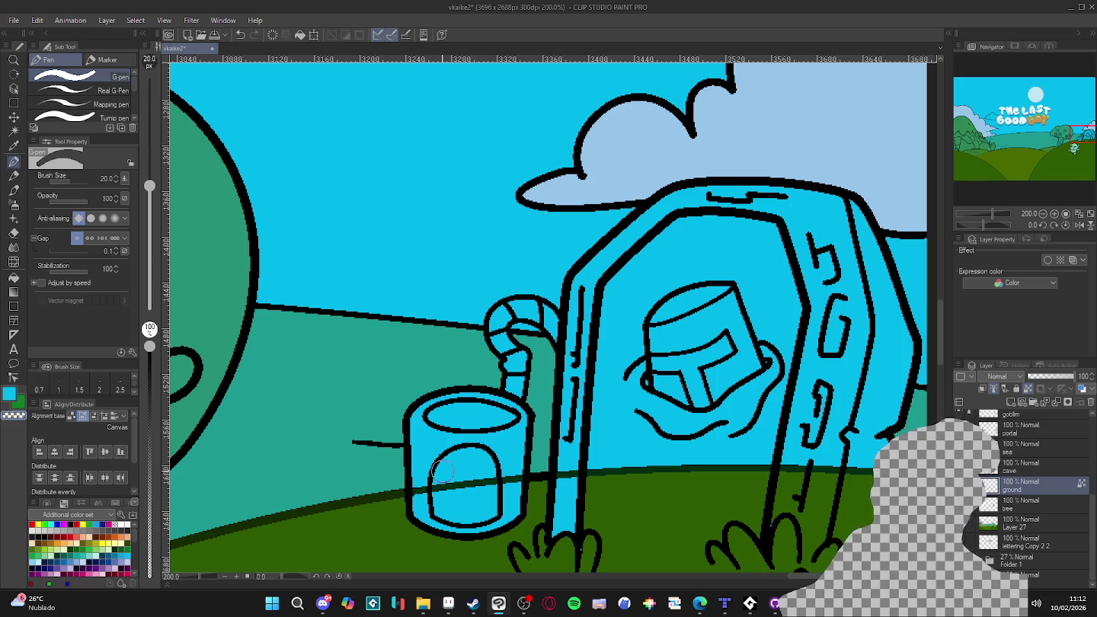
pyautogui.scroll(-2, 591, 474)
pyautogui.scroll(-1, 592, 474)
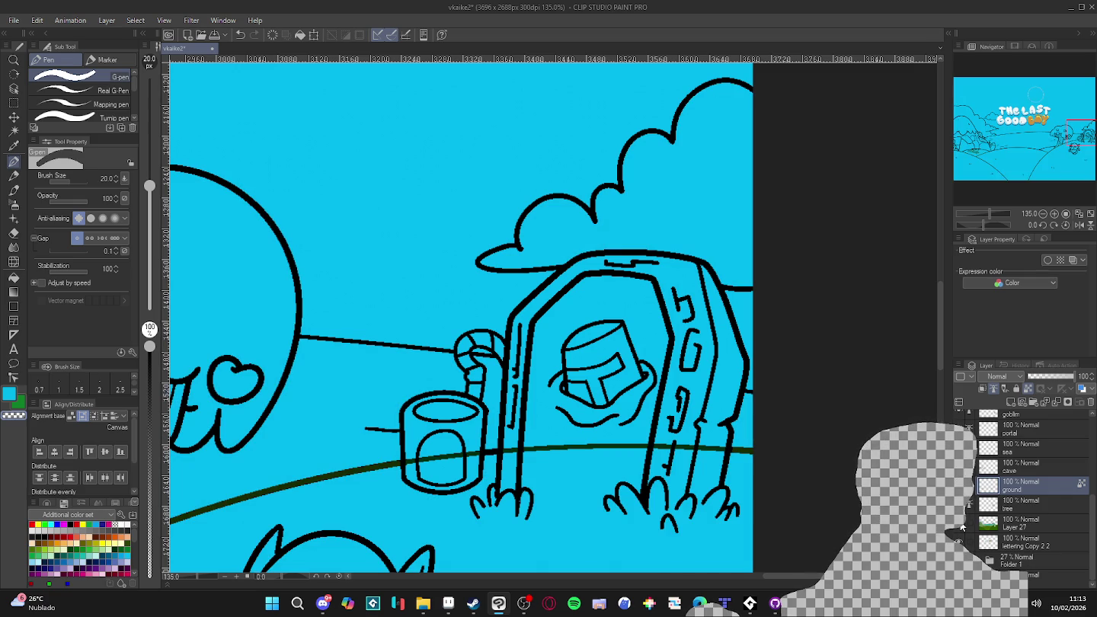
pyautogui.scroll(2, 713, 454)
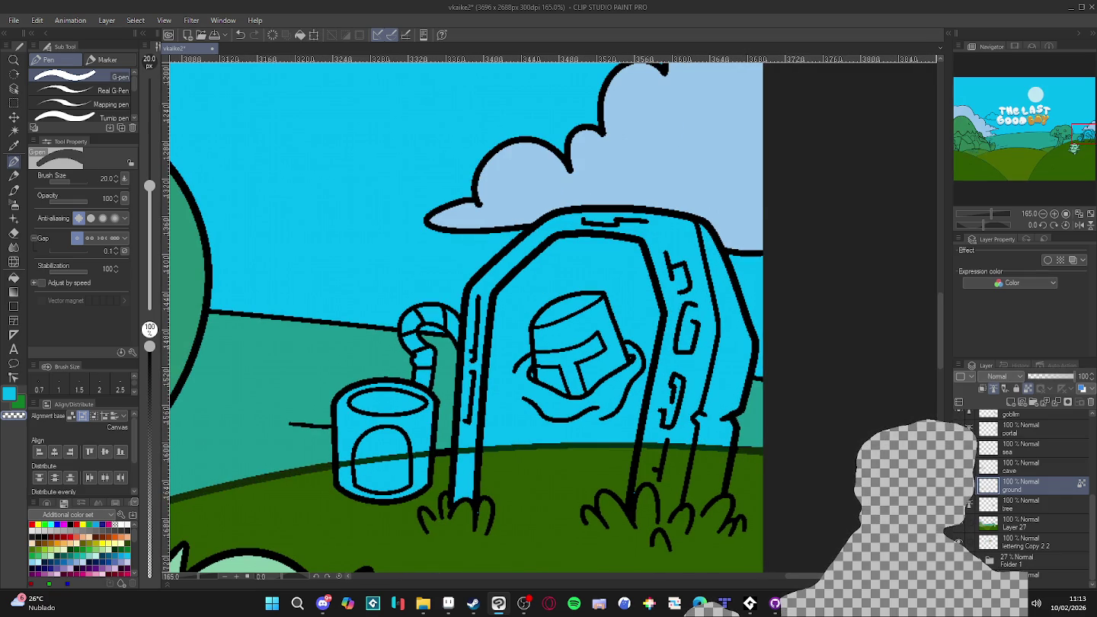
# - Make the bottom layer under Folder 1 active and zoom in on the portal arch
pyautogui.click(1055, 576)
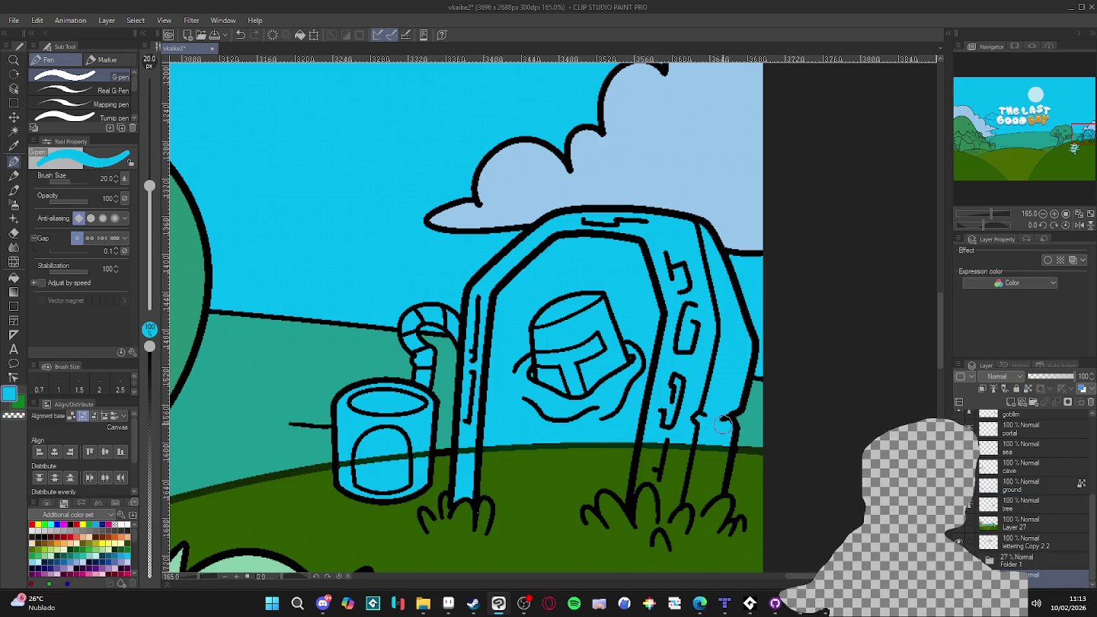
pyautogui.scroll(-4, 526, 369)
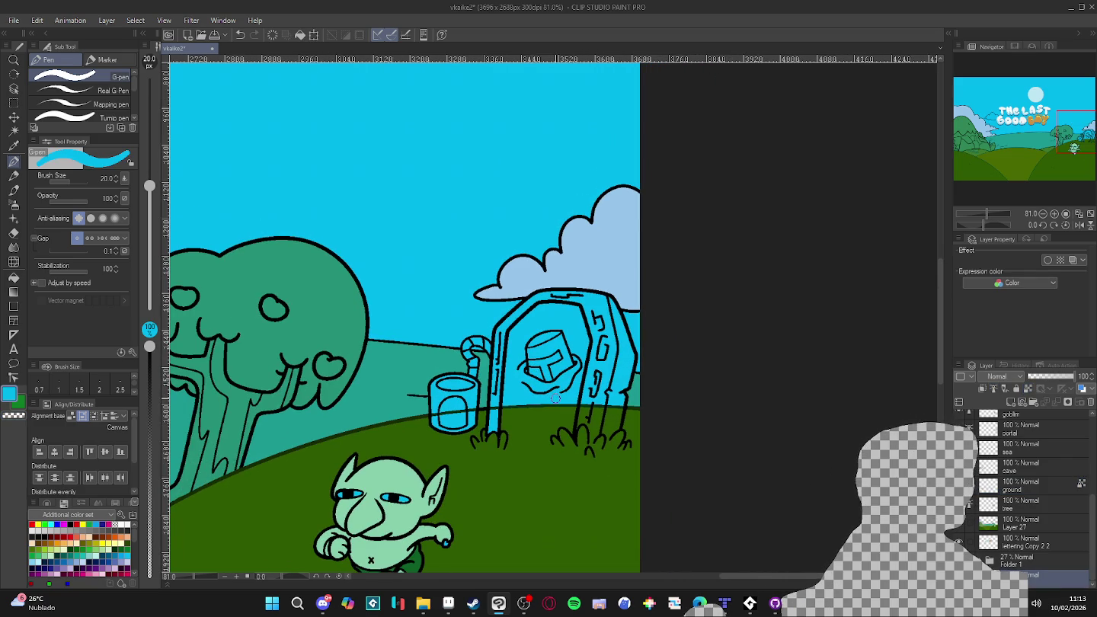
pyautogui.scroll(1, 586, 403)
pyautogui.scroll(1, 602, 400)
pyautogui.scroll(-1, 617, 397)
pyautogui.scroll(1, 644, 392)
pyautogui.scroll(1, 644, 393)
pyautogui.scroll(1, 638, 402)
pyautogui.scroll(1, 634, 397)
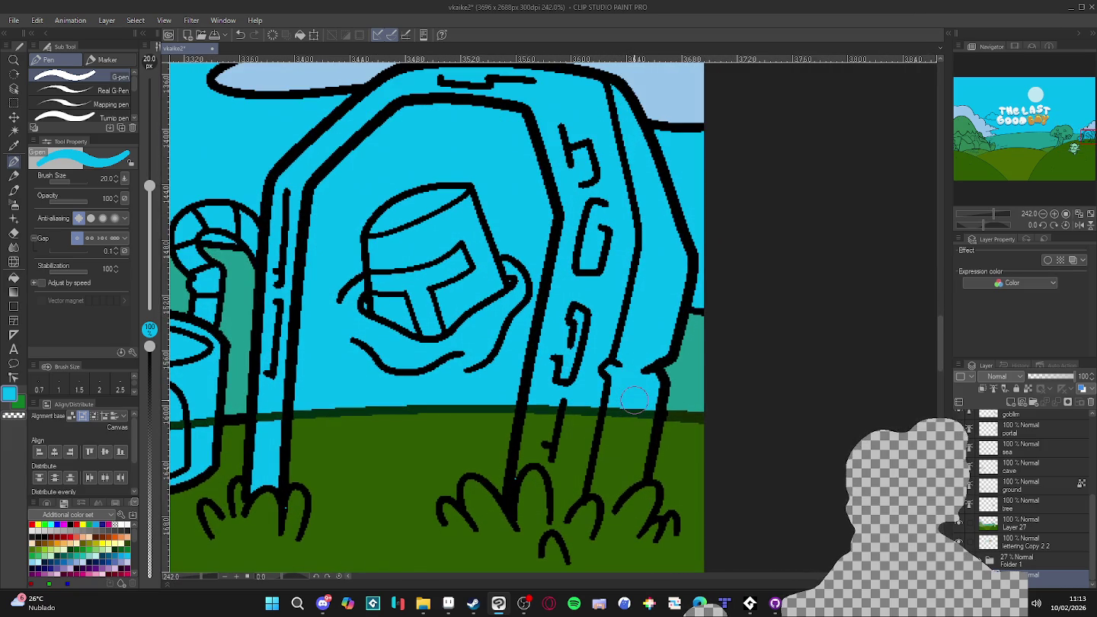
# - On a new layer with a size 7 brush, paint cyan over the horizon line behind the portal
pyautogui.hotkey('ctrl', 'shift', 'n')
pyautogui.press('[')
pyautogui.press('[')
pyautogui.press('[')
pyautogui.press('[')
pyautogui.press('[')
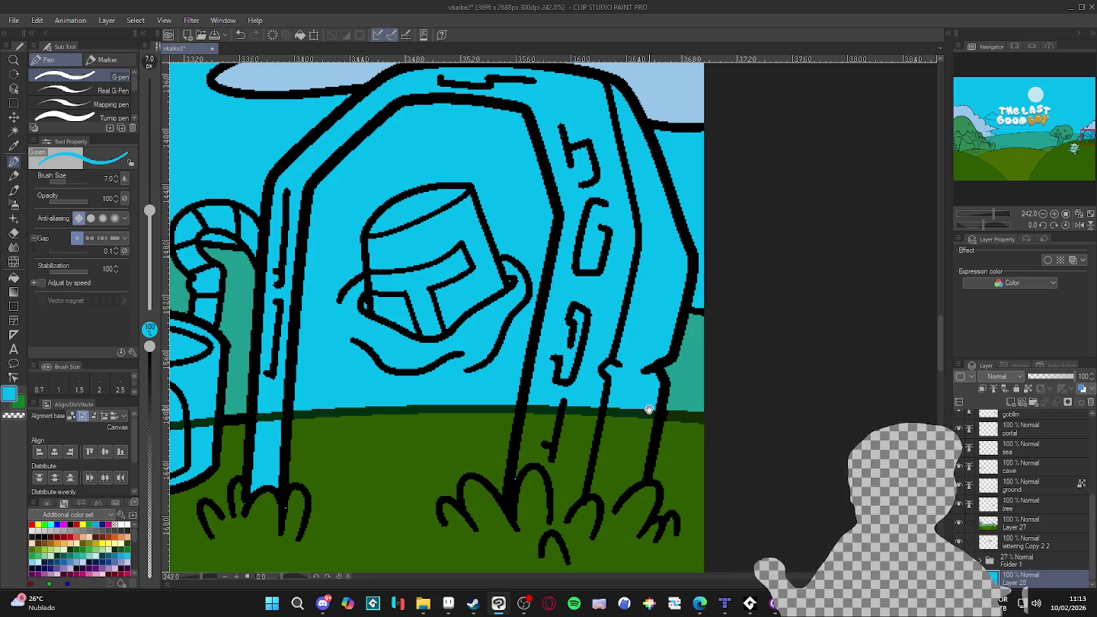
pyautogui.moveTo(650, 402); pyautogui.dragTo(661, 400)
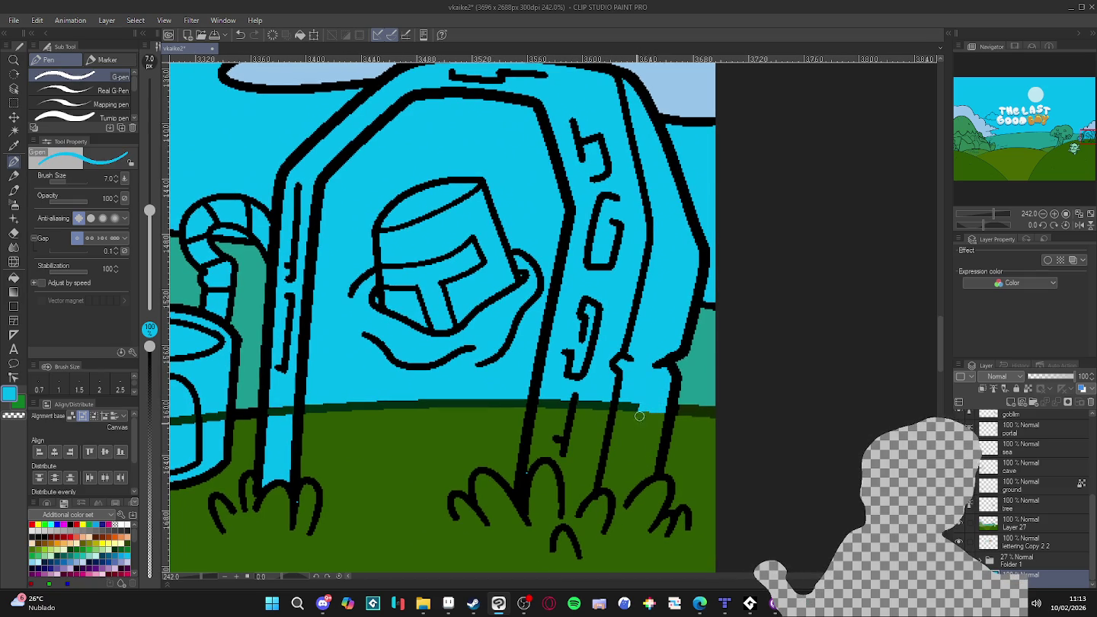
pyautogui.moveTo(627, 411)
pyautogui.mouseDown()
pyautogui.moveTo(270, 412)
pyautogui.moveTo(646, 406)
pyautogui.mouseUp()
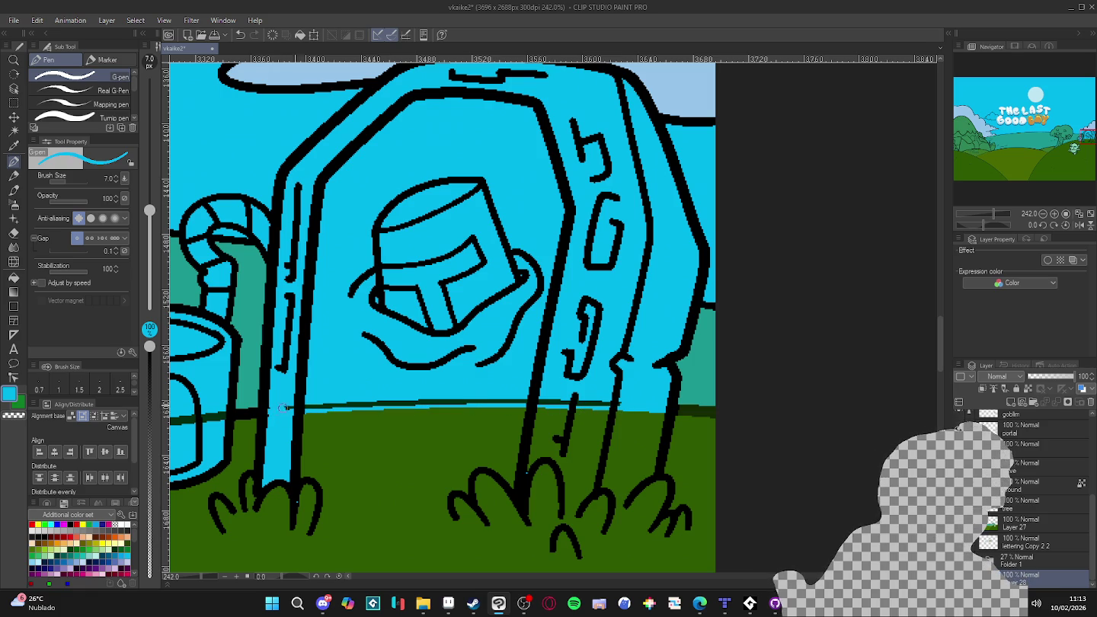
pyautogui.moveTo(580, 401); pyautogui.dragTo(378, 401)
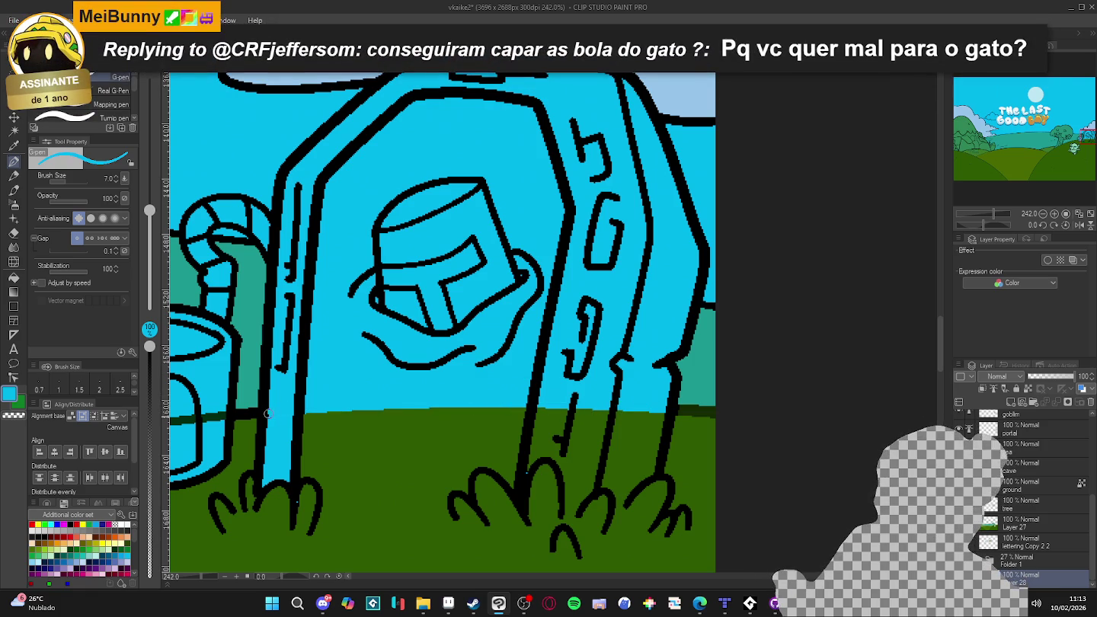
# - On Layer 27, paint a ground-green edge up the portal's right pillar and across its top
pyautogui.keyDown('ctrl'); pyautogui.keyDown('shift'); pyautogui.click(651, 434); pyautogui.keyUp('shift'); pyautogui.keyUp('ctrl')
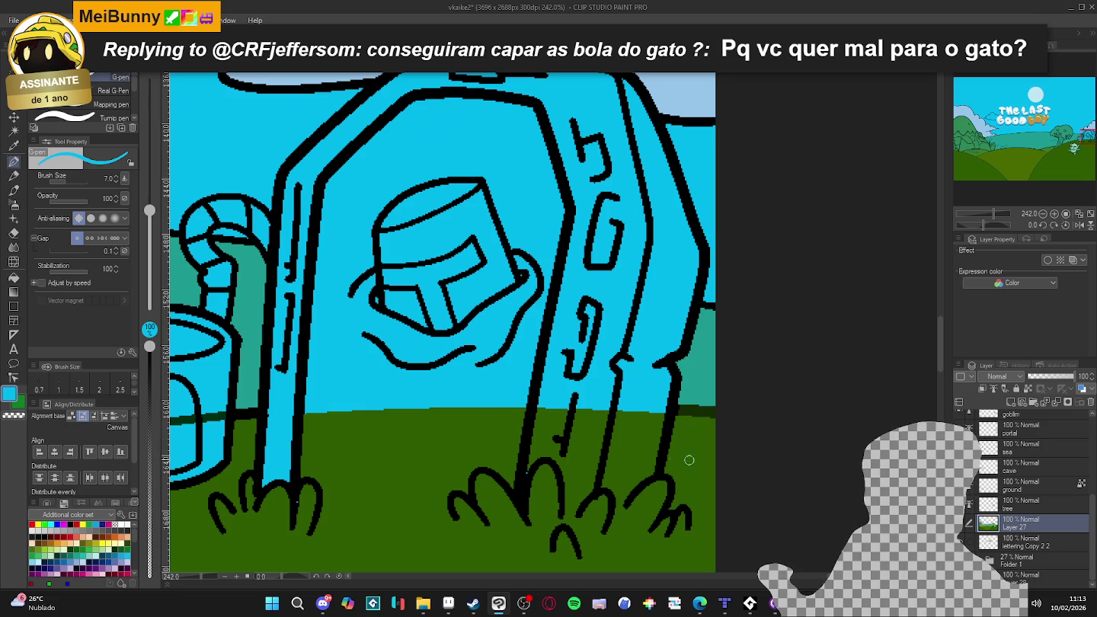
pyautogui.scroll(-2, 579, 457)
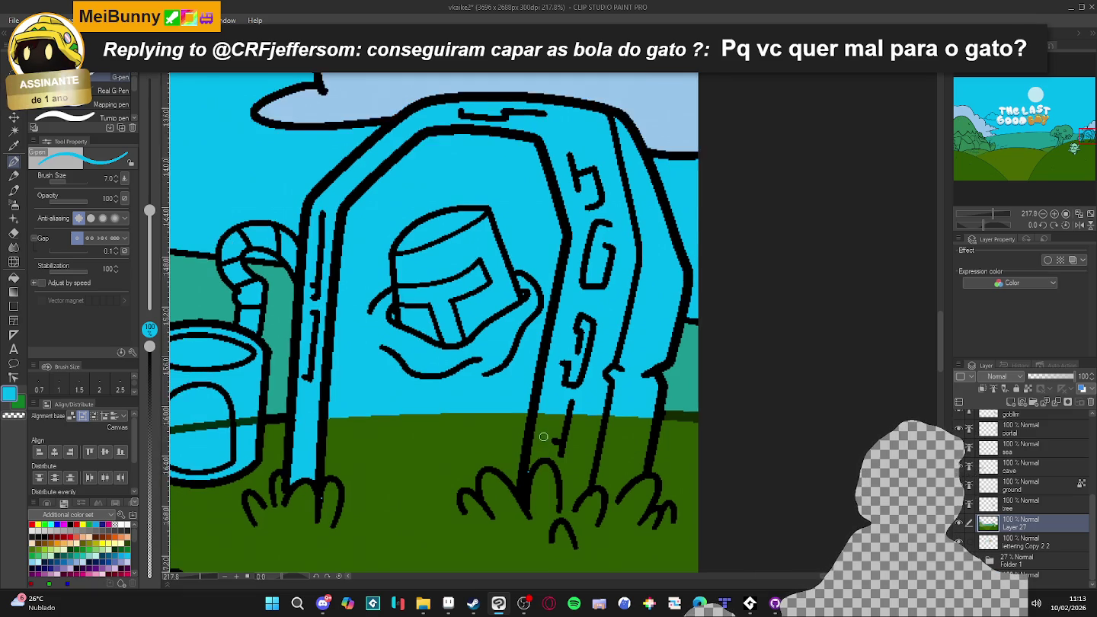
pyautogui.keyDown('alt'); pyautogui.click(523, 470); pyautogui.keyUp('alt')
pyautogui.moveTo(648, 454); pyautogui.dragTo(641, 396)
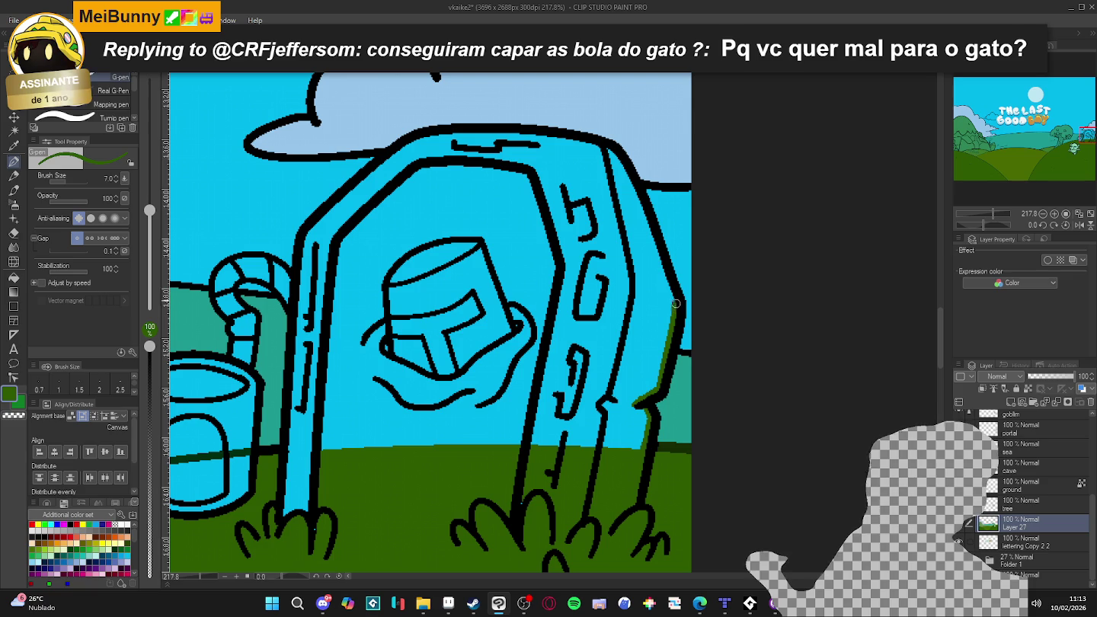
pyautogui.moveTo(675, 309)
pyautogui.mouseDown()
pyautogui.moveTo(620, 162)
pyautogui.moveTo(411, 140)
pyautogui.mouseUp()
# - Paint the arch's upper-left edge green, then flood-fill the arch interior, frame and right strip green
pyautogui.moveTo(333, 204); pyautogui.dragTo(302, 251)
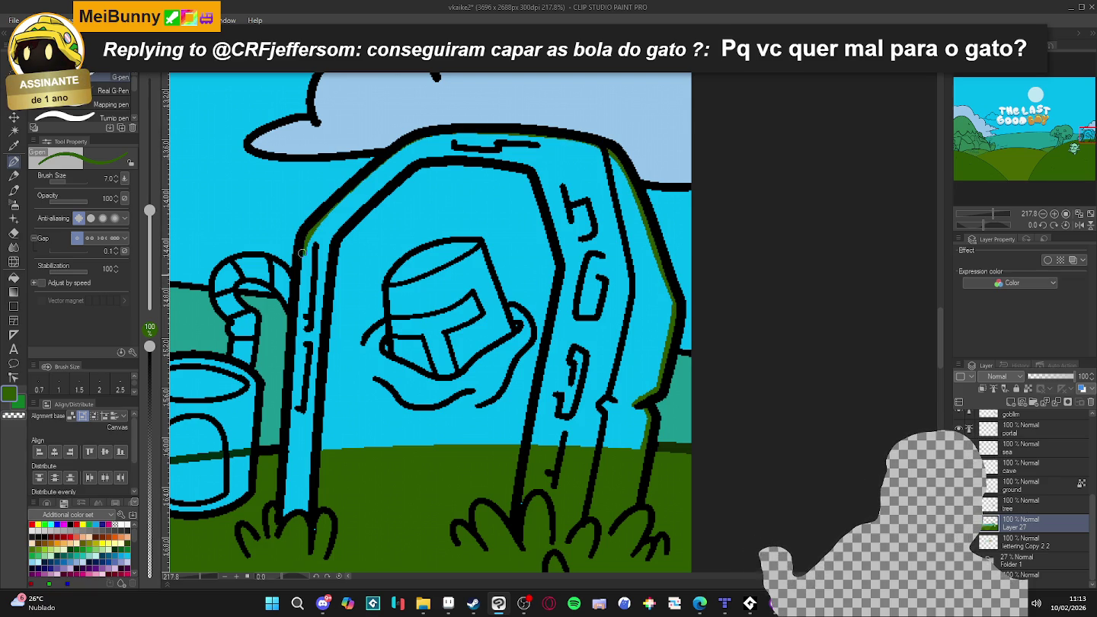
pyautogui.press('g')
pyautogui.click(389, 419)
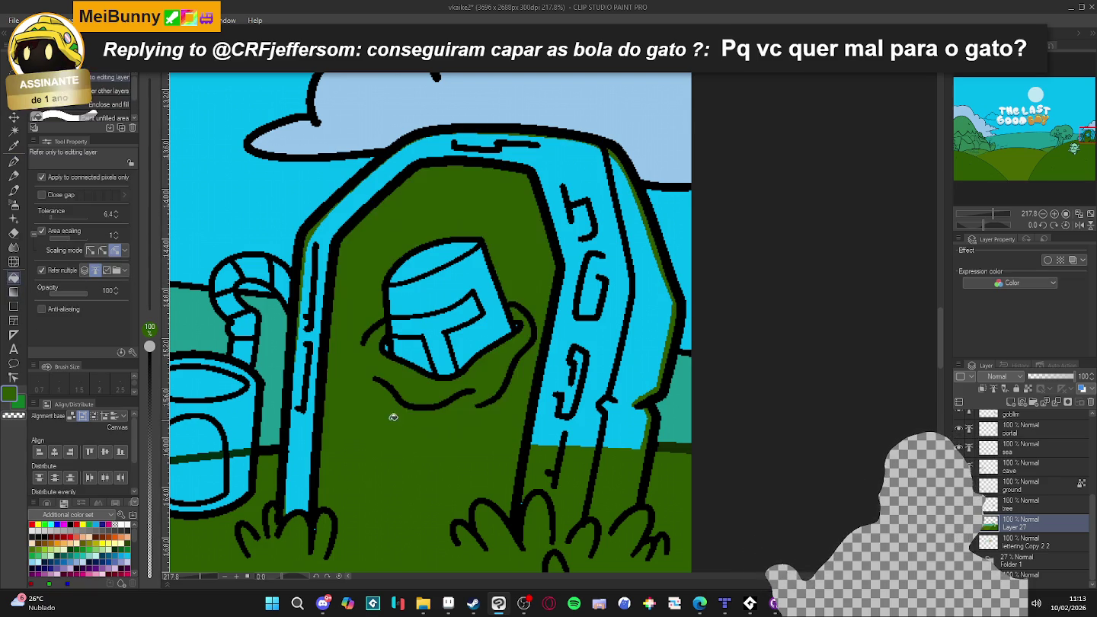
pyautogui.click(568, 392)
pyautogui.click(646, 377)
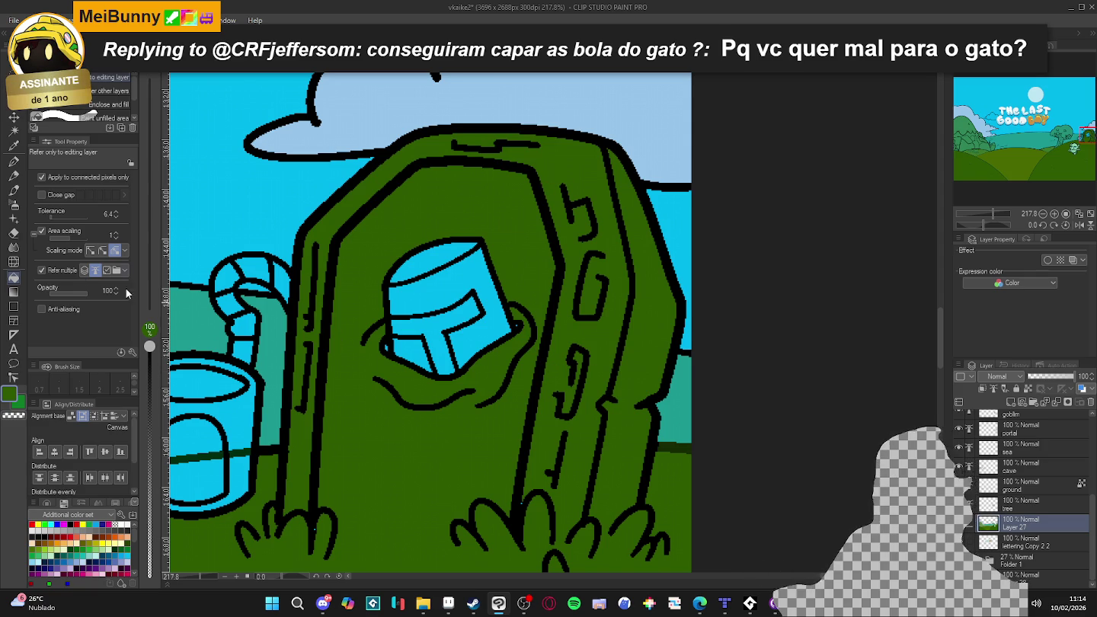
pyautogui.scroll(2, 510, 328)
pyautogui.keyDown('ctrl'); pyautogui.click(511, 327); pyautogui.keyUp('ctrl')
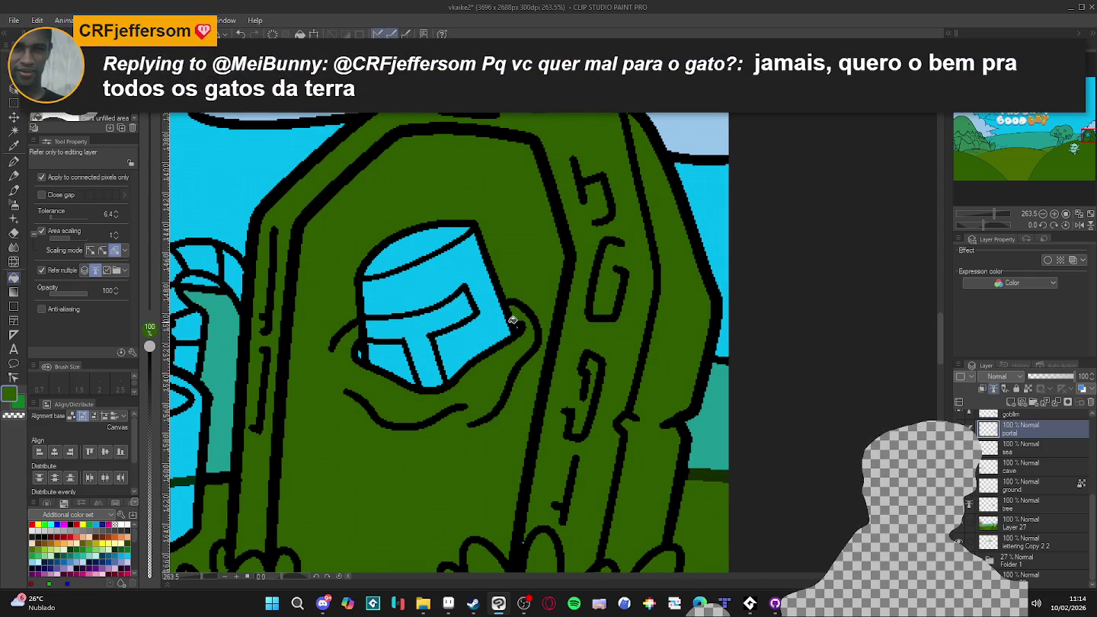
# - Erase the helmet's outlines and visor lines from the portal layer
pyautogui.press('e')
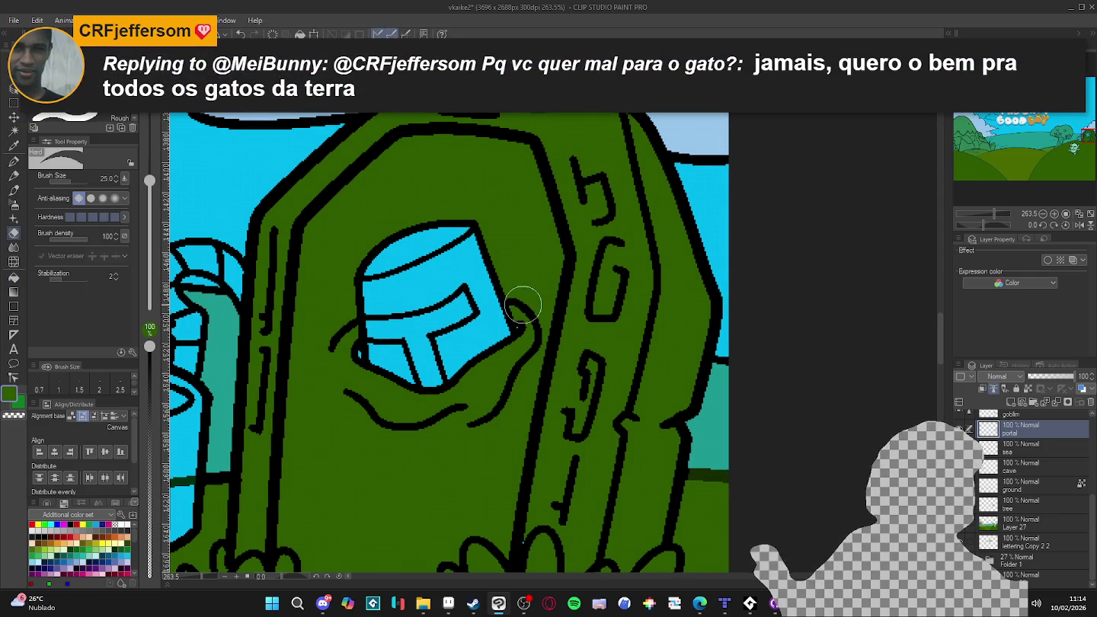
pyautogui.moveTo(534, 346)
pyautogui.mouseDown()
pyautogui.moveTo(538, 319)
pyautogui.moveTo(466, 442)
pyautogui.mouseUp()
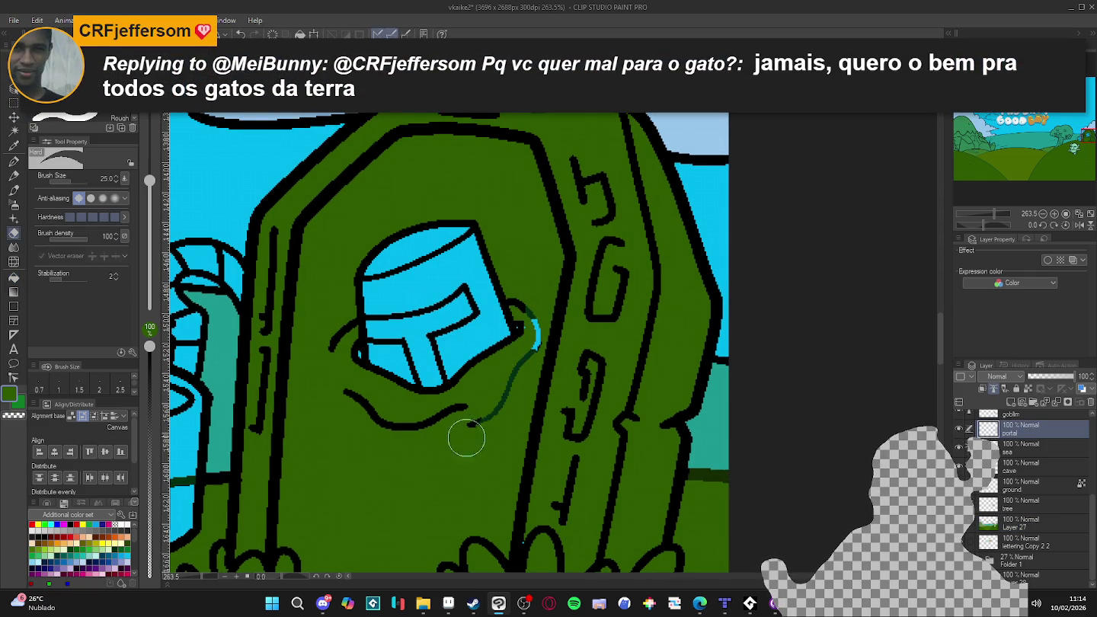
pyautogui.moveTo(500, 271); pyautogui.dragTo(478, 229)
pyautogui.moveTo(461, 290)
pyautogui.mouseDown()
pyautogui.moveTo(438, 370)
pyautogui.moveTo(428, 210)
pyautogui.moveTo(381, 243)
pyautogui.moveTo(321, 407)
pyautogui.mouseUp()
# - On Layer 27, paint green over the helmet window, wavy lines and nearby dark marks
pyautogui.keyDown('ctrl'); pyautogui.keyDown('shift'); pyautogui.click(441, 456); pyautogui.keyUp('shift'); pyautogui.keyUp('ctrl')
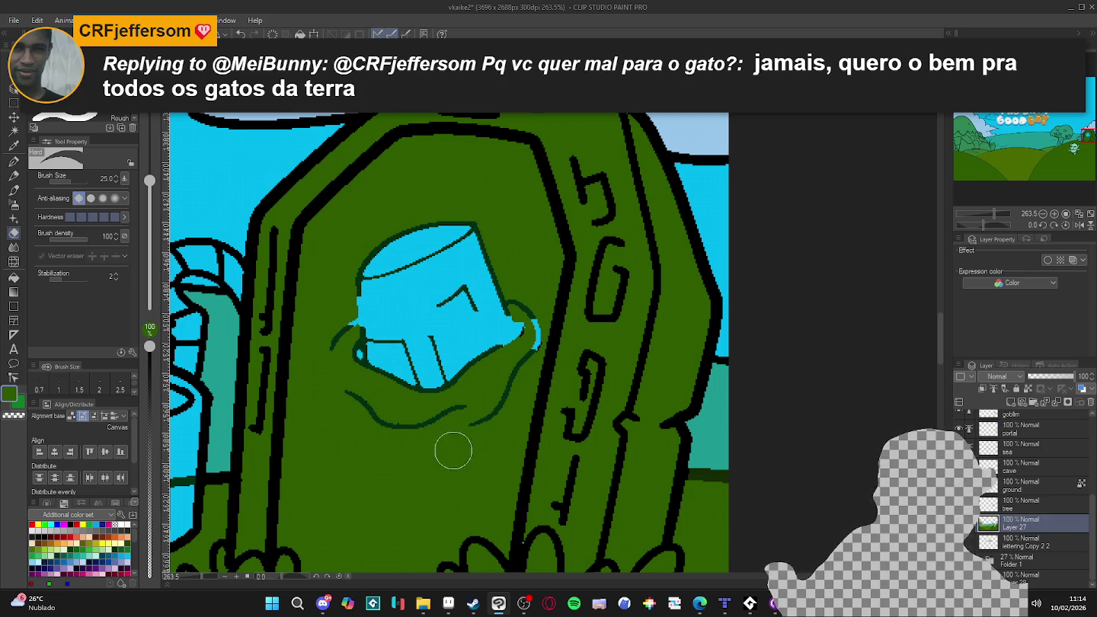
pyautogui.press('b')
pyautogui.press('p')
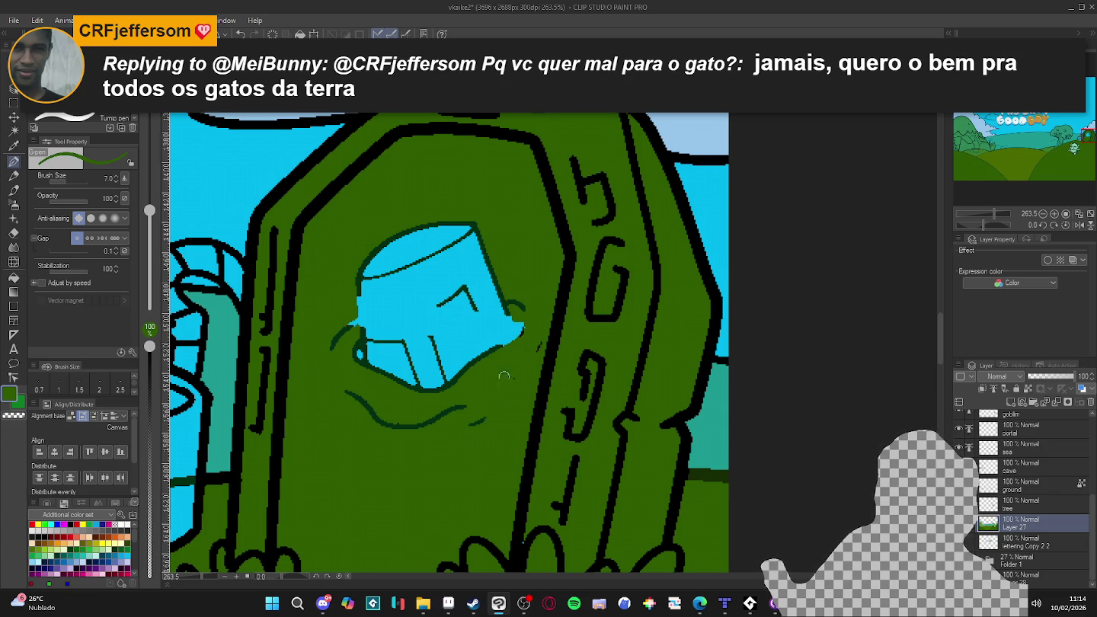
pyautogui.moveTo(396, 237)
pyautogui.mouseDown()
pyautogui.moveTo(377, 366)
pyautogui.moveTo(358, 328)
pyautogui.mouseUp()
pyautogui.moveTo(410, 229)
pyautogui.mouseDown()
pyautogui.moveTo(386, 377)
pyautogui.moveTo(401, 279)
pyautogui.moveTo(415, 385)
pyautogui.mouseUp()
pyautogui.moveTo(458, 191); pyautogui.dragTo(416, 381)
pyautogui.moveTo(457, 229)
pyautogui.mouseDown()
pyautogui.moveTo(428, 384)
pyautogui.moveTo(438, 388)
pyautogui.mouseUp()
pyautogui.moveTo(488, 256); pyautogui.dragTo(465, 377)
pyautogui.moveTo(494, 274); pyautogui.dragTo(480, 353)
pyautogui.moveTo(507, 301); pyautogui.dragTo(492, 357)
pyautogui.moveTo(527, 274); pyautogui.dragTo(519, 368)
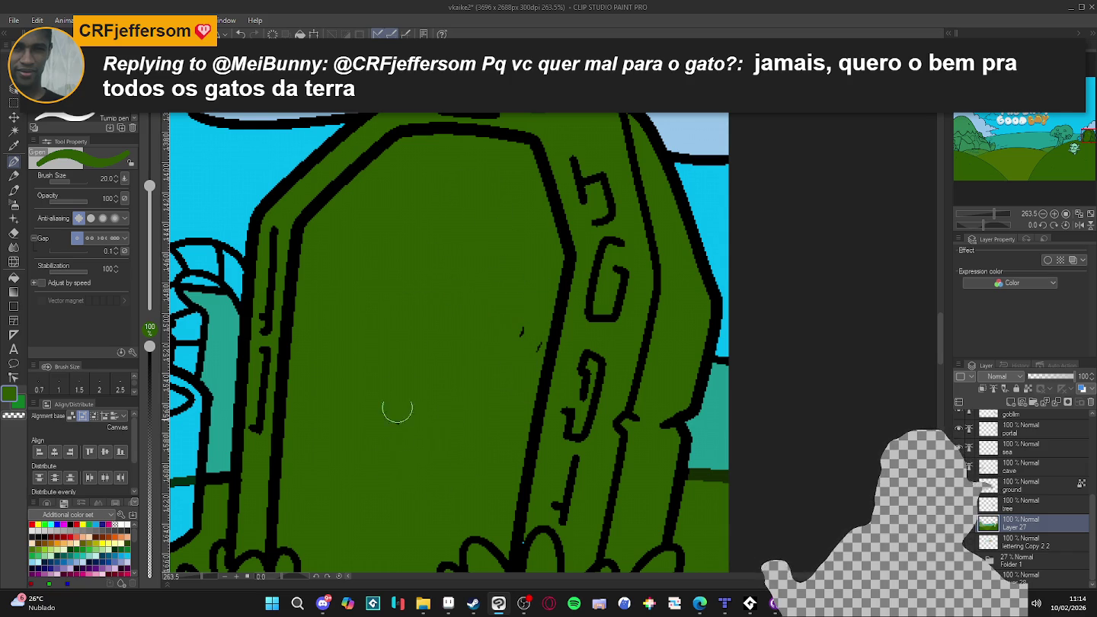
# - Erase the stray dark marks on the arch and near the pillar
pyautogui.keyDown('ctrl'); pyautogui.keyDown('shift'); pyautogui.click(548, 345); pyautogui.keyUp('shift'); pyautogui.keyUp('ctrl')
pyautogui.press('e')
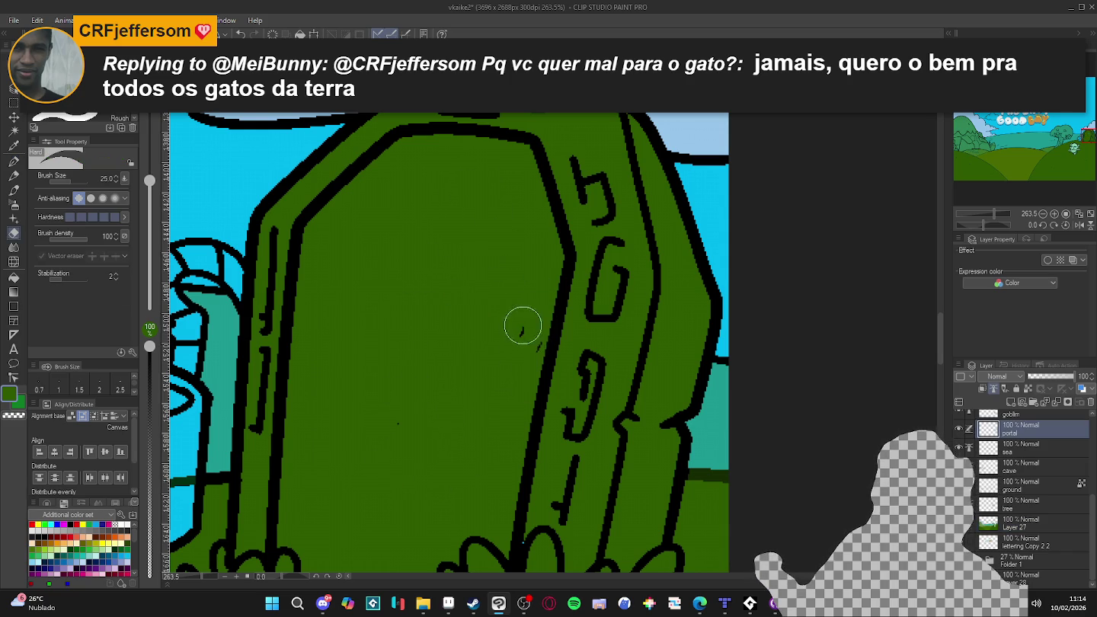
pyautogui.moveTo(521, 325); pyautogui.dragTo(537, 346)
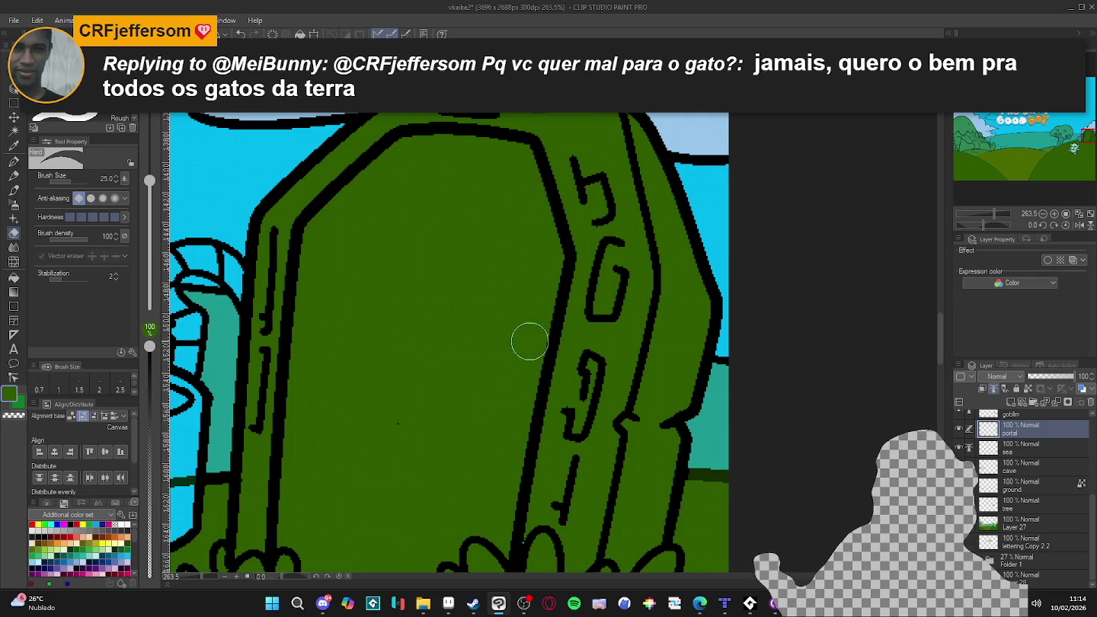
pyautogui.click(396, 424)
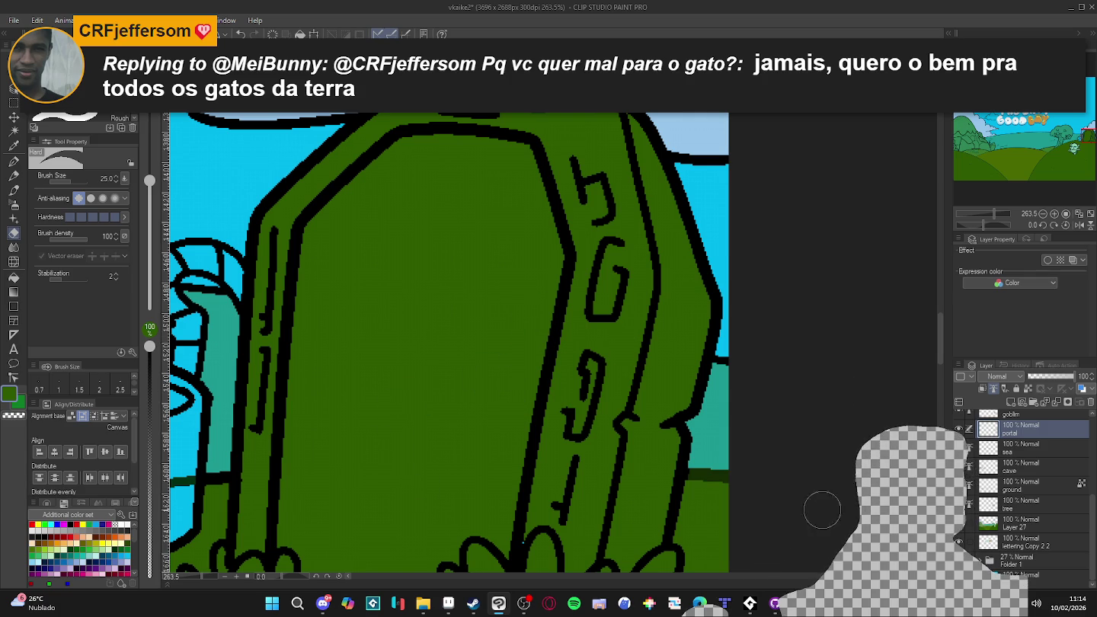
pyautogui.keyDown('ctrl'); pyautogui.keyDown('shift'); pyautogui.click(573, 522); pyautogui.keyUp('shift'); pyautogui.keyUp('ctrl')
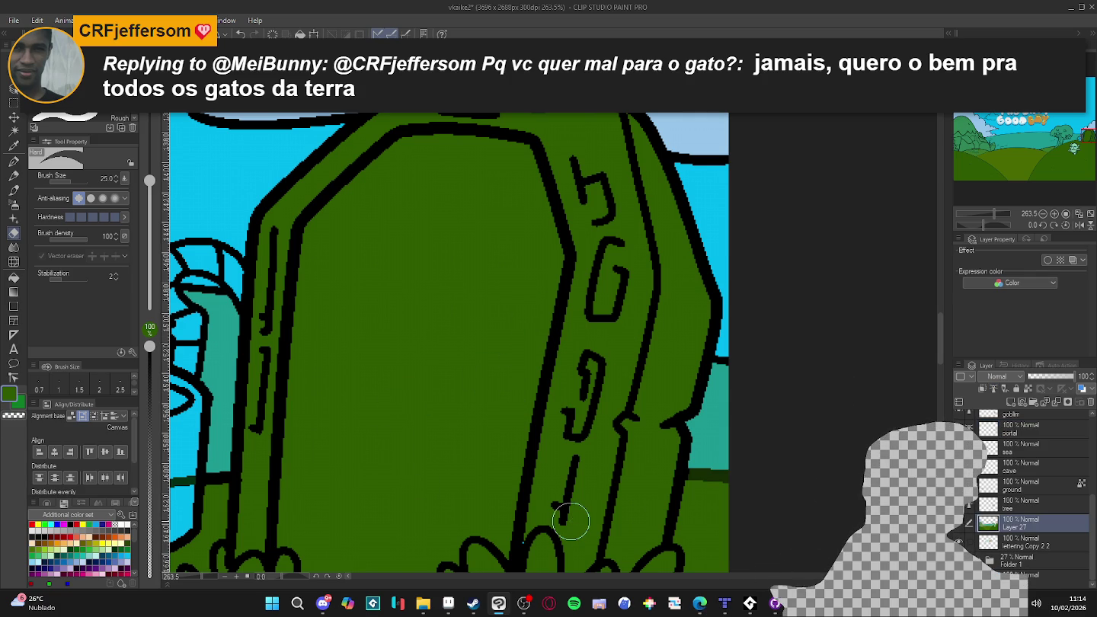
pyautogui.moveTo(572, 522); pyautogui.dragTo(547, 506)
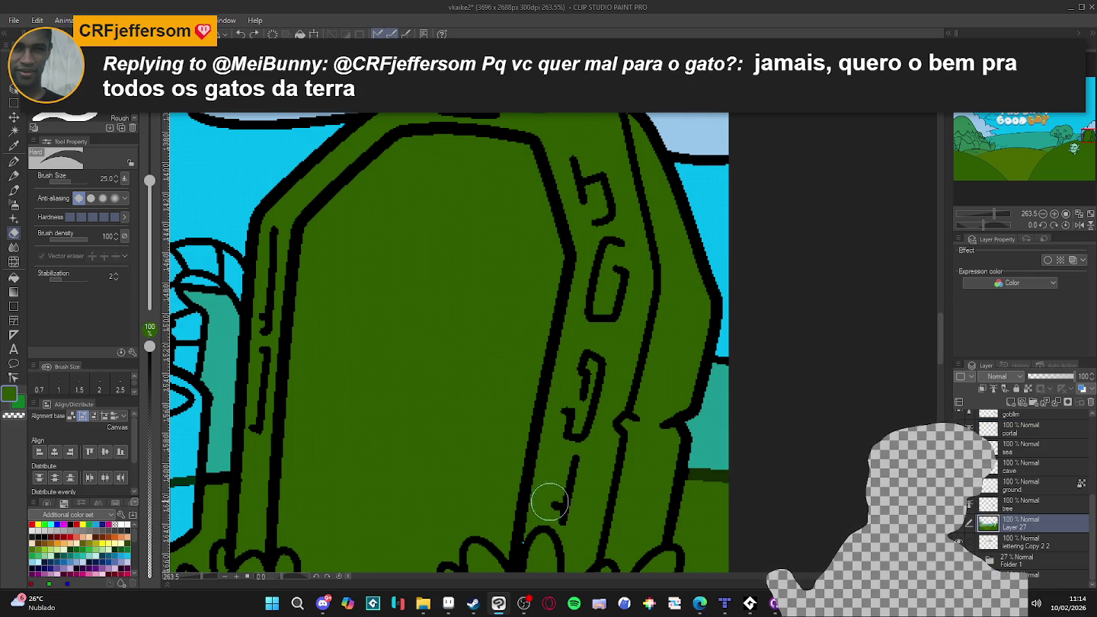
pyautogui.press('p')
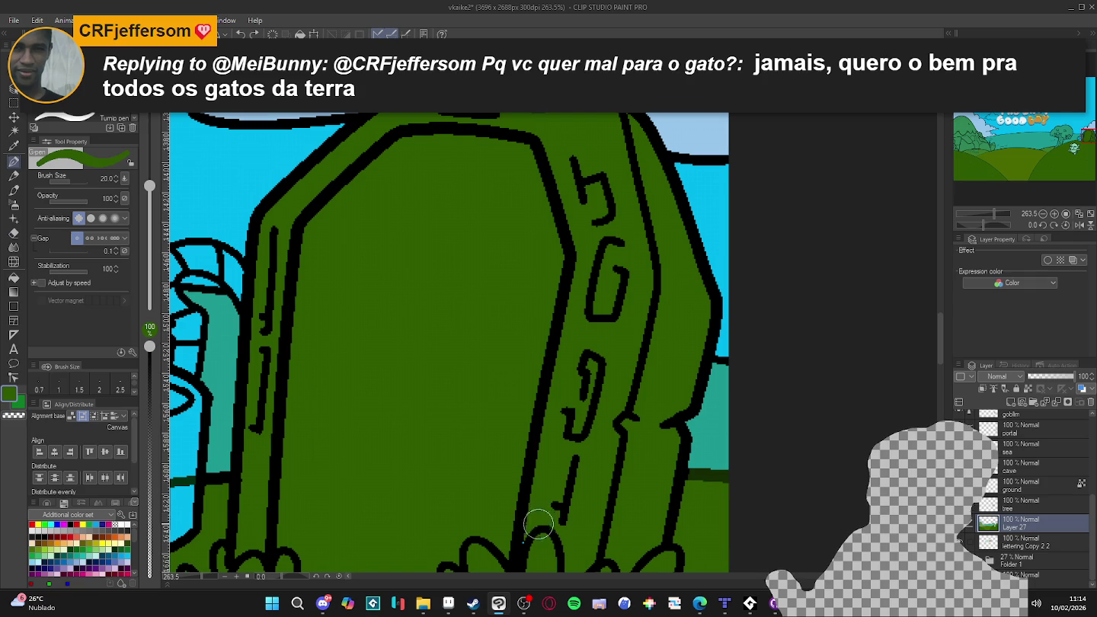
# - Paint green marks along the cup's straw, including the lower straw
pyautogui.scroll(-2, 612, 420)
pyautogui.scroll(-1, 593, 417)
pyautogui.hscroll(-3, 548, 421)
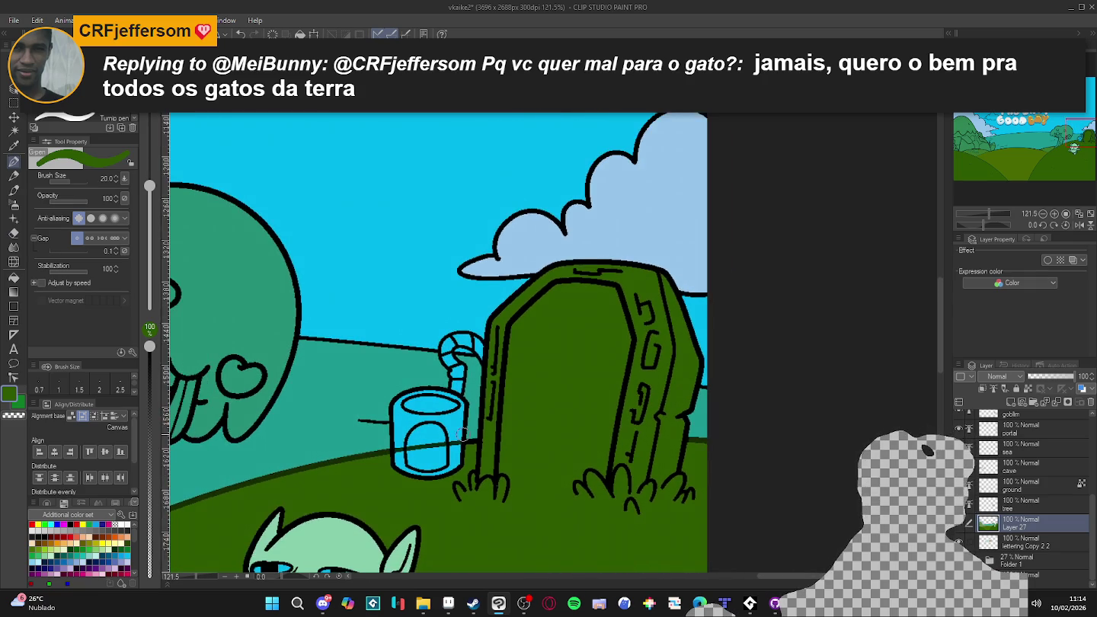
pyautogui.scroll(1, 462, 433)
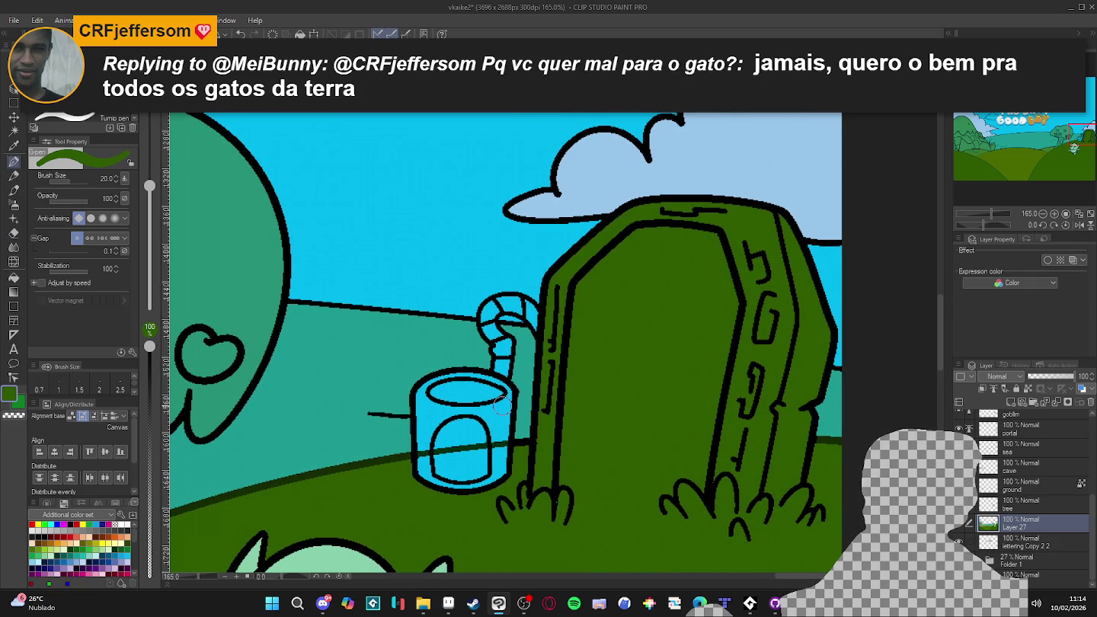
pyautogui.moveTo(515, 306)
pyautogui.mouseDown()
pyautogui.moveTo(506, 298)
pyautogui.moveTo(525, 310)
pyautogui.mouseUp()
pyautogui.moveTo(502, 353); pyautogui.dragTo(499, 371)
# - Flood-fill the cup's top, body and inner arch green, then select the sea layer
pyautogui.press('g')
pyautogui.click(472, 391)
pyautogui.click(475, 448)
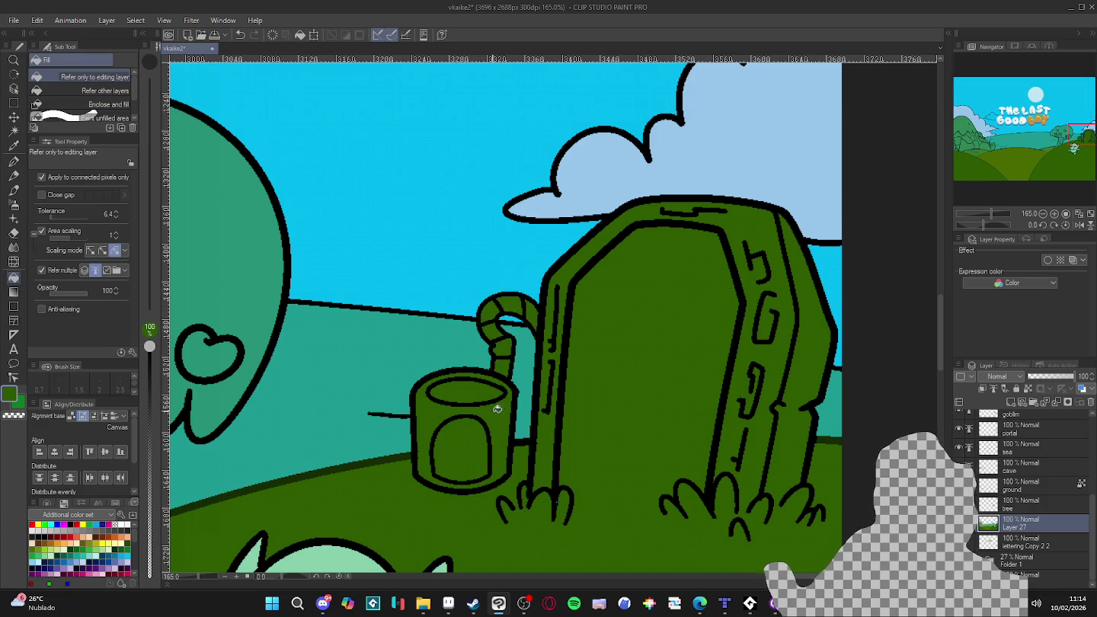
pyautogui.press('p')
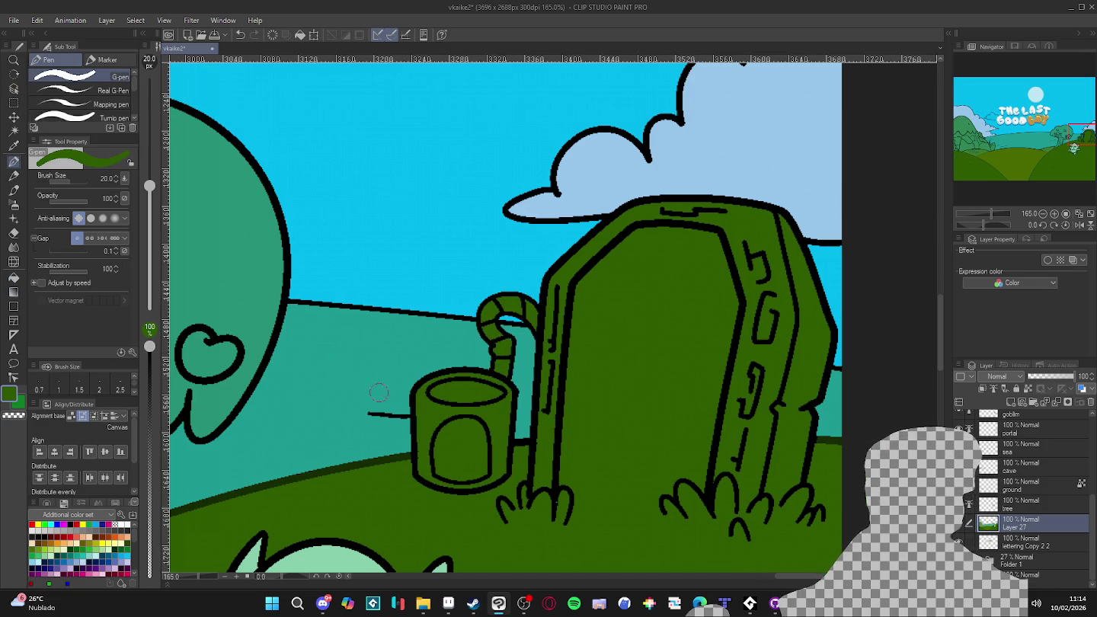
pyautogui.scroll(2, 387, 405)
pyautogui.scroll(2, 387, 406)
pyautogui.keyDown('ctrl'); pyautogui.keyDown('shift'); pyautogui.click(410, 425); pyautogui.keyUp('shift'); pyautogui.keyUp('ctrl')
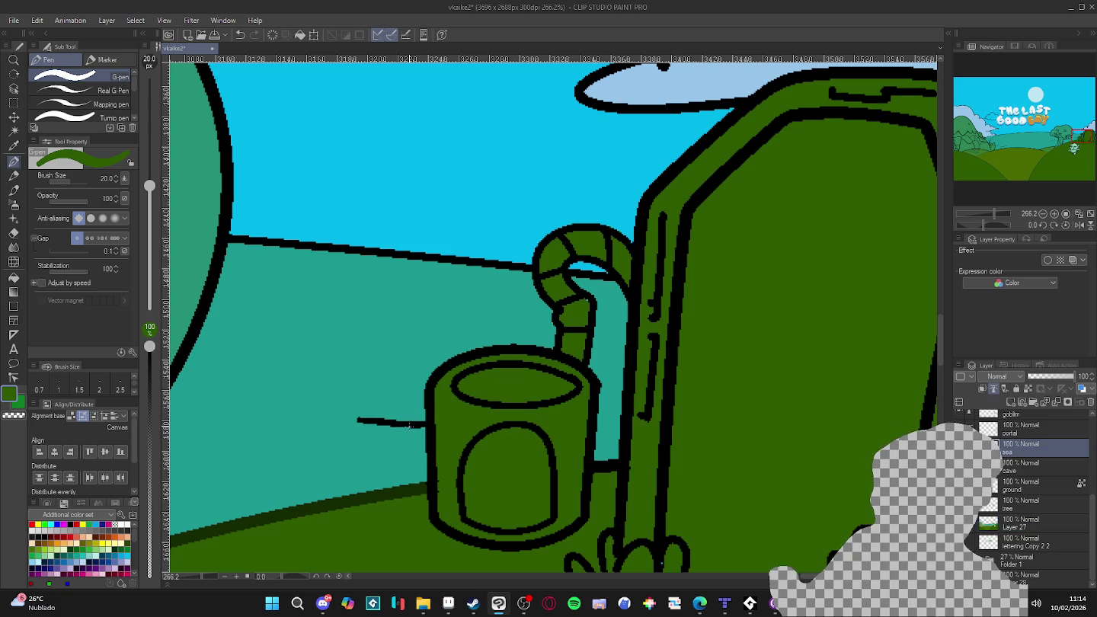
# - Return to Layer 27 and set the drawing colour to transparent
pyautogui.scroll(-3, 423, 417)
pyautogui.scroll(-2, 411, 438)
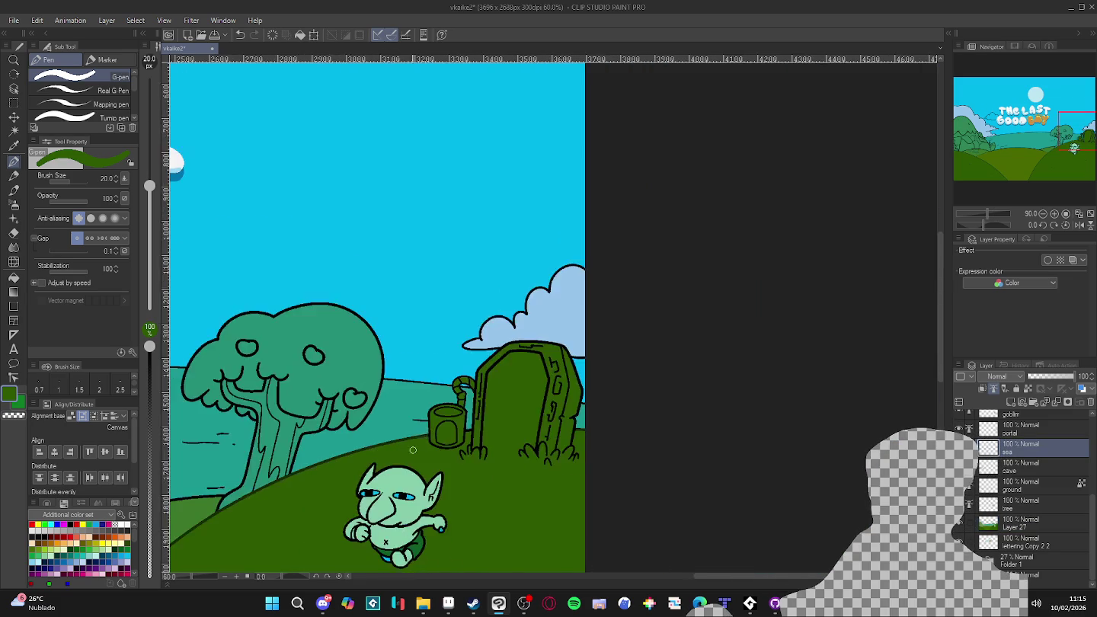
pyautogui.scroll(-1, 400, 458)
pyautogui.scroll(1, 456, 457)
pyautogui.scroll(1, 533, 442)
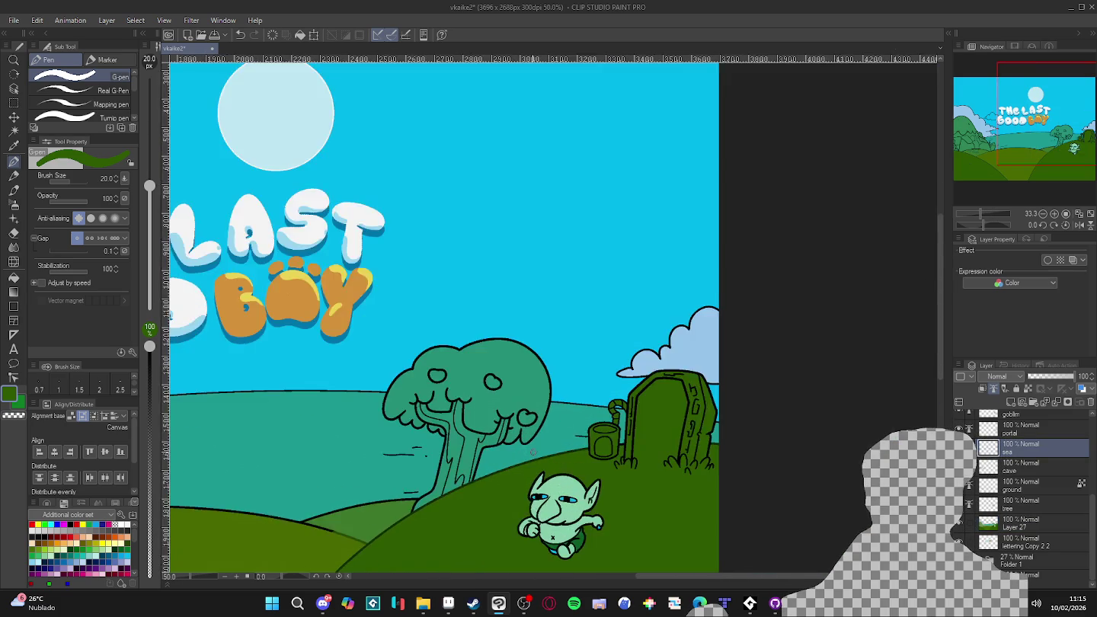
pyautogui.scroll(1, 602, 422)
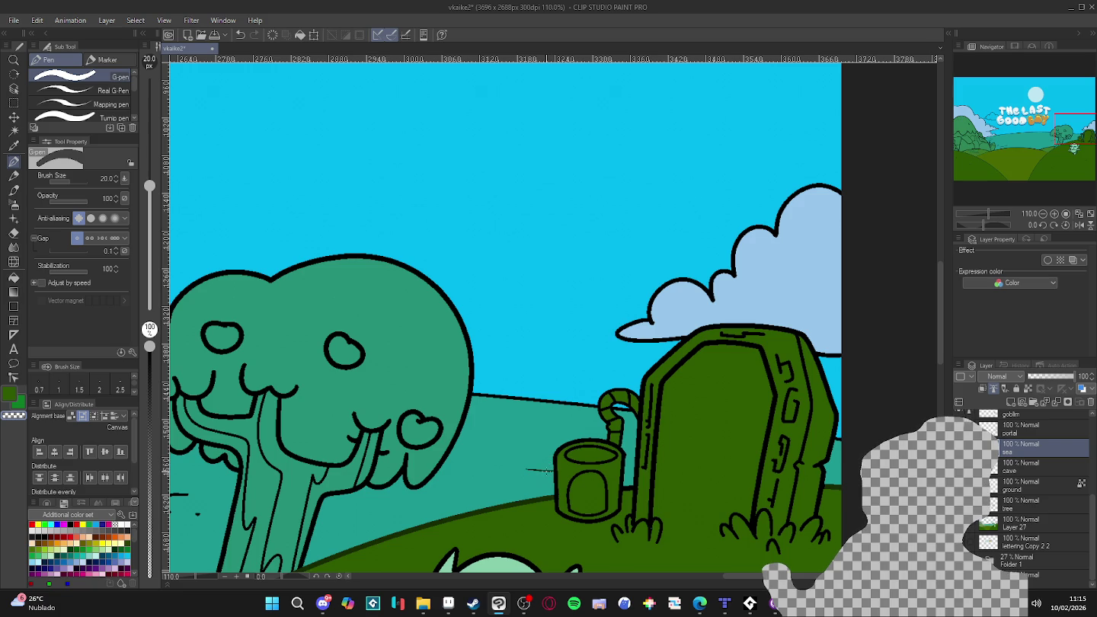
pyautogui.keyDown('ctrl'); pyautogui.keyDown('shift'); pyautogui.click(545, 470); pyautogui.keyUp('shift'); pyautogui.keyUp('ctrl')
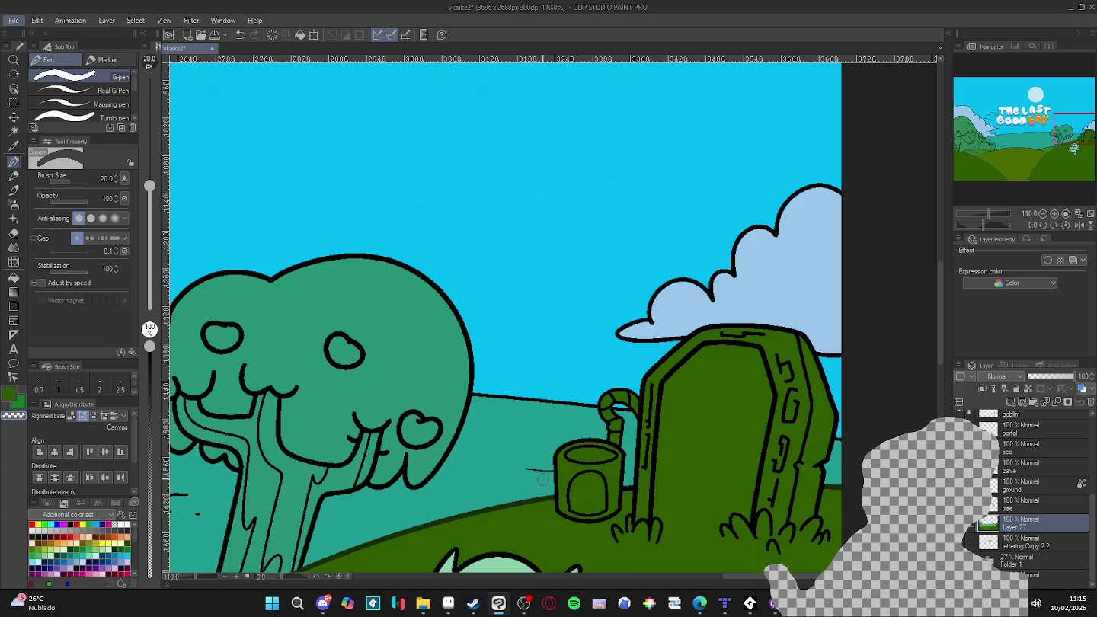
pyautogui.press('c')
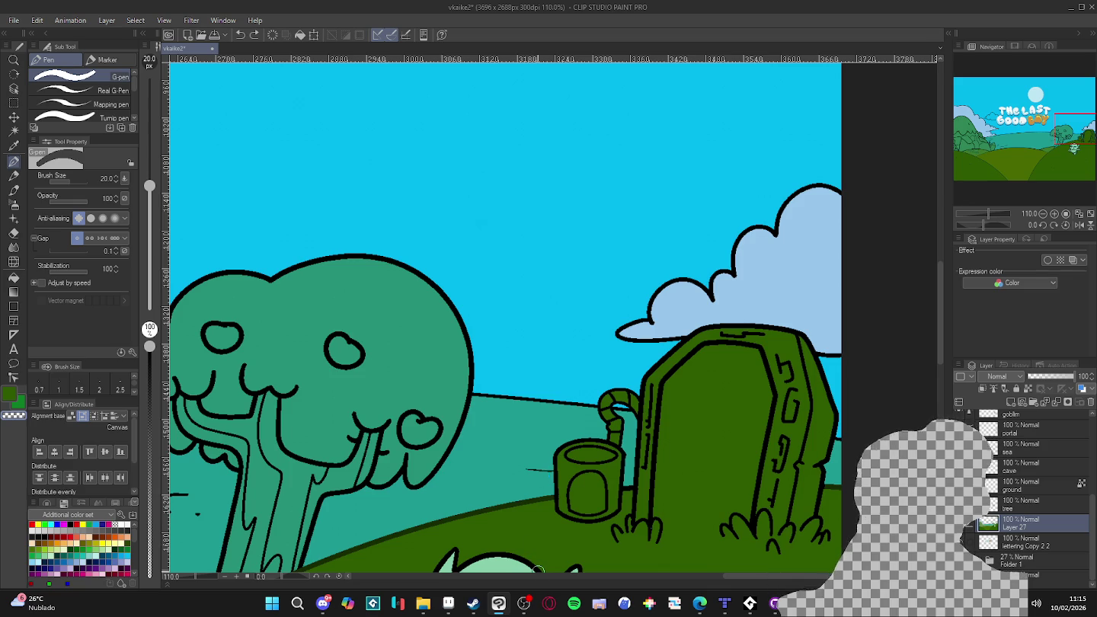
# - Pick the sea's teal and erase the stray line left of the cup
pyautogui.scroll(3, 538, 570)
pyautogui.scroll(2, 531, 554)
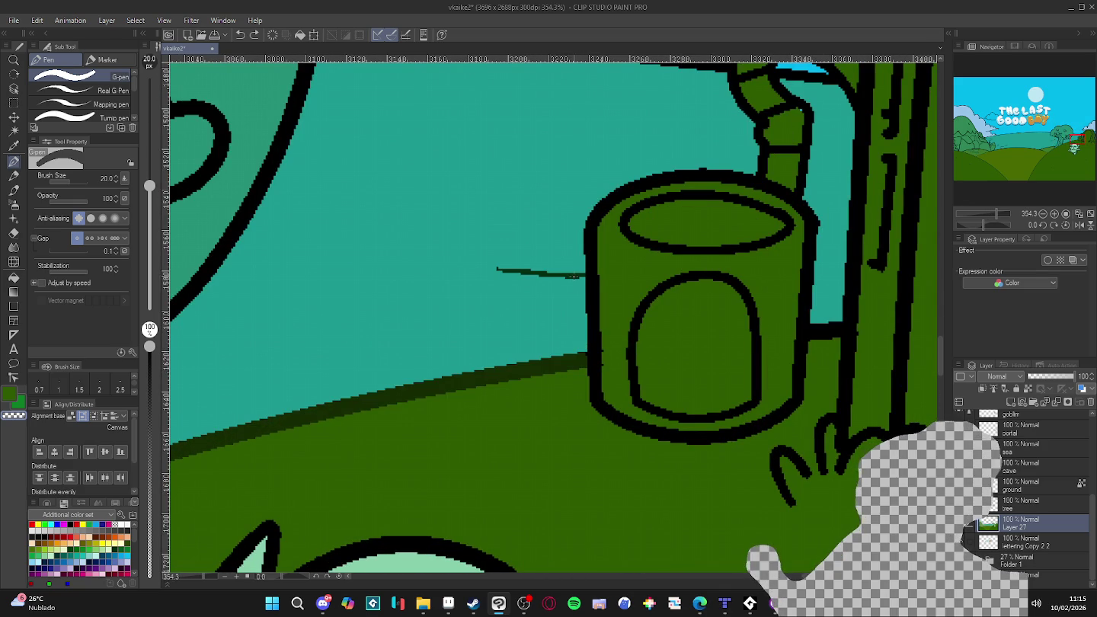
pyautogui.keyDown('ctrl'); pyautogui.keyDown('shift'); pyautogui.click(580, 319); pyautogui.keyUp('shift'); pyautogui.keyUp('ctrl')
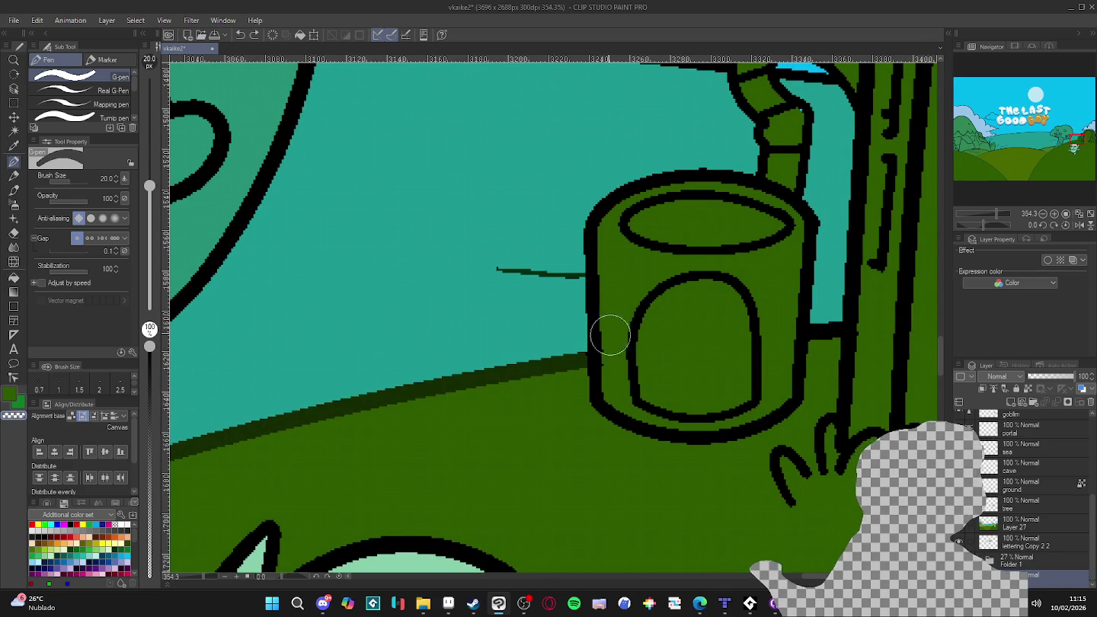
pyautogui.keyDown('alt'); pyautogui.click(580, 289); pyautogui.keyUp('alt')
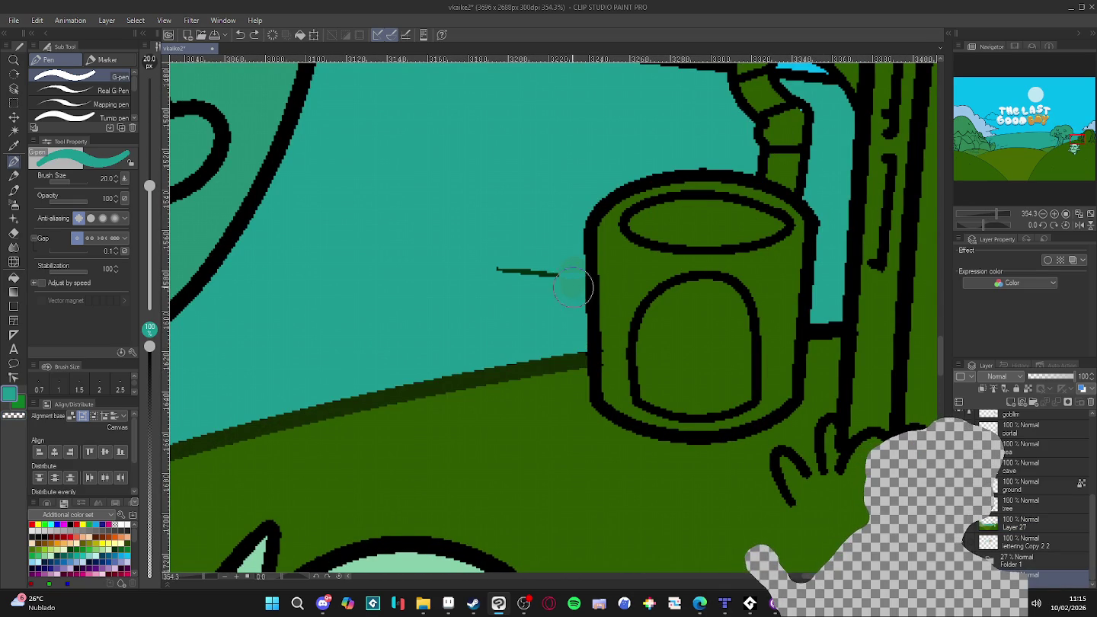
pyautogui.press('e')
pyautogui.moveTo(566, 278); pyautogui.dragTo(476, 263)
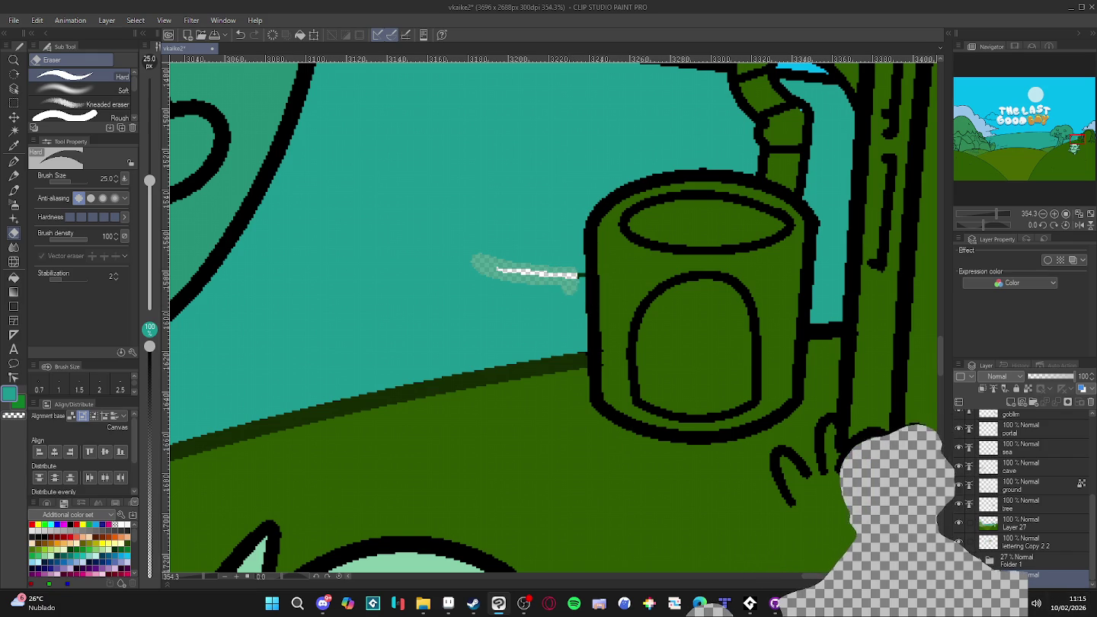
# - Toggle the sky and Layer 27 visibility to check the hills and rocks for unfilled gaps
pyautogui.click(948, 523)
pyautogui.scroll(-2, 472, 307)
pyautogui.scroll(-6, 456, 331)
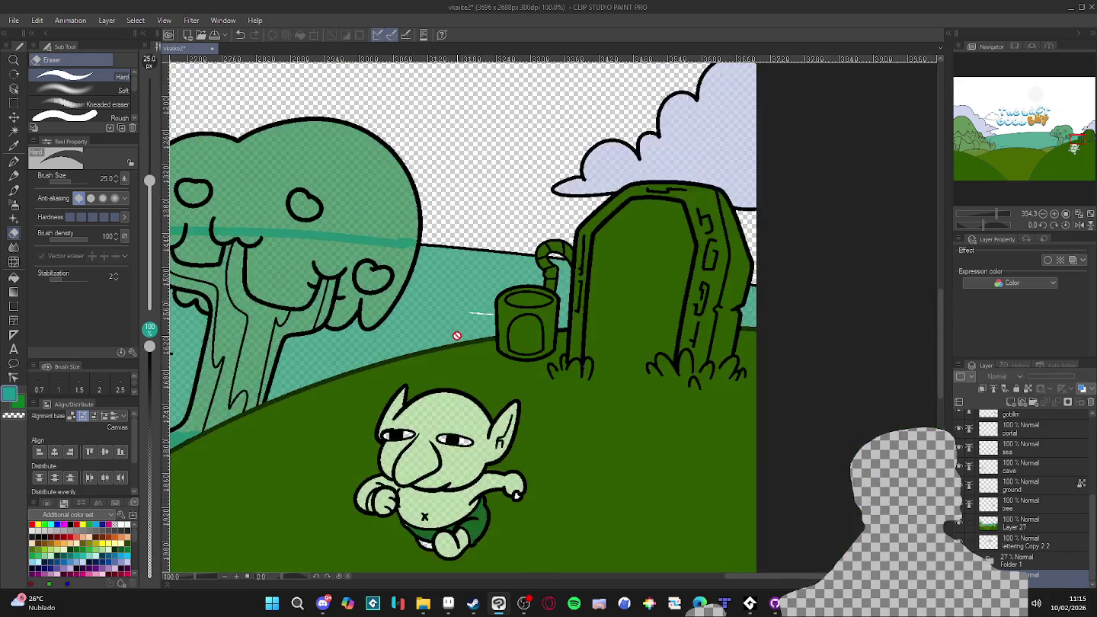
pyautogui.moveTo(427, 343); pyautogui.dragTo(643, 364)
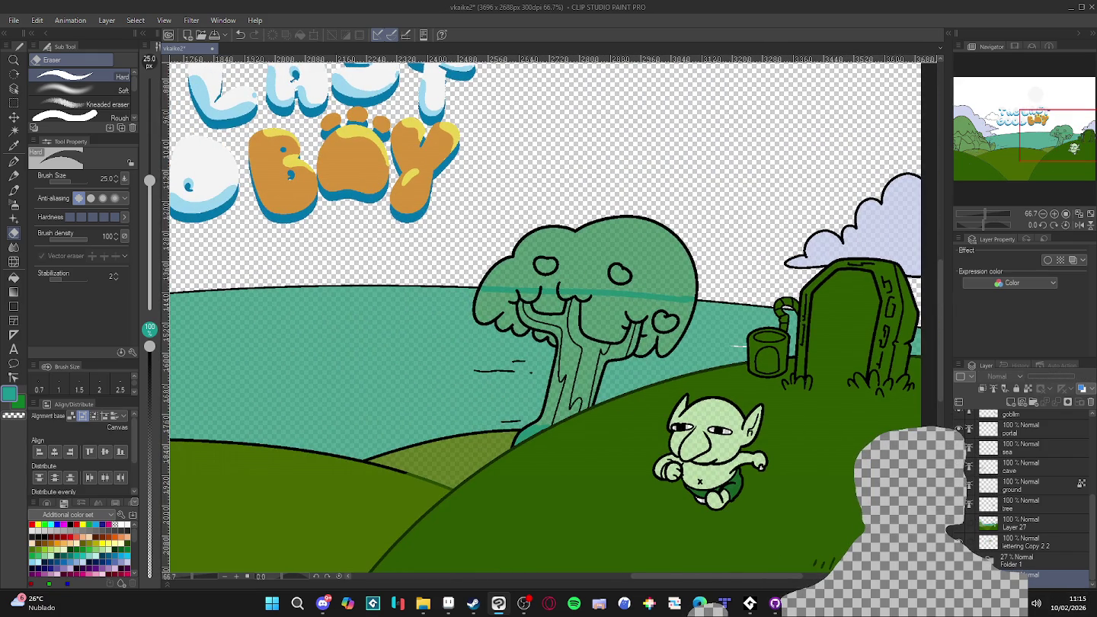
pyautogui.click(958, 524)
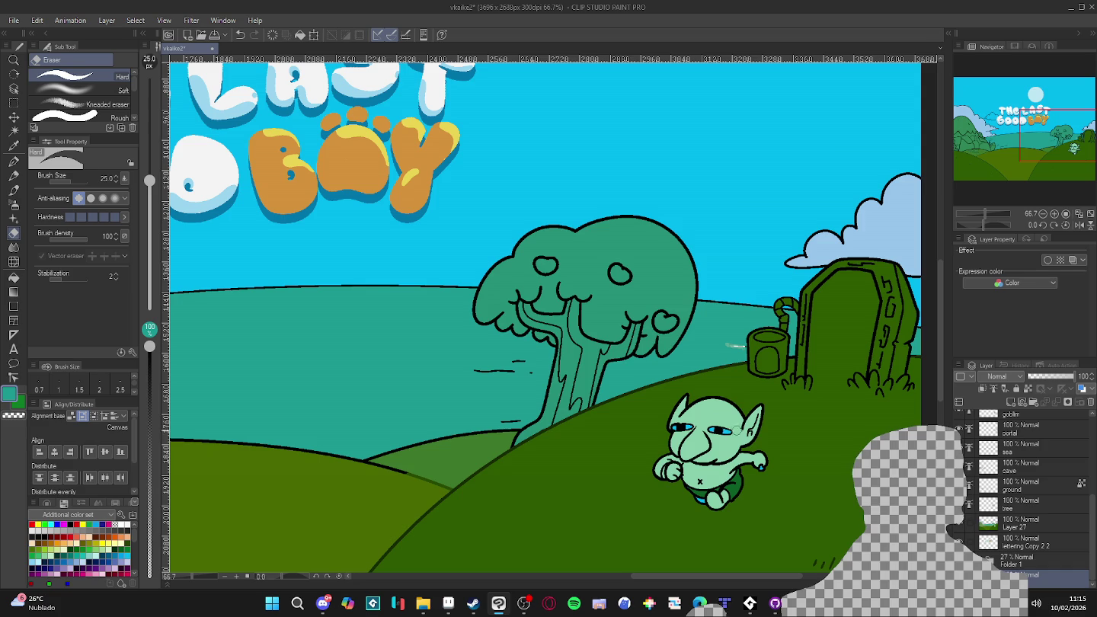
pyautogui.click(959, 524)
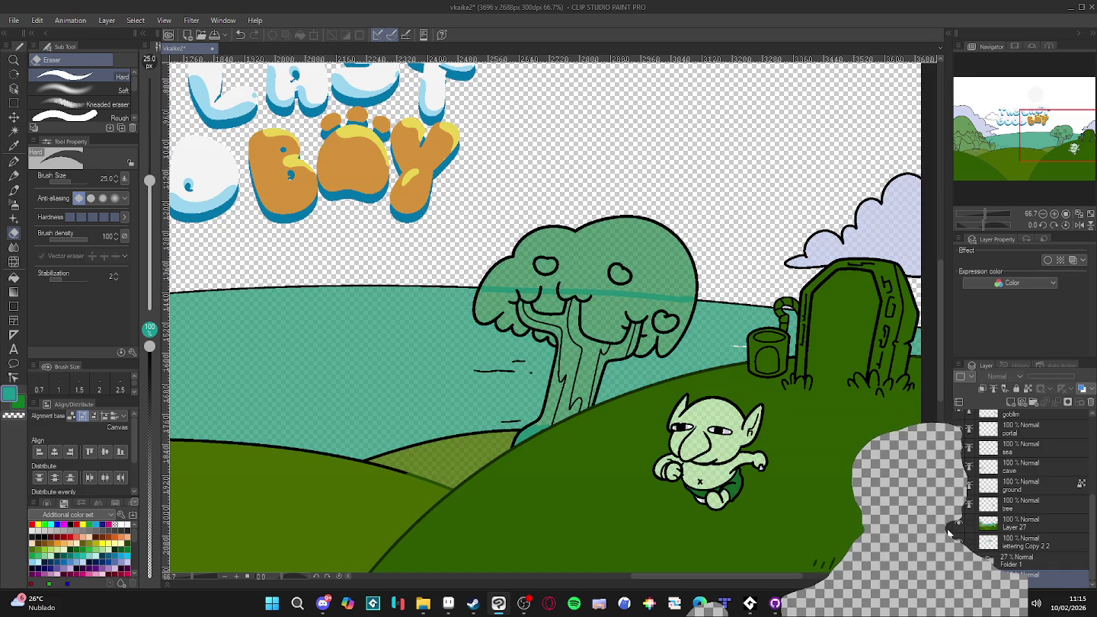
pyautogui.scroll(-1, 554, 447)
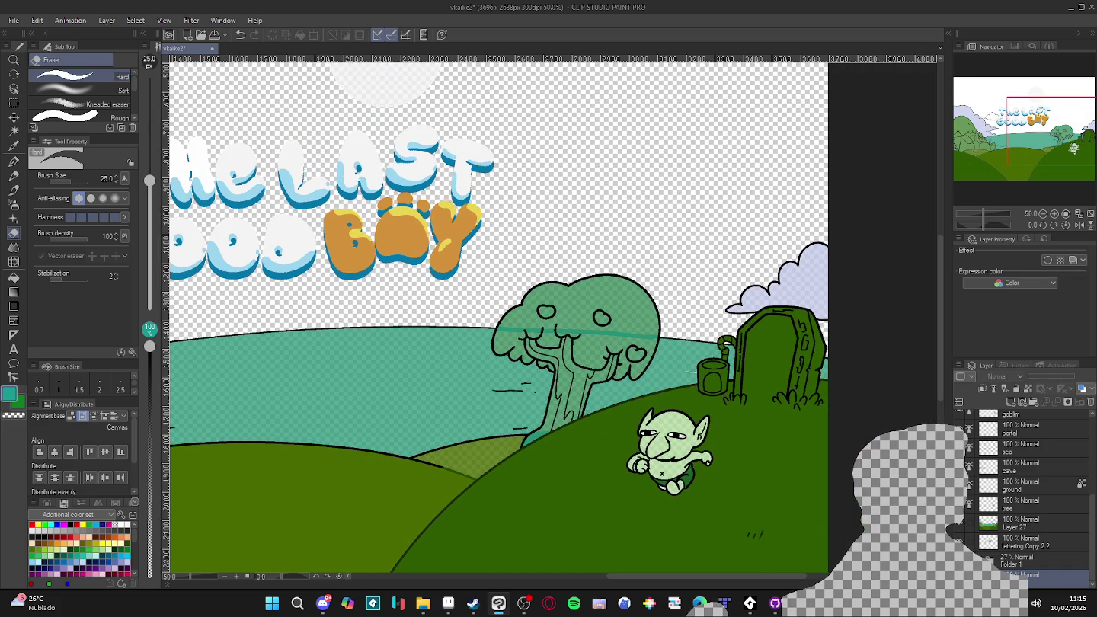
pyautogui.click(959, 523)
pyautogui.click(969, 524)
pyautogui.click(969, 525)
# - Make Layer 27 active with the Fill tool and sample the hill green and sea teal
pyautogui.click(1020, 525)
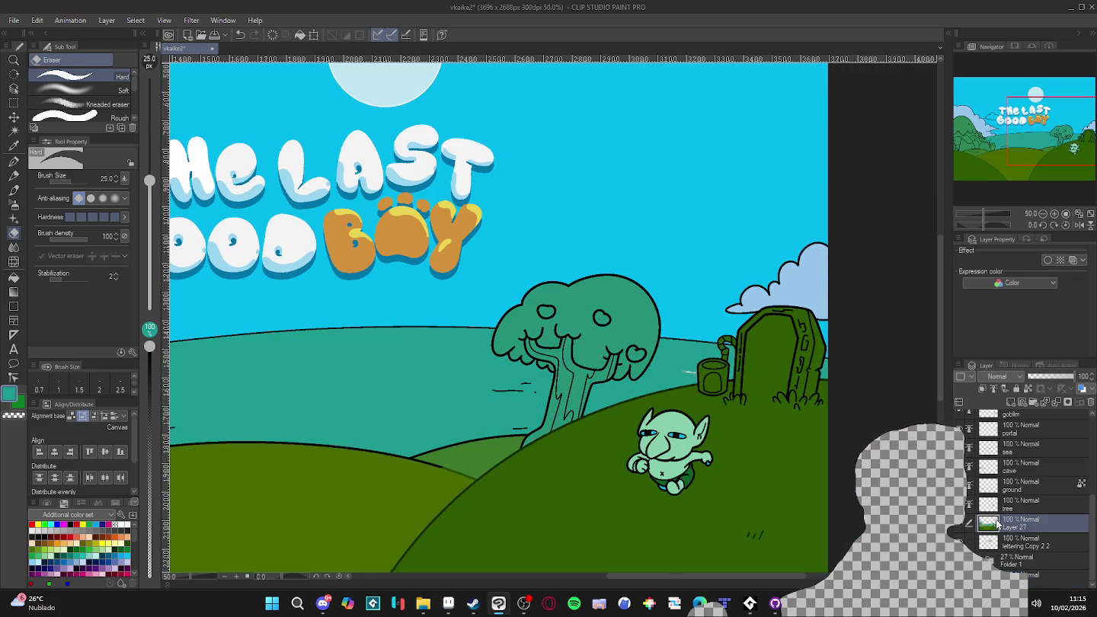
pyautogui.press('g')
pyautogui.scroll(3, 447, 449)
pyautogui.keyDown('alt'); pyautogui.click(448, 449); pyautogui.keyUp('alt')
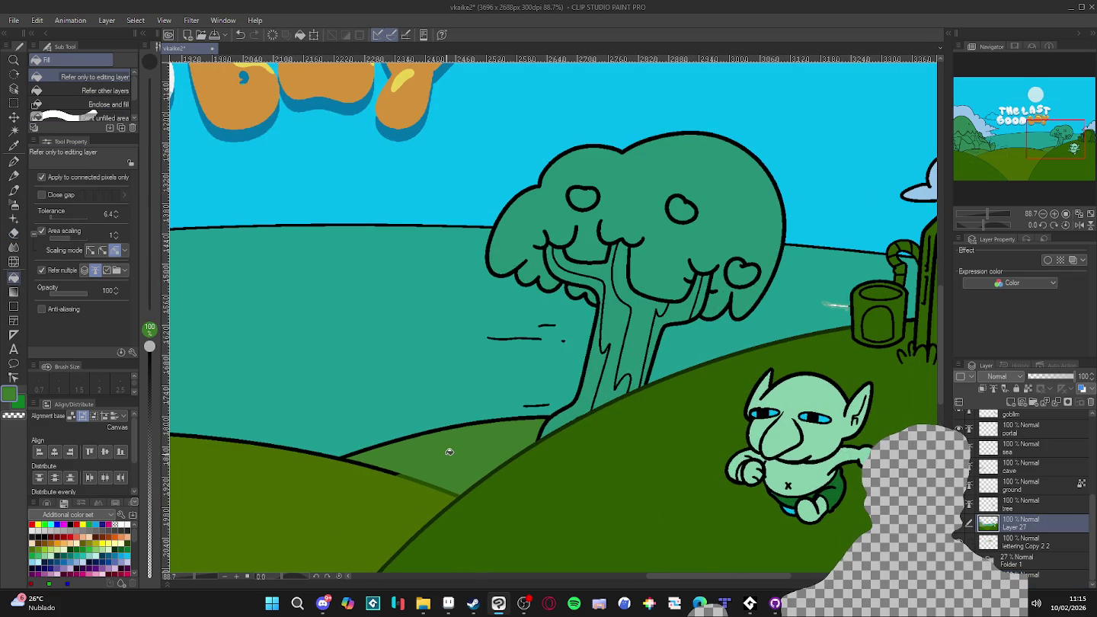
pyautogui.scroll(-2, 455, 452)
pyautogui.keyDown('alt'); pyautogui.click(438, 374); pyautogui.keyUp('alt')
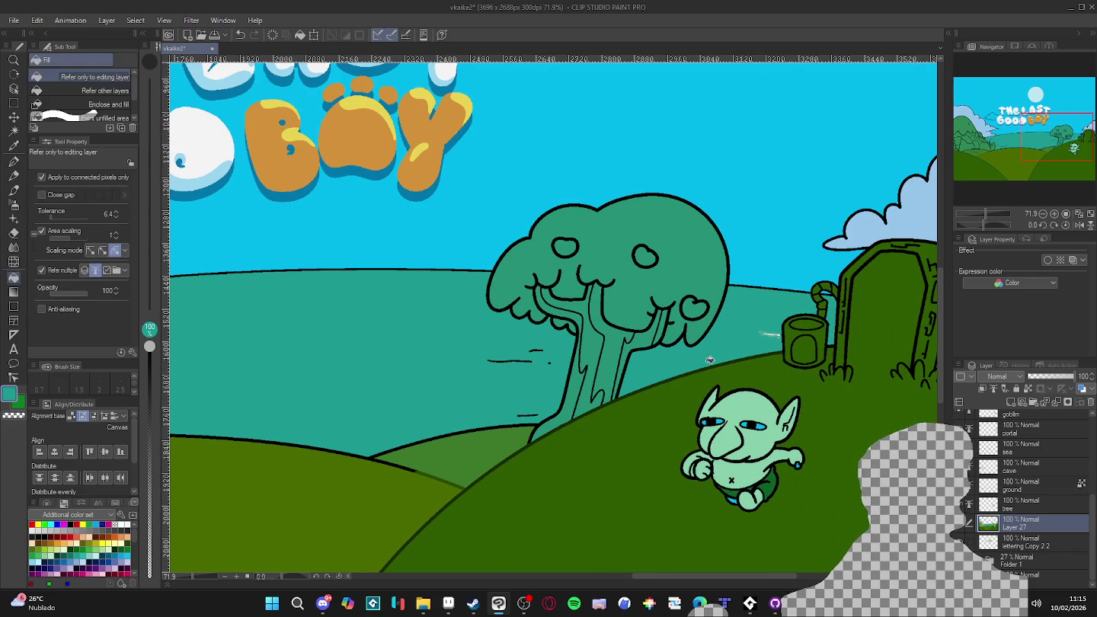
# - Hide the sky repeatedly, undoing each time, and finally leave it hidden to expose gaps
pyautogui.scroll(-2, 248, 375)
pyautogui.scroll(-1, 583, 412)
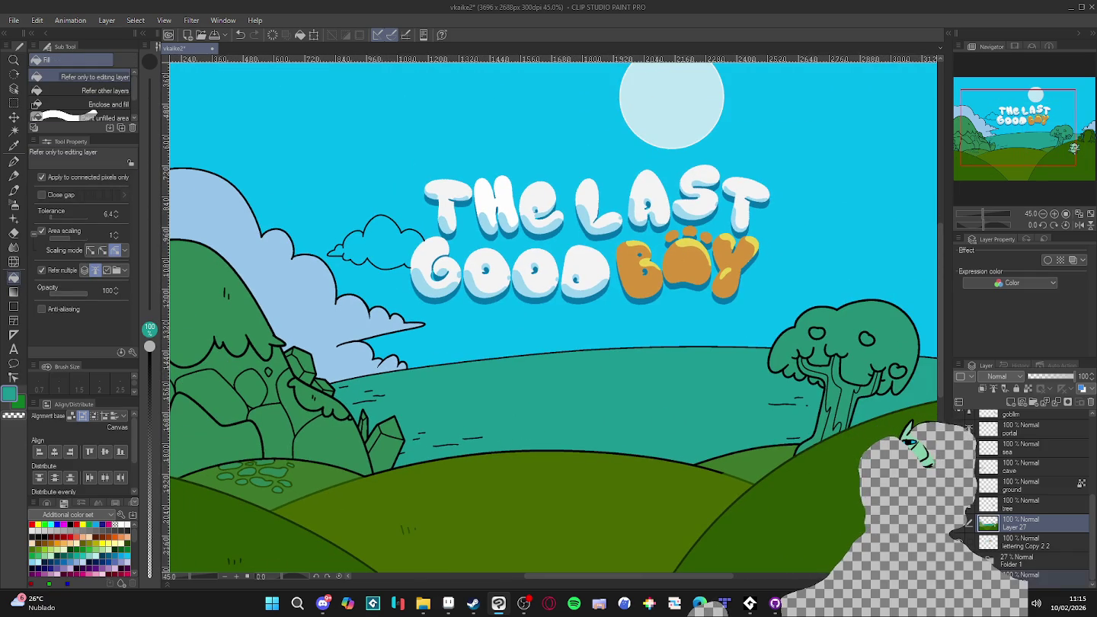
pyautogui.click(908, 440)
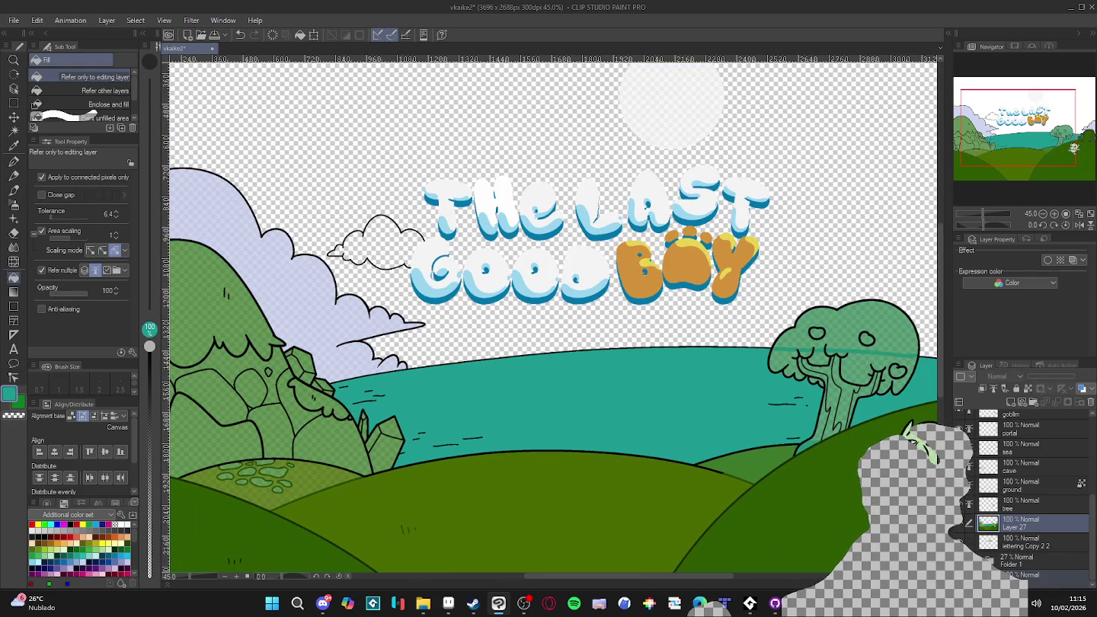
pyautogui.hotkey('ctrl', 'z')
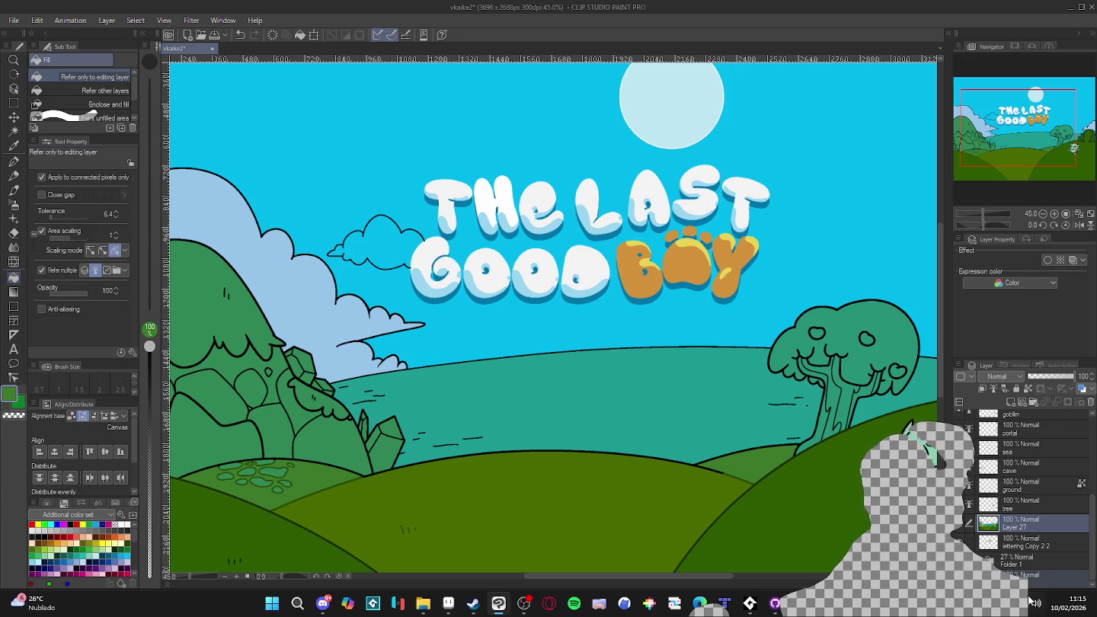
pyautogui.click(910, 441)
pyautogui.hotkey('ctrl', 'z')
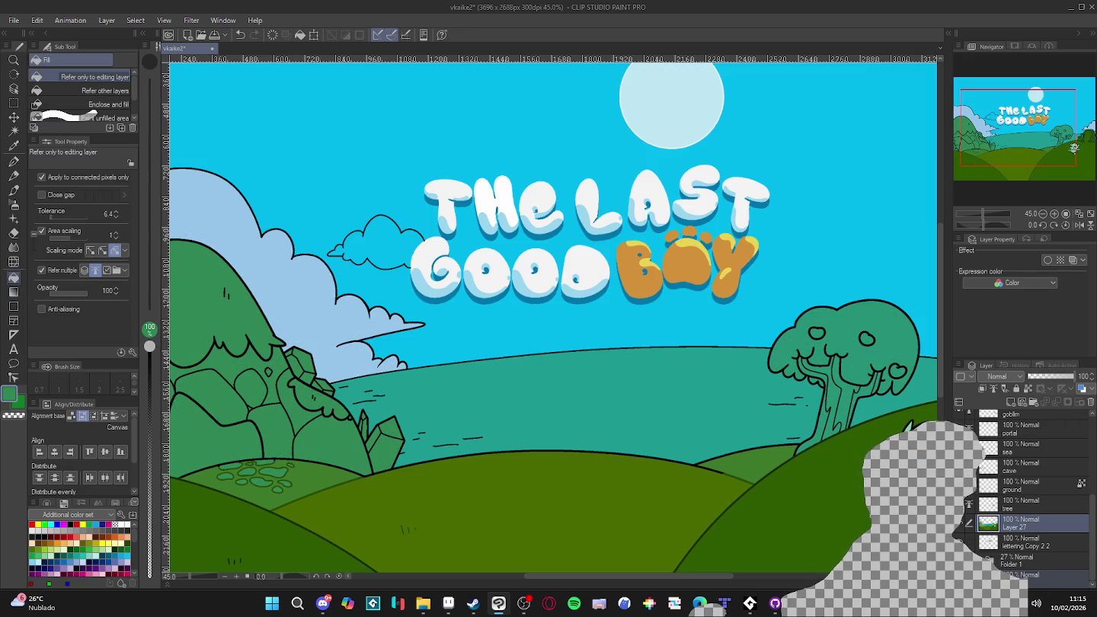
pyautogui.click(910, 442)
pyautogui.hotkey('ctrl', 'z')
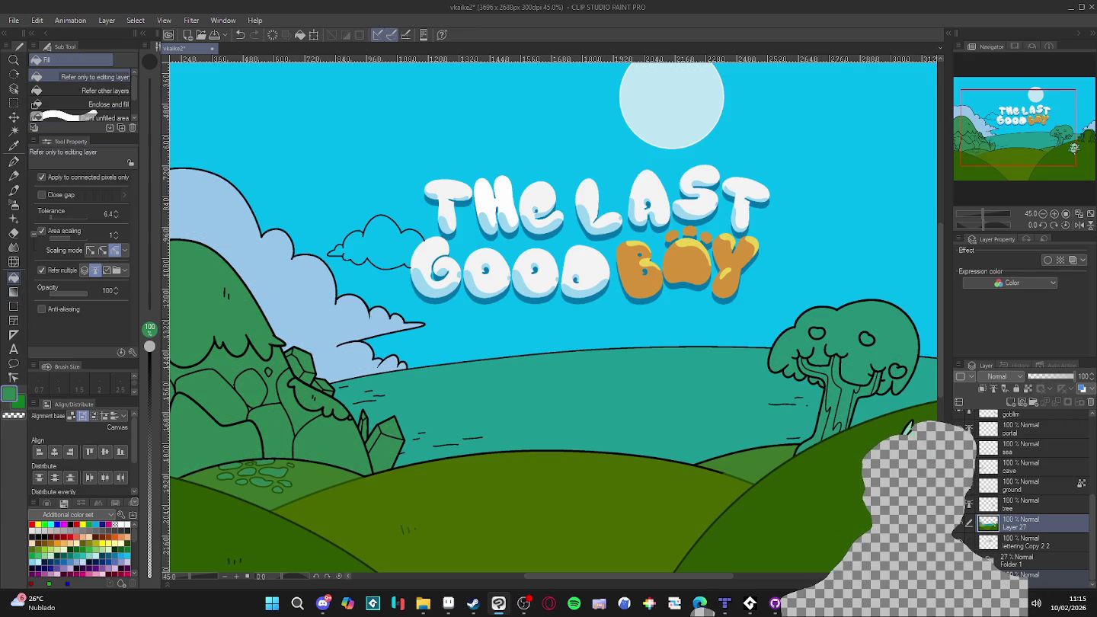
pyautogui.click(397, 429)
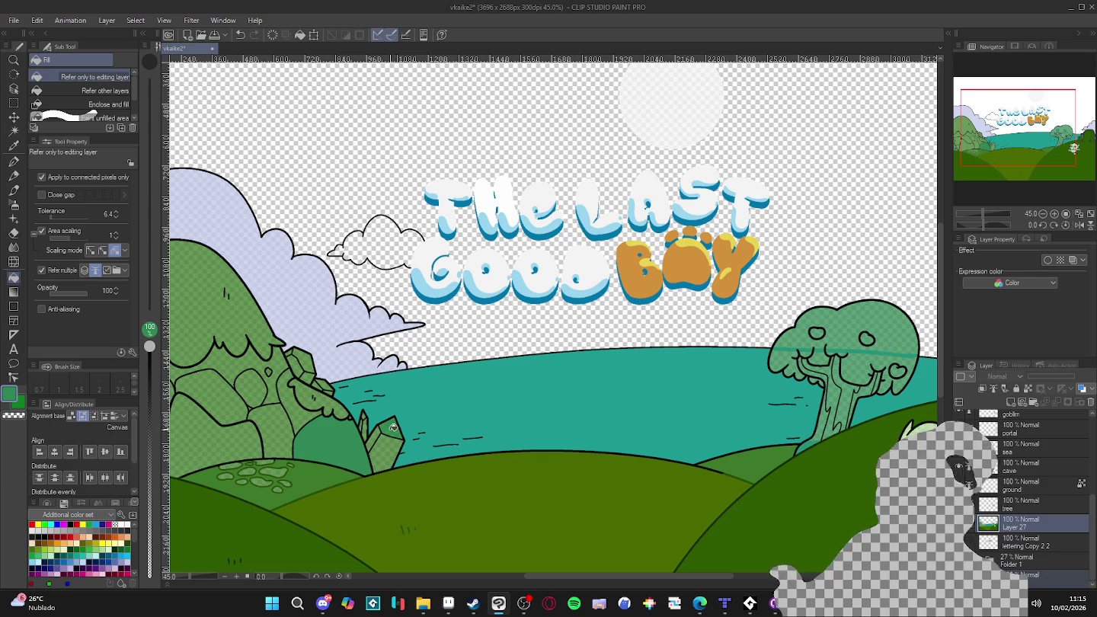
# - Fill the left bush, rocks and hill areas with darker green
pyautogui.click(329, 415)
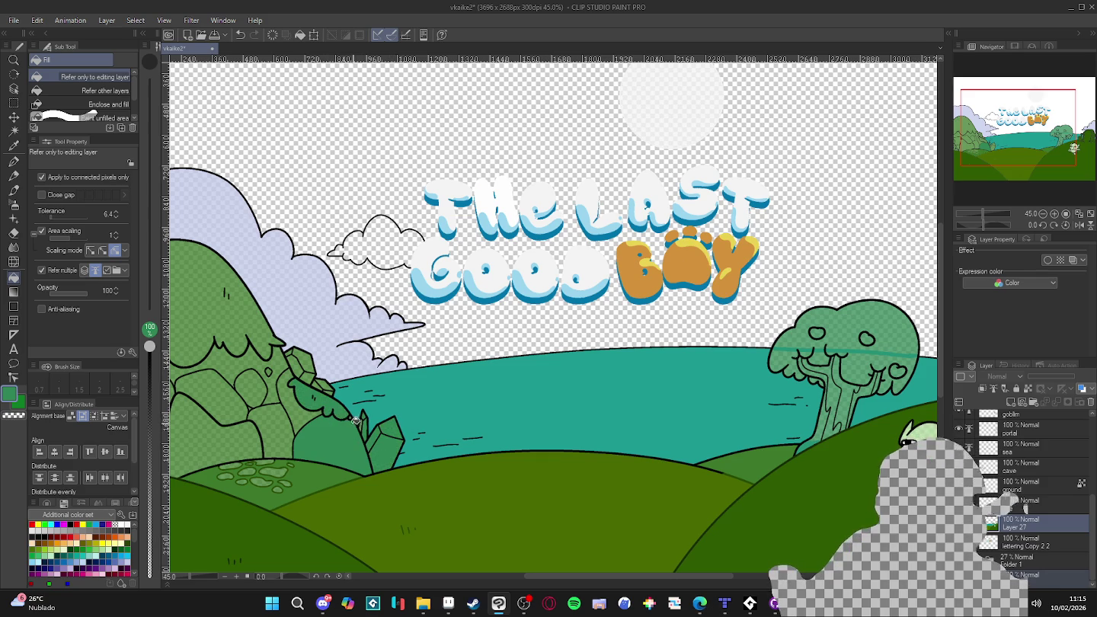
pyautogui.click(304, 364)
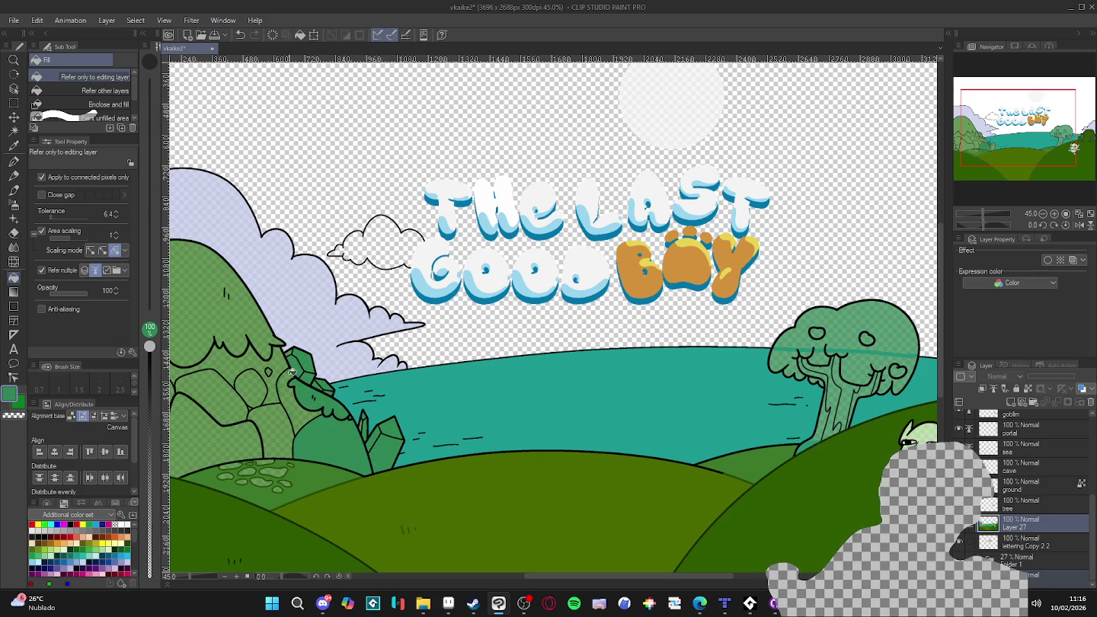
pyautogui.click(305, 412)
pyautogui.click(221, 374)
pyautogui.click(214, 443)
pyautogui.click(263, 414)
pyautogui.moveTo(325, 435); pyautogui.dragTo(495, 462)
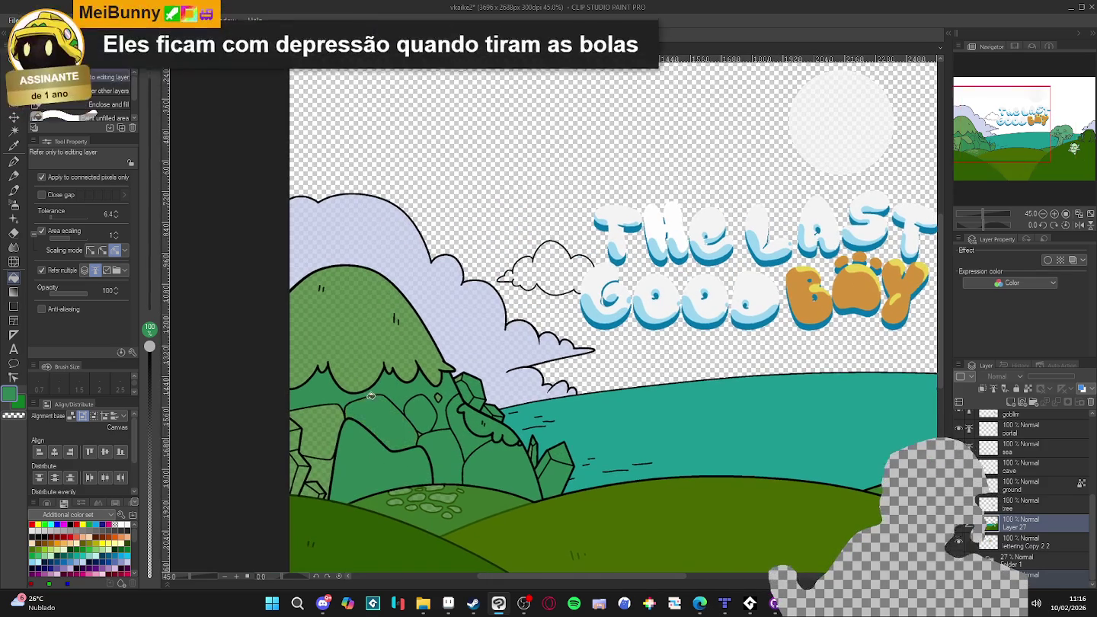
pyautogui.click(307, 453)
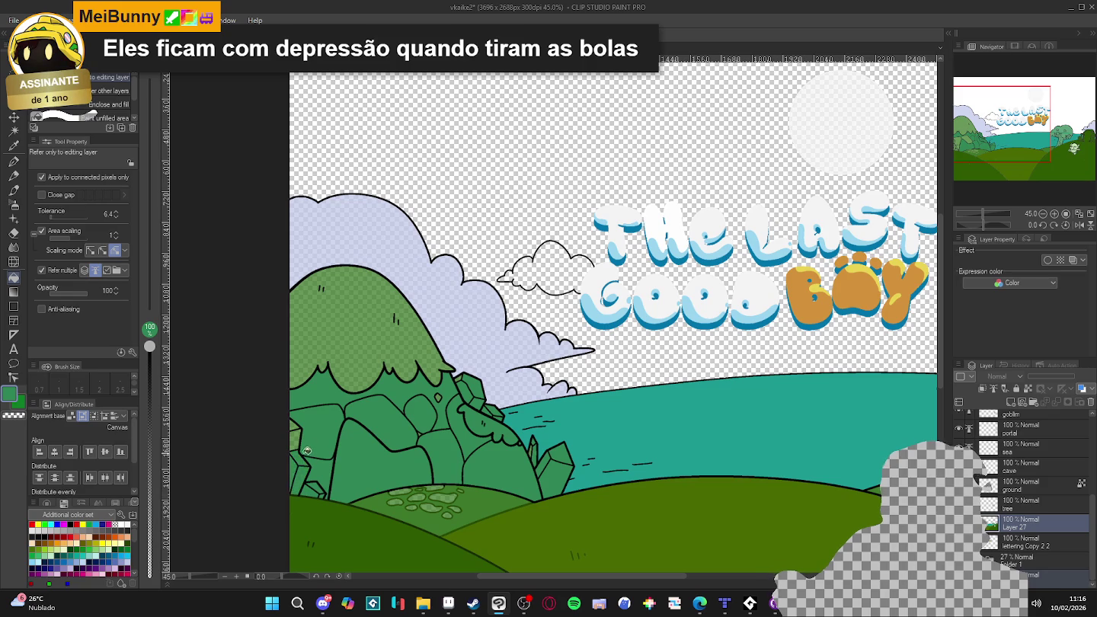
pyautogui.click(307, 388)
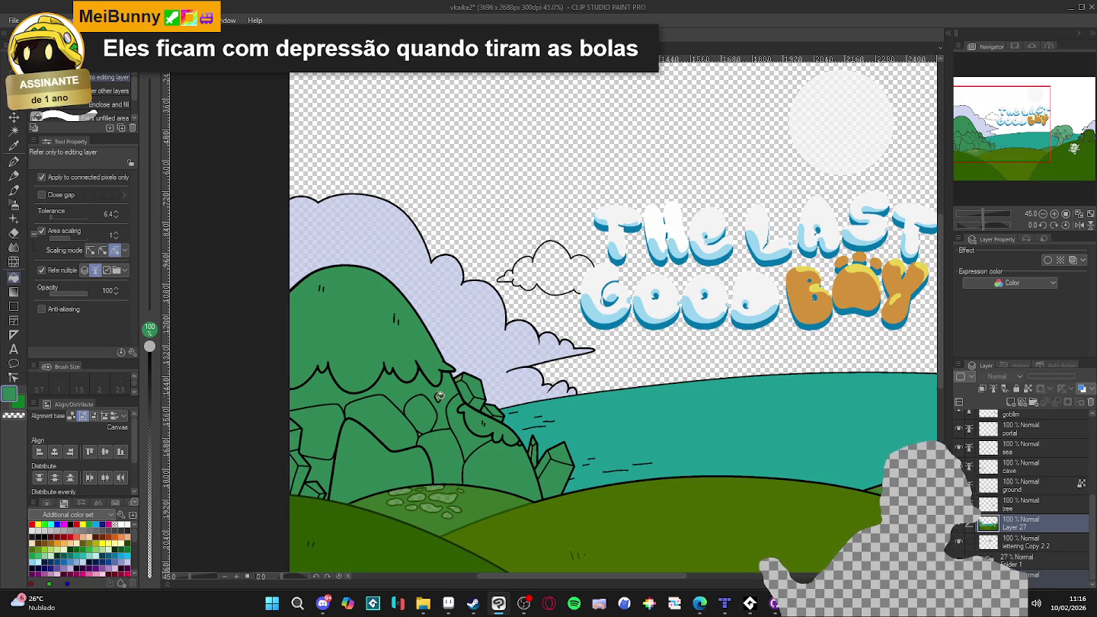
# - Fill the sky bright cyan and the right-edge cloud a pale light blue
pyautogui.click(502, 356)
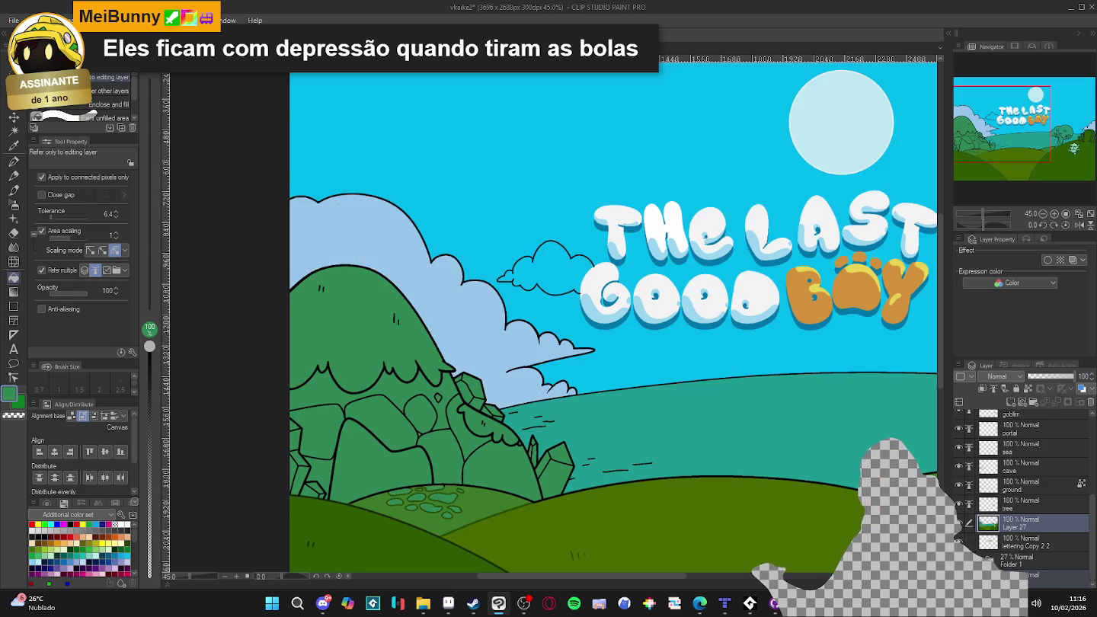
pyautogui.keyDown('alt'); pyautogui.click(512, 337); pyautogui.keyUp('alt')
pyautogui.hotkey('ctrl', 'z')
pyautogui.hotkey('ctrl', 'z')
pyautogui.hotkey('ctrl', 'y')
pyautogui.hotkey('ctrl', 'y')
pyautogui.hscroll(5, 847, 486)
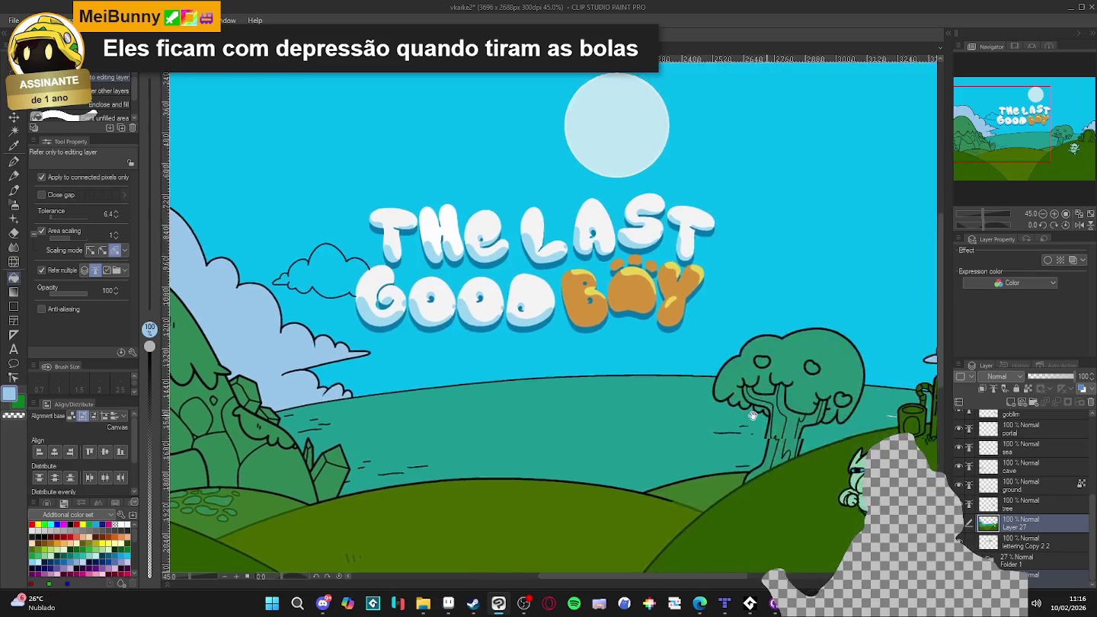
pyautogui.hscroll(5, 847, 486)
pyautogui.hotkey('ctrl', 'z')
pyautogui.click(712, 365)
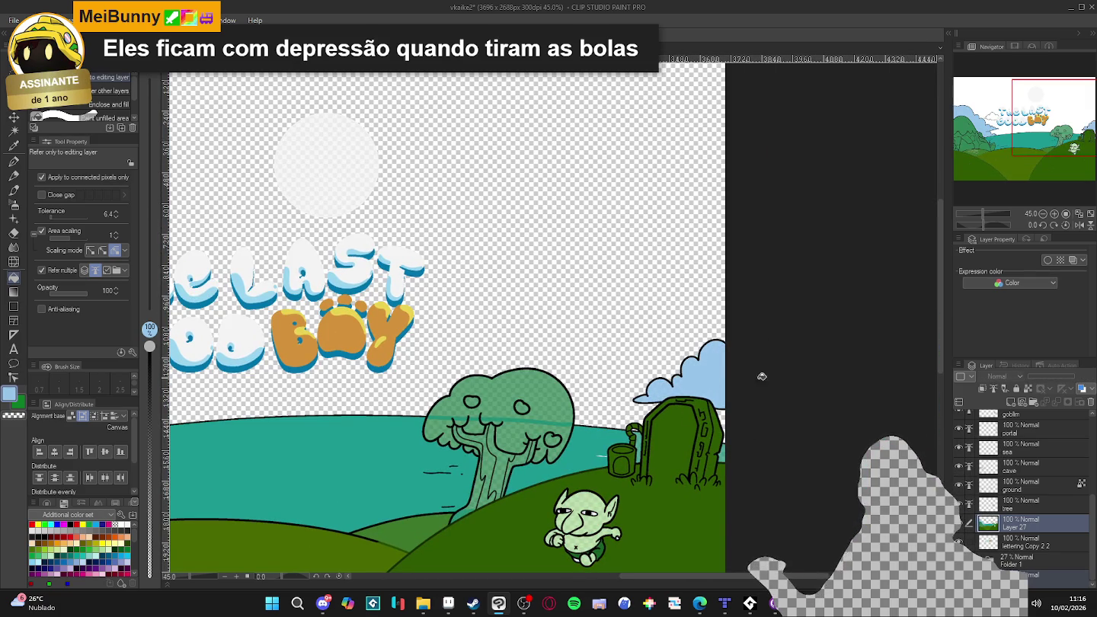
pyautogui.hotkey('ctrl', 'y')
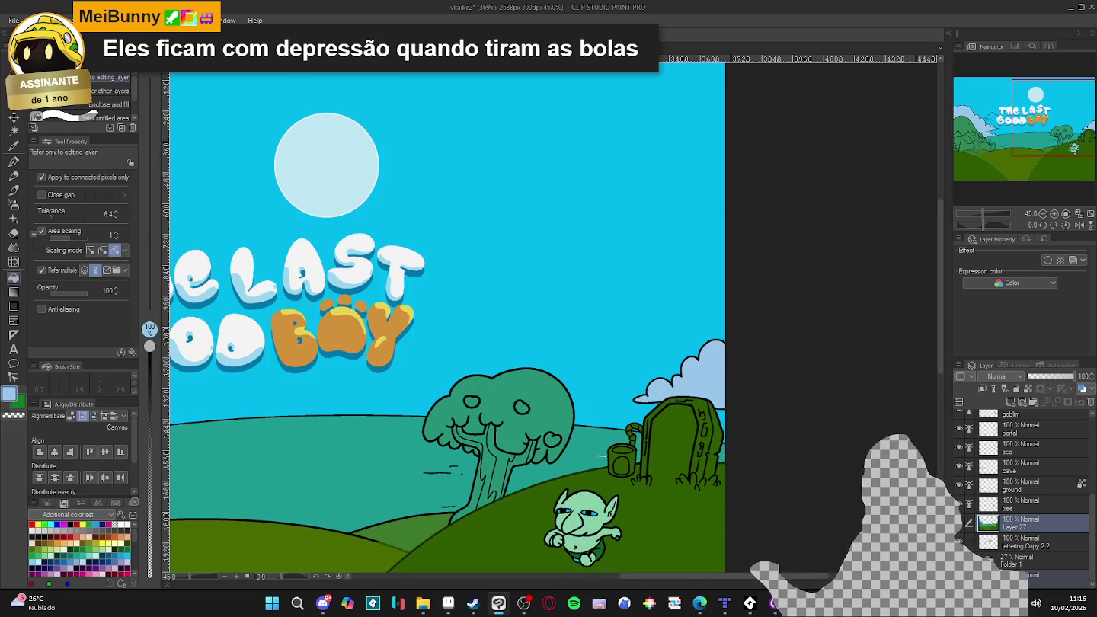
pyautogui.hotkey('ctrl', 'z')
pyautogui.hotkey('ctrl', 'y')
# - Sample the tree's teal and fill its canopy, lower foliage and trunk, then restore the sky
pyautogui.keyDown('alt'); pyautogui.click(570, 403); pyautogui.keyUp('alt')
pyautogui.hotkey('ctrl', 'z')
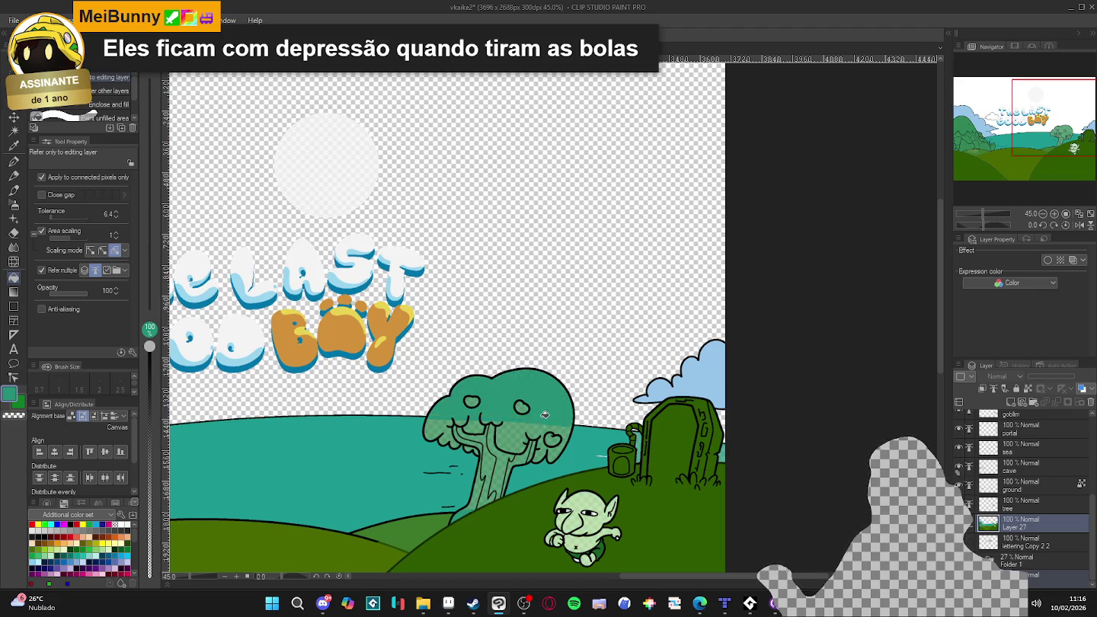
pyautogui.click(476, 415)
pyautogui.click(443, 435)
pyautogui.click(483, 480)
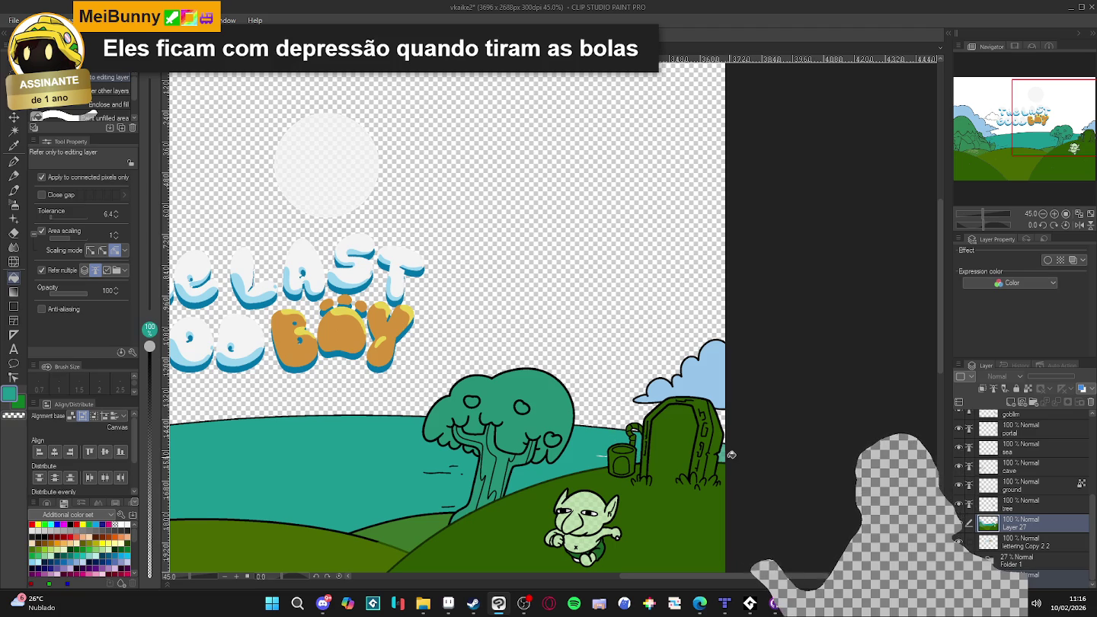
pyautogui.scroll(-2, 732, 455)
pyautogui.scroll(-2, 716, 453)
pyautogui.scroll(1, 652, 451)
pyautogui.scroll(-1, 653, 451)
pyautogui.scroll(2, 430, 475)
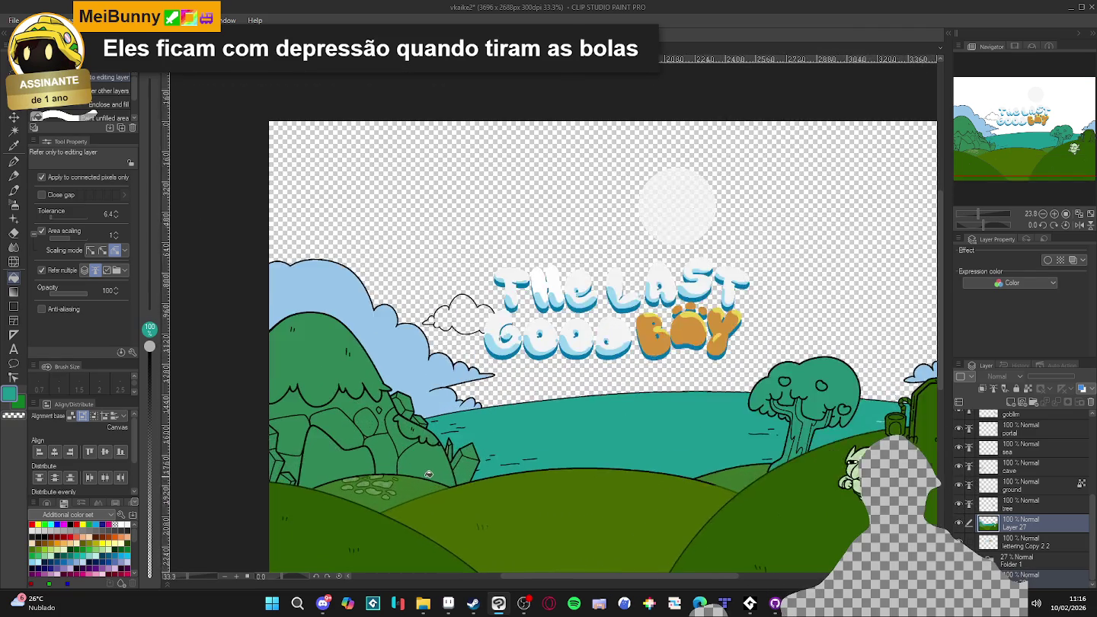
pyautogui.scroll(2, 430, 475)
pyautogui.click(952, 428)
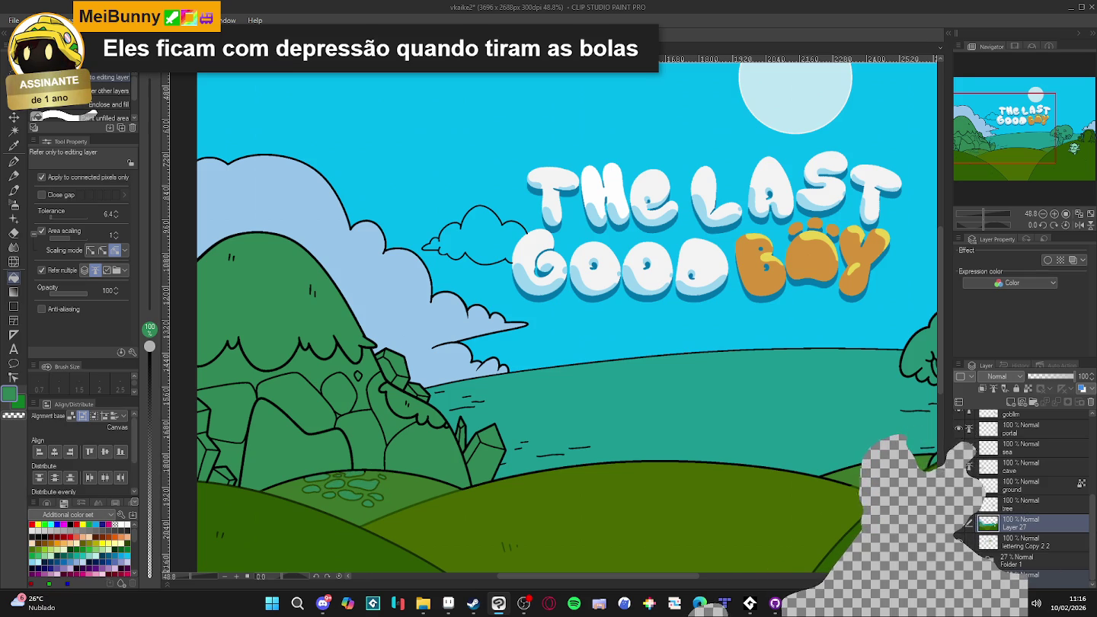
# - Briefly hide and reshow the sky layer, then switch editing to a lower layer
pyautogui.scroll(-4, 556, 320)
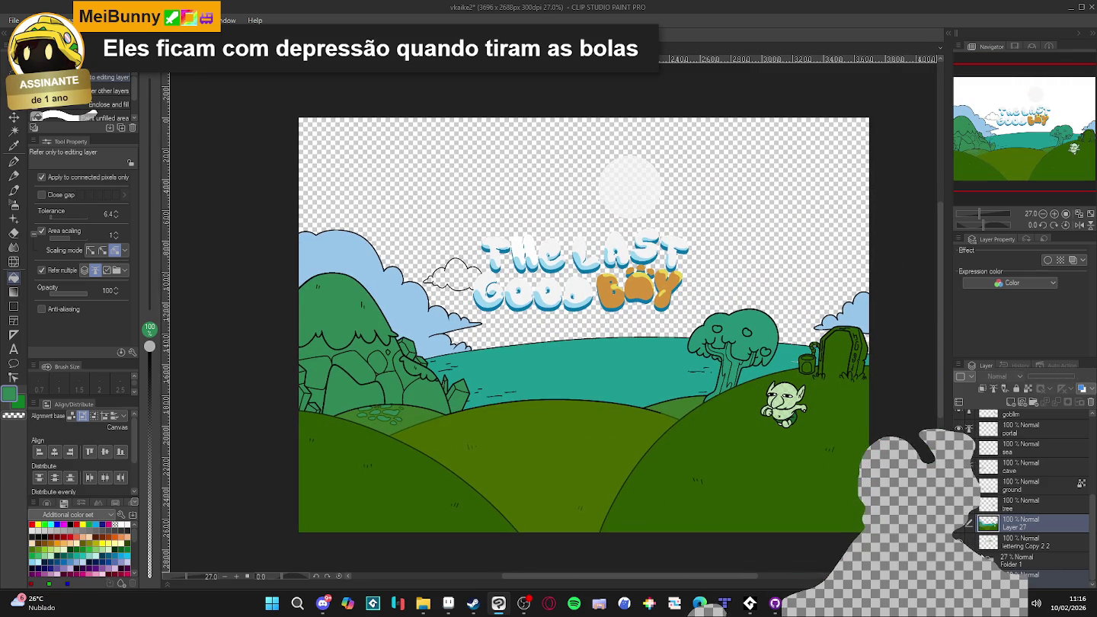
pyautogui.scroll(1, 685, 209)
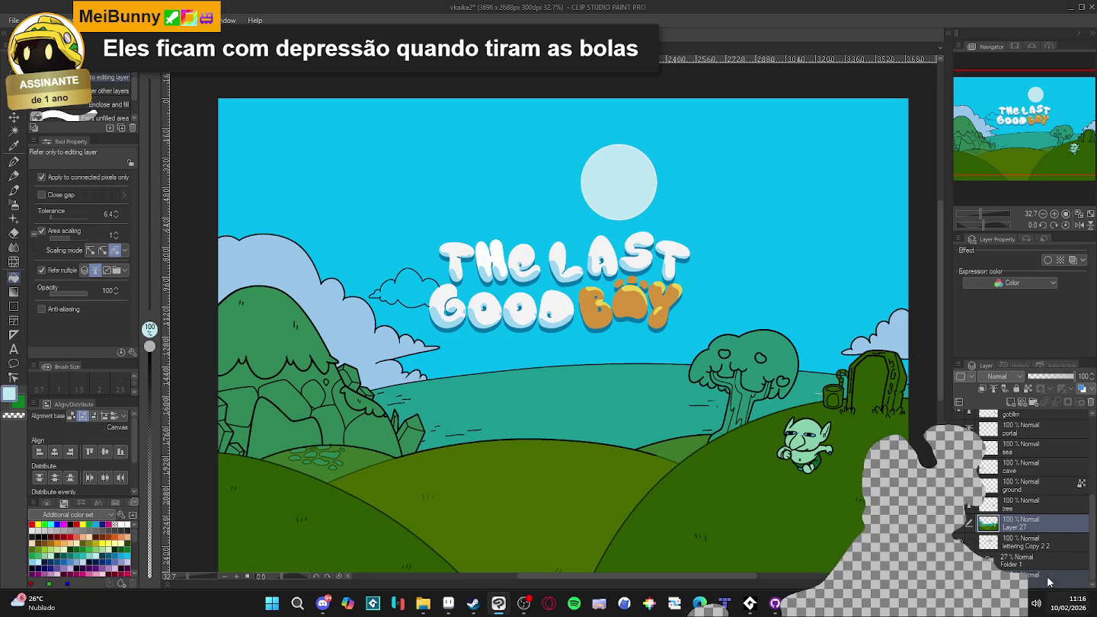
pyautogui.click(968, 523)
pyautogui.click(969, 523)
pyautogui.click(1021, 577)
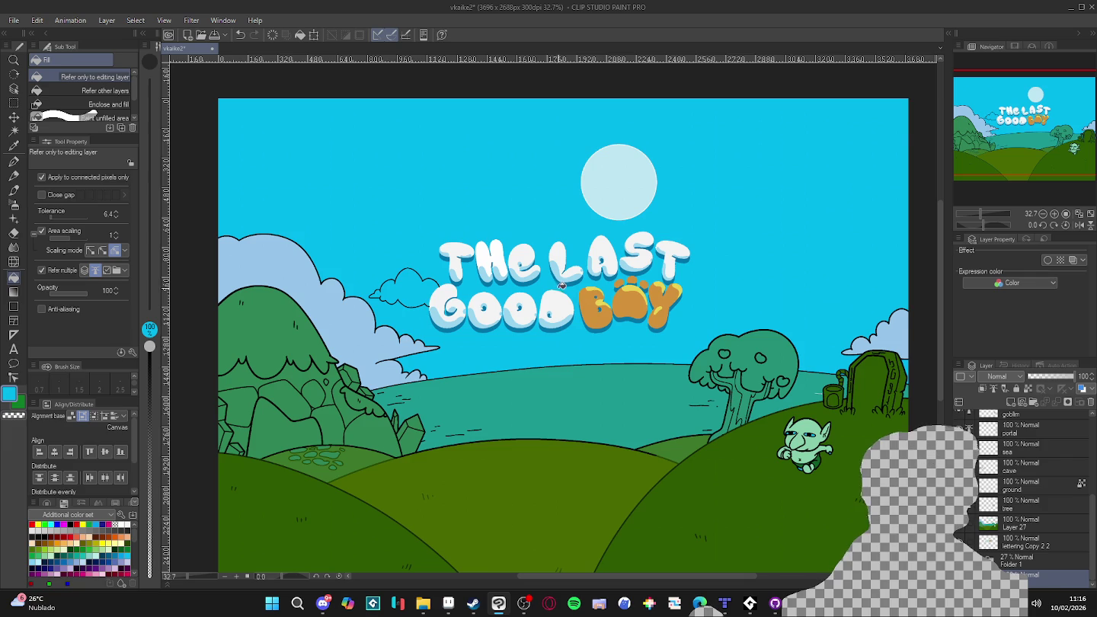
pyautogui.scroll(-2, 560, 285)
pyautogui.hotkey('ctrl', 'a')
pyautogui.press('Delete')
pyautogui.press('g')
pyautogui.press('g')
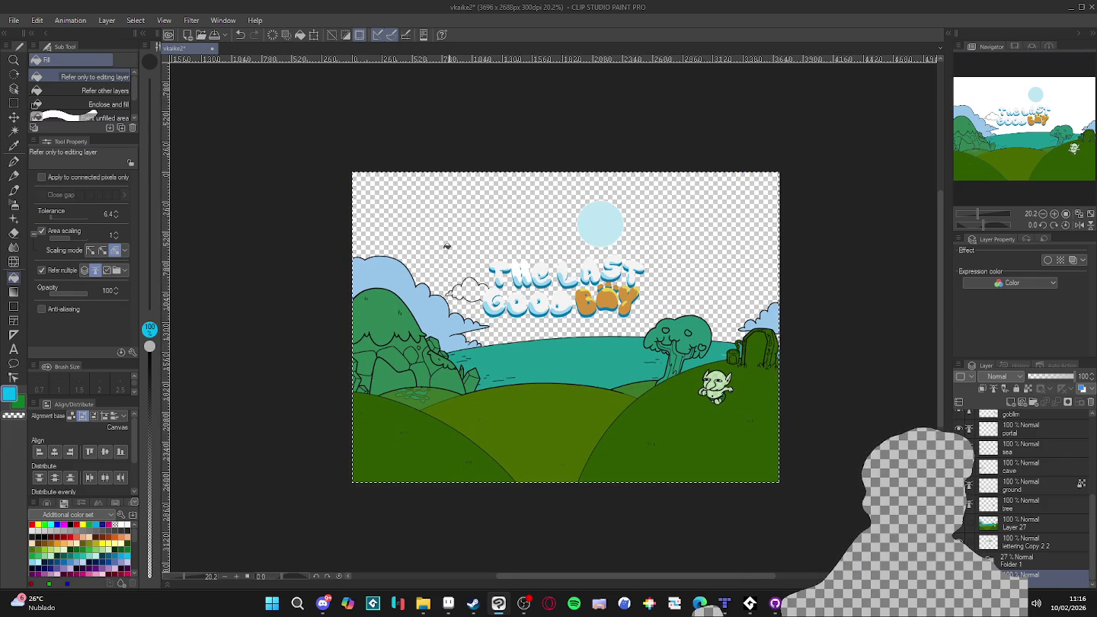
pyautogui.click(63, 269)
pyautogui.click(430, 237)
pyautogui.click(75, 175)
pyautogui.click(54, 272)
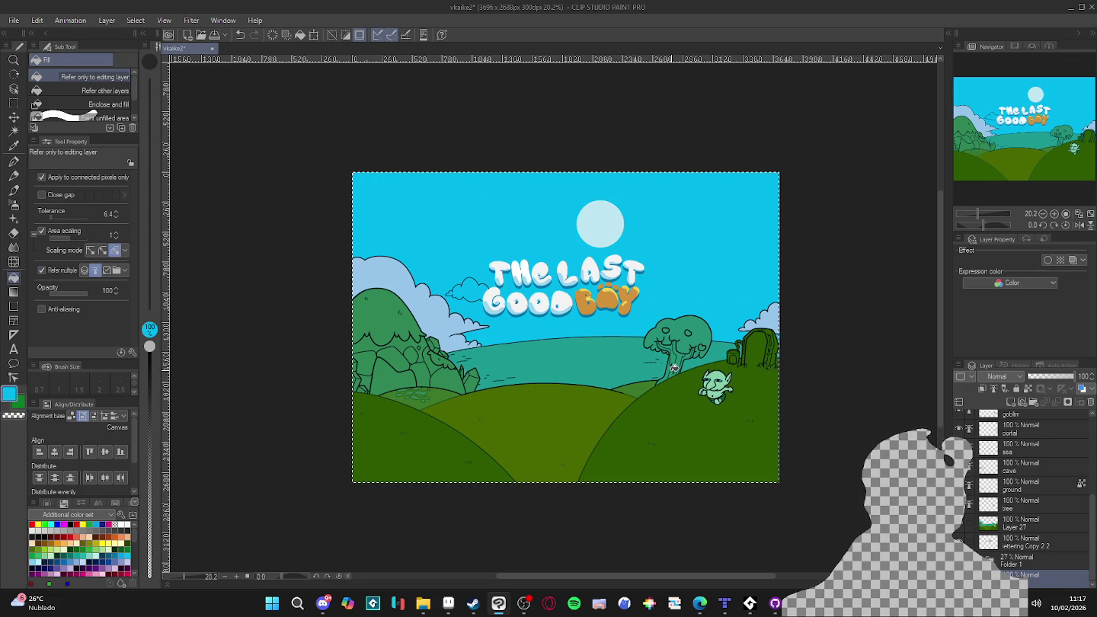
pyautogui.hotkey('ctrl', 'd')
pyautogui.scroll(1, 754, 406)
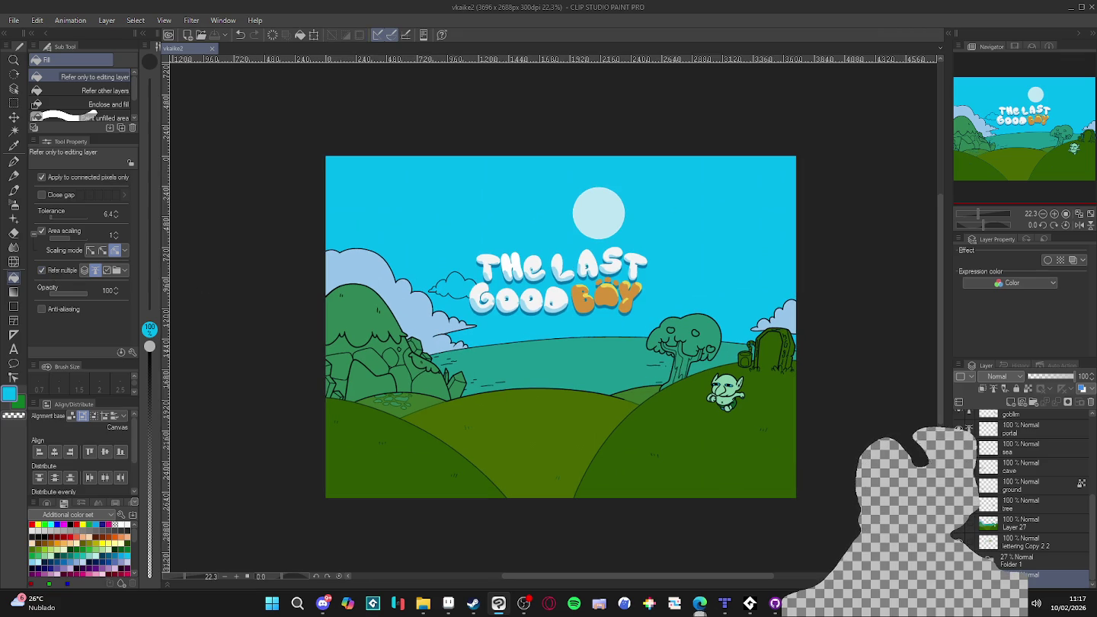
pyautogui.hotkey('ctrl', 'z')
pyautogui.hotkey('ctrl', 'y')
pyautogui.hotkey('ctrl', 'z')
pyautogui.hotkey('ctrl', 'y')
pyautogui.hotkey('ctrl', 'z')
pyautogui.hotkey('ctrl', 'y')
pyautogui.scroll(2, 783, 385)
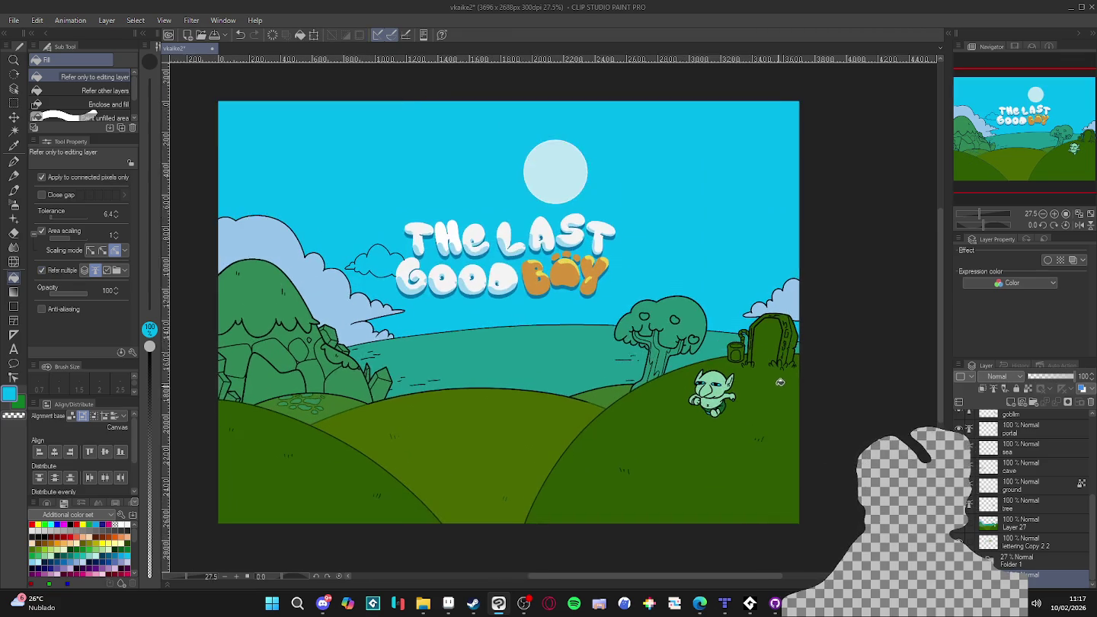
pyautogui.moveTo(550, 290); pyautogui.dragTo(682, 278)
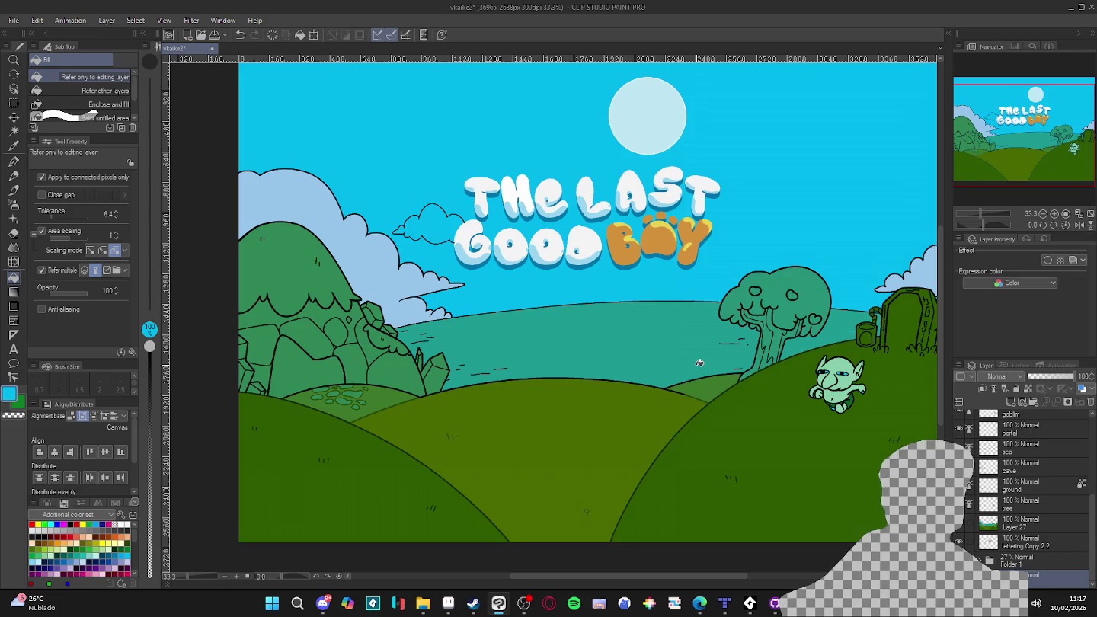
pyautogui.scroll(1, 620, 334)
pyautogui.scroll(-1, 619, 334)
pyautogui.moveTo(612, 330); pyautogui.dragTo(619, 347)
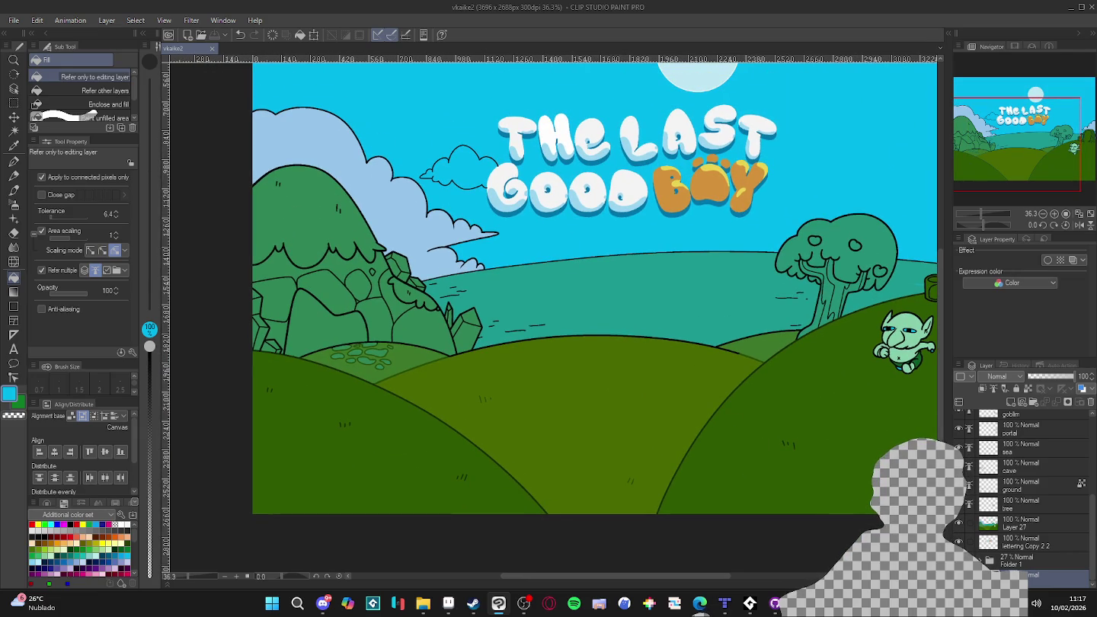
pyautogui.hotkey('ctrl', 'z')
pyautogui.hotkey('ctrl', 'y')
pyautogui.hotkey('ctrl', 'z')
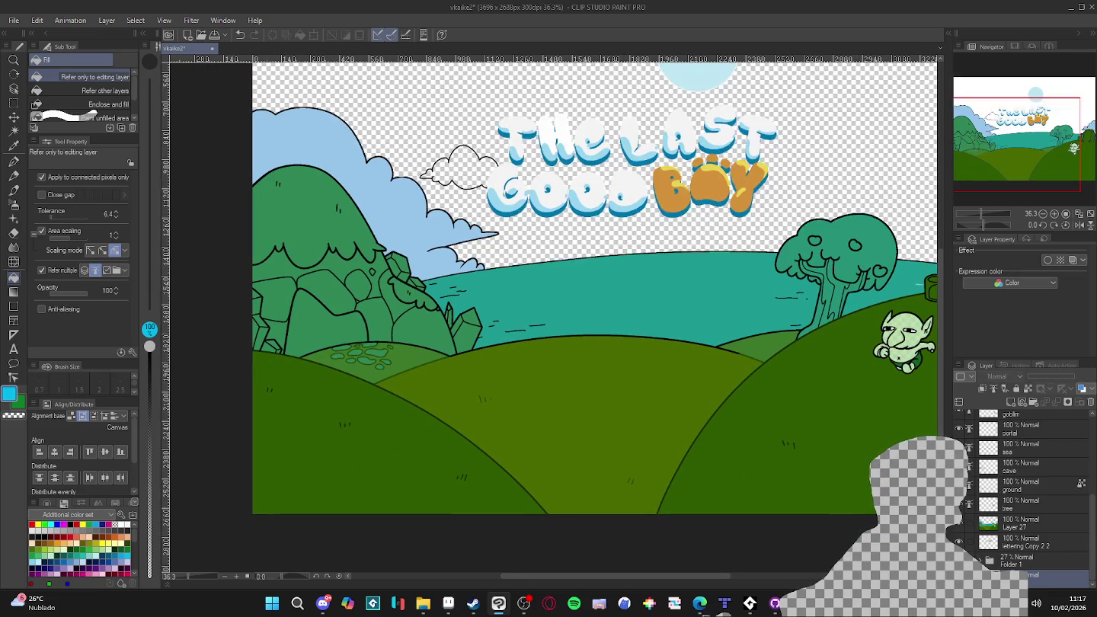
pyautogui.hotkey('ctrl', 'y')
pyautogui.click(959, 504)
pyautogui.click(959, 505)
pyautogui.doubleClick(958, 485)
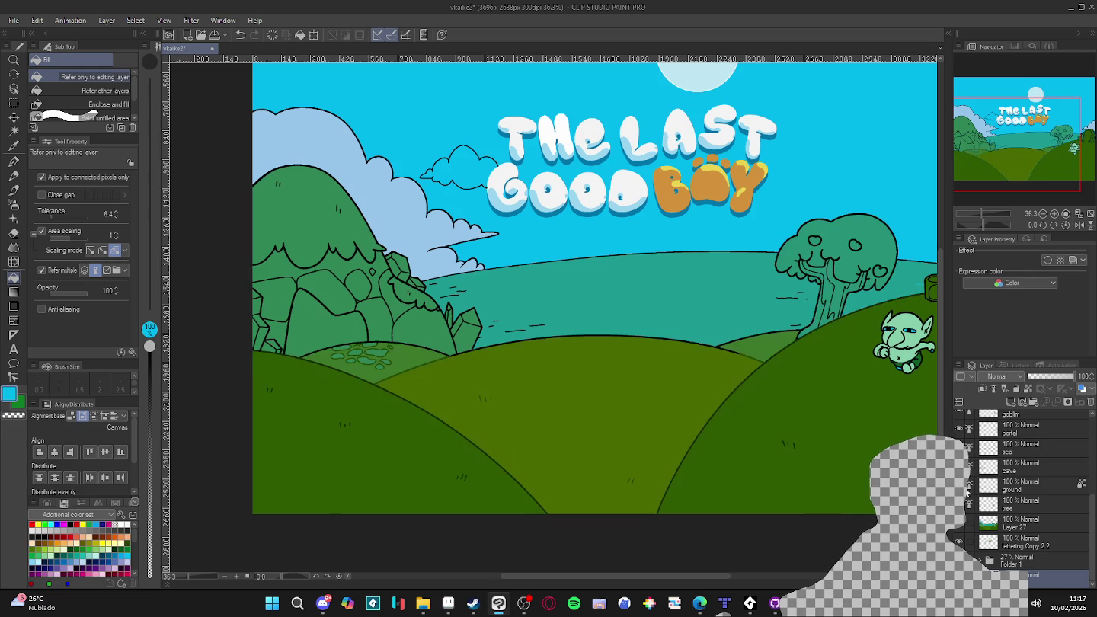
pyautogui.click(1004, 492)
pyautogui.scroll(2, 702, 345)
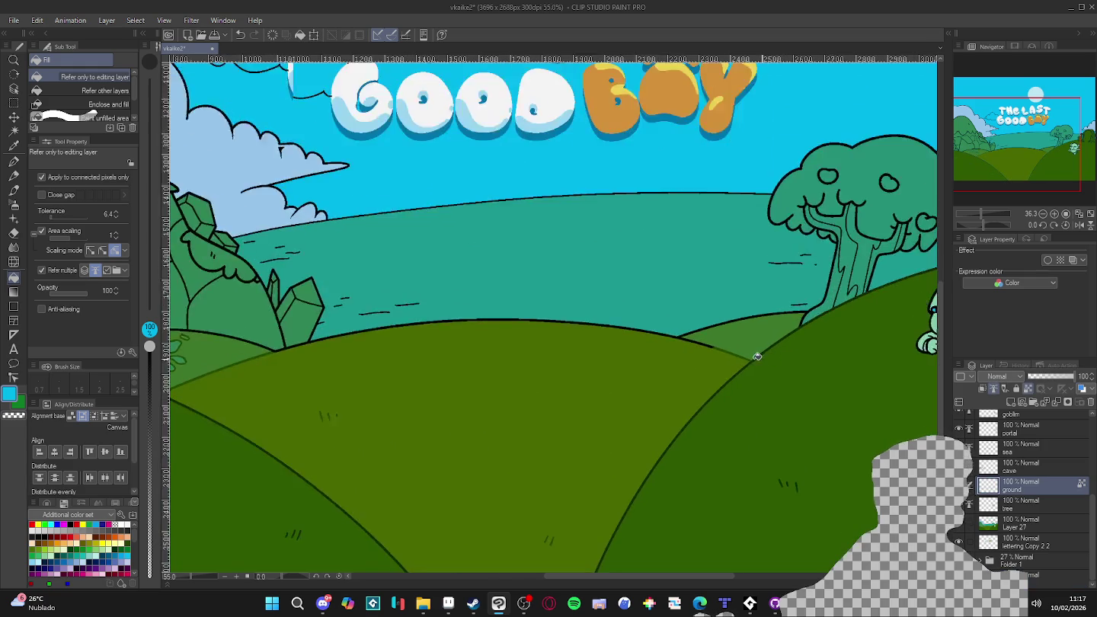
# - Paint over the overshooting hill outline in green with the pen
pyautogui.scroll(3, 702, 345)
pyautogui.scroll(2, 701, 344)
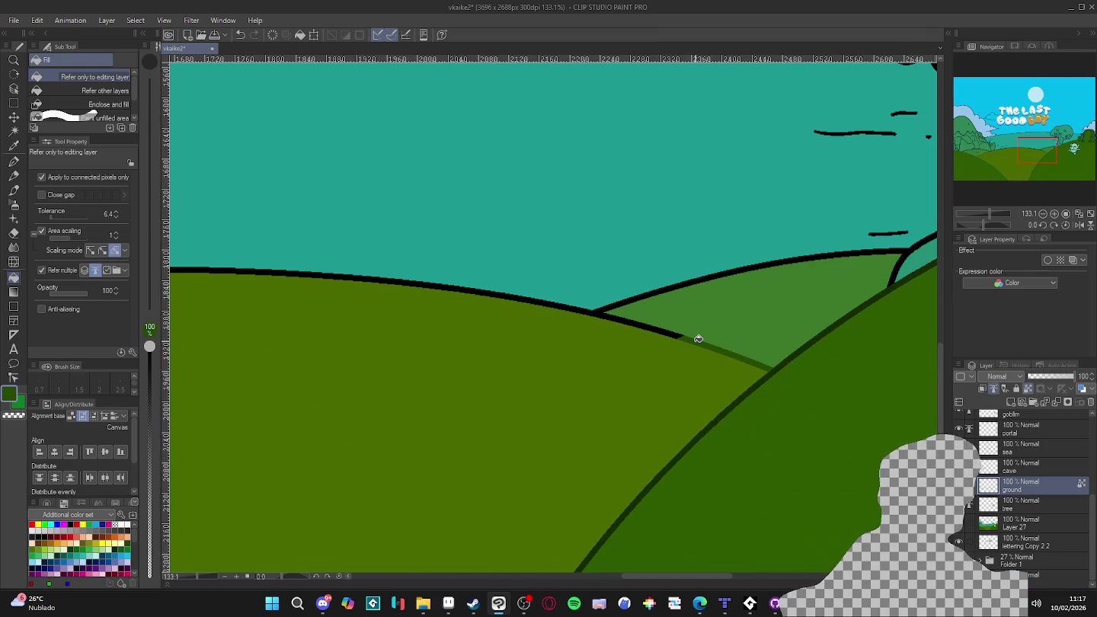
pyautogui.press('p')
pyautogui.moveTo(683, 341); pyautogui.dragTo(593, 330)
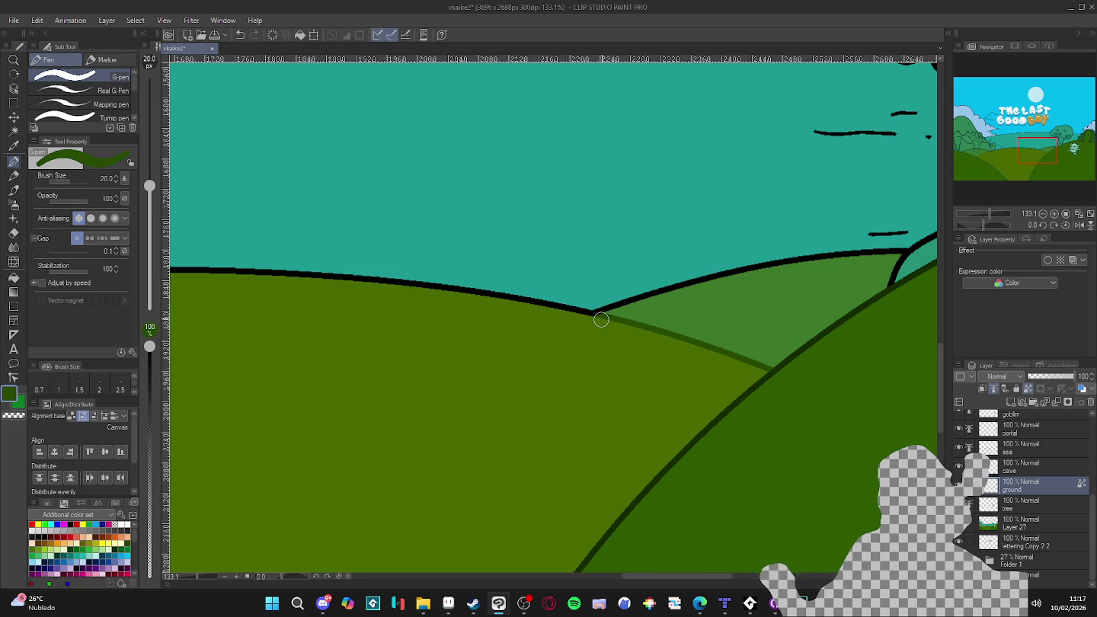
pyautogui.scroll(-3, 601, 319)
pyautogui.scroll(-4, 601, 318)
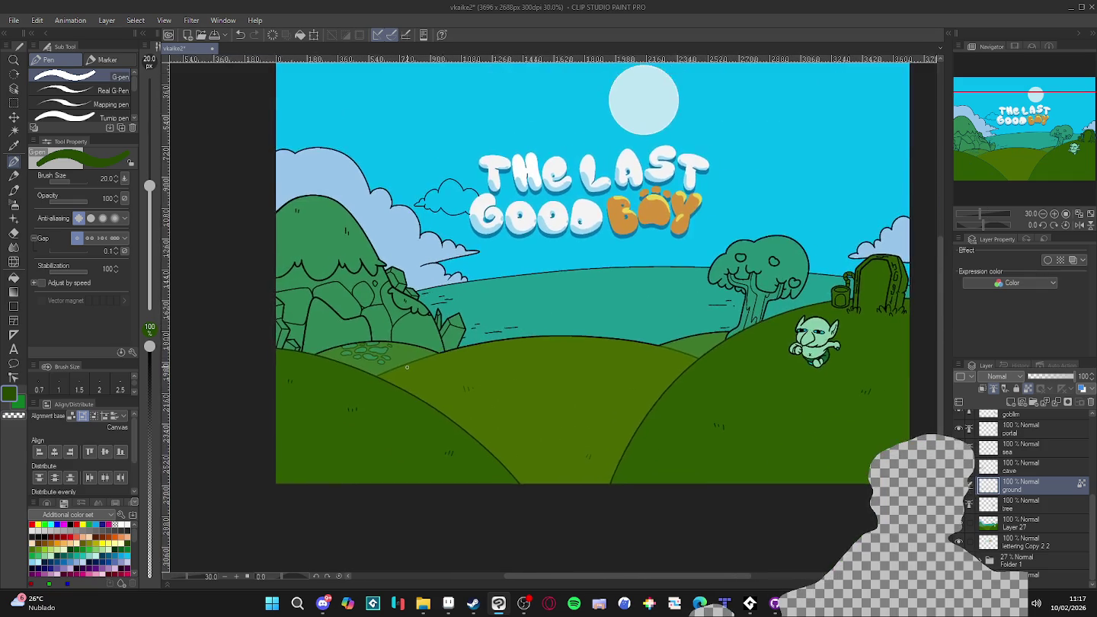
pyautogui.scroll(3, 420, 361)
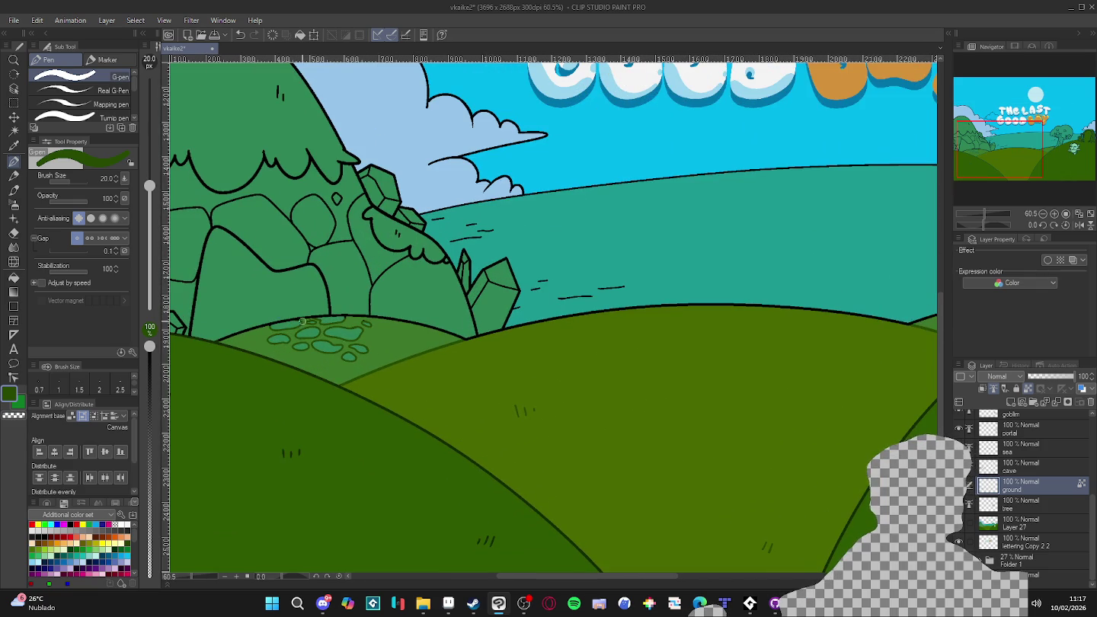
pyautogui.scroll(-5, 323, 330)
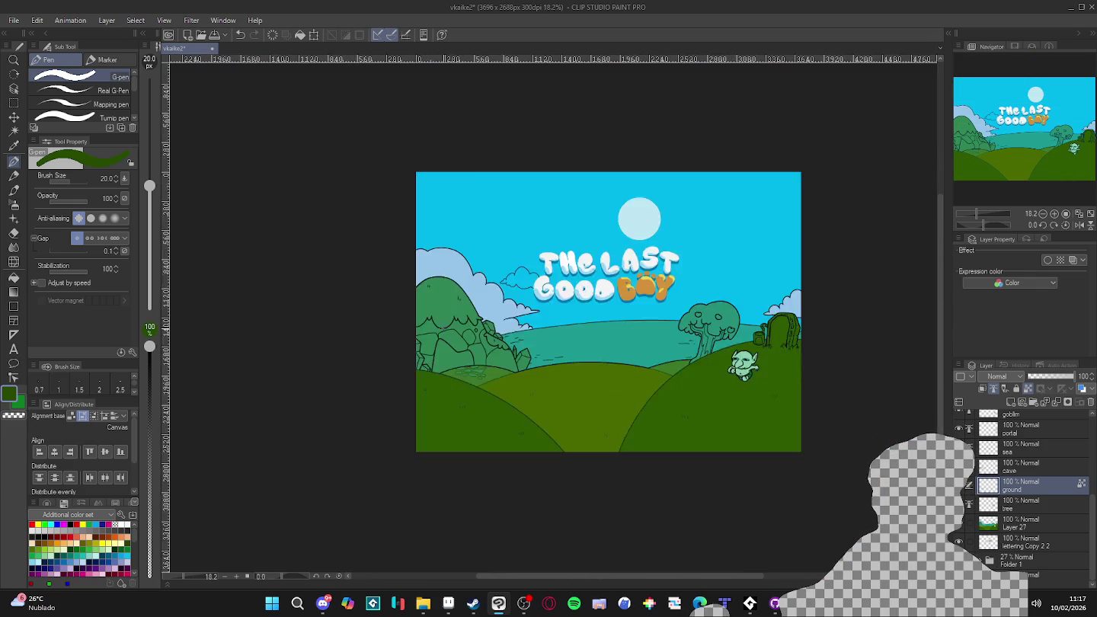
pyautogui.scroll(3, 450, 387)
pyautogui.scroll(3, 449, 388)
pyautogui.scroll(3, 450, 388)
pyautogui.scroll(2, 451, 388)
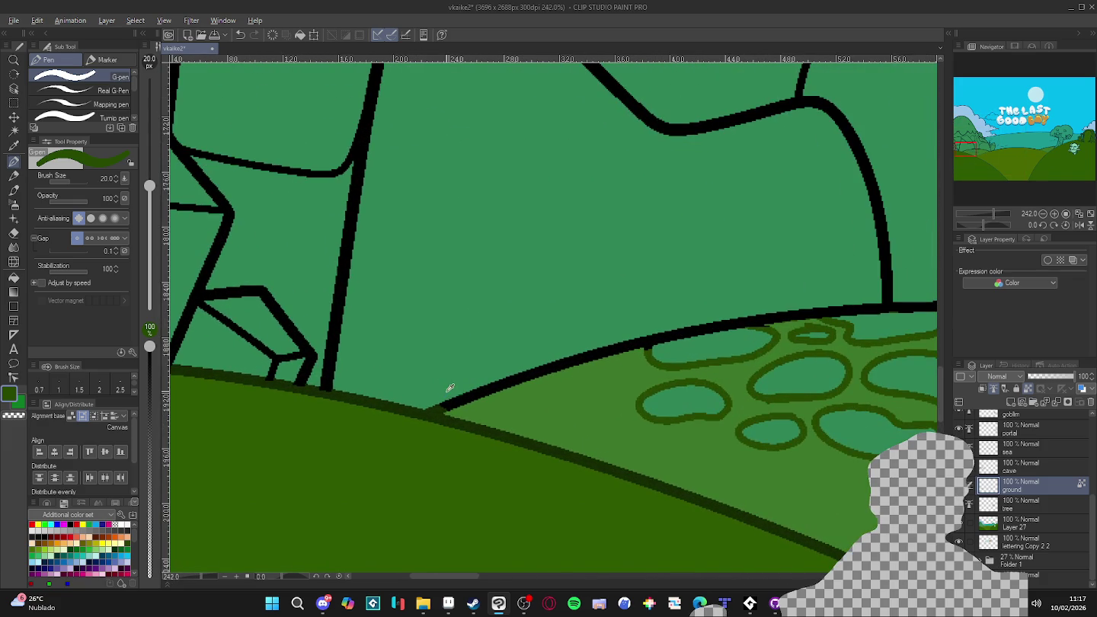
# - Draw a thinner black stroke to close the outline gap at the cave's base
pyautogui.keyDown('alt'); pyautogui.click(456, 394); pyautogui.keyUp('alt')
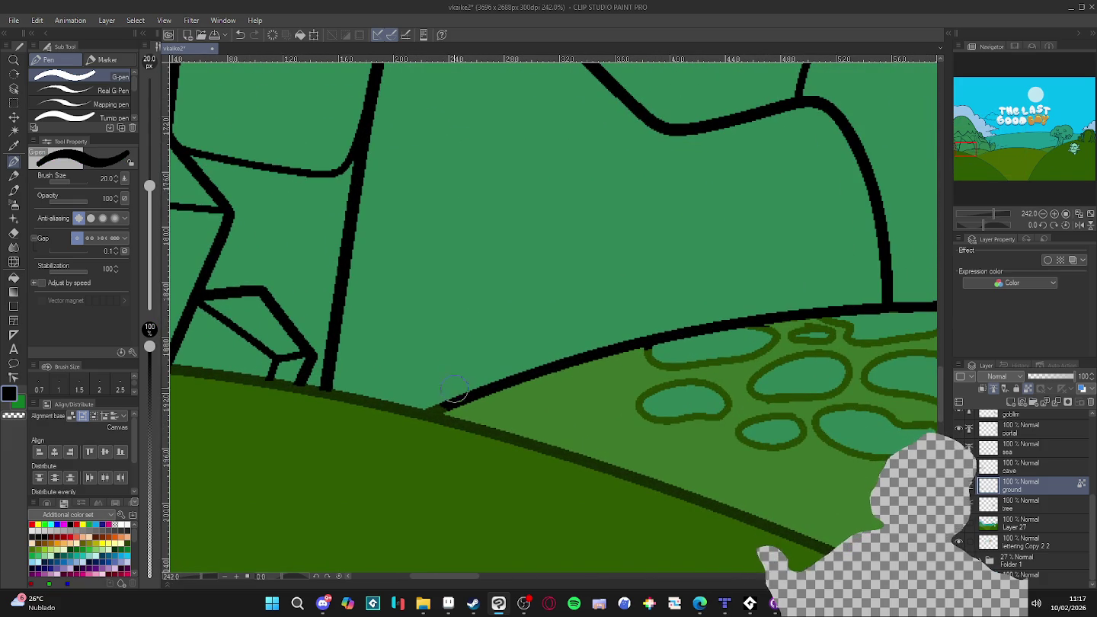
pyautogui.press('[')
pyautogui.press('[')
pyautogui.moveTo(450, 404); pyautogui.dragTo(426, 414)
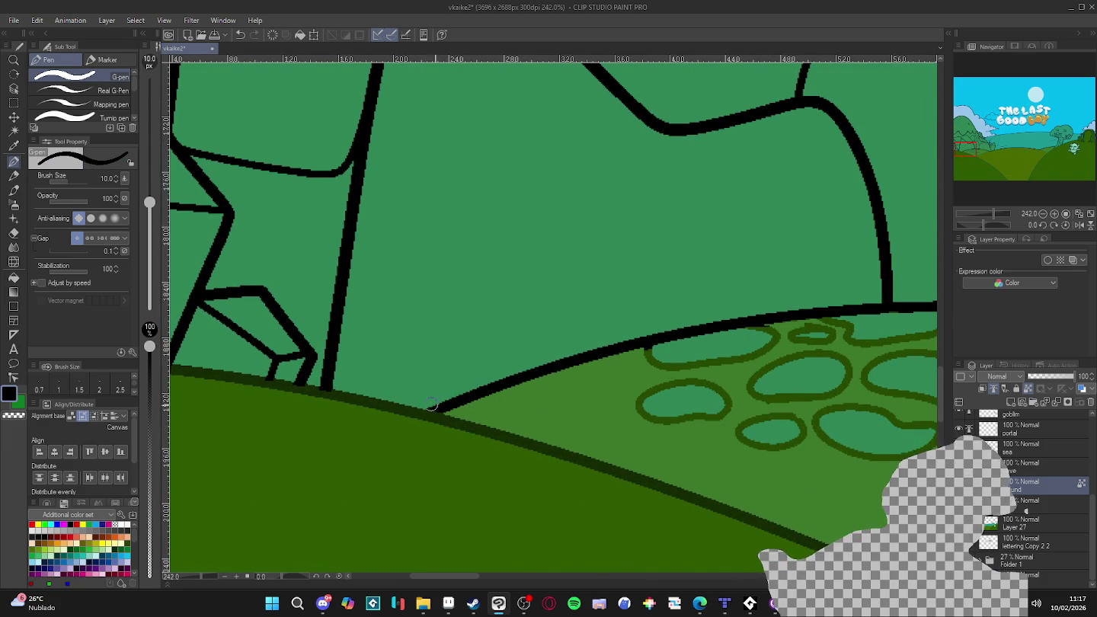
pyautogui.click(994, 483)
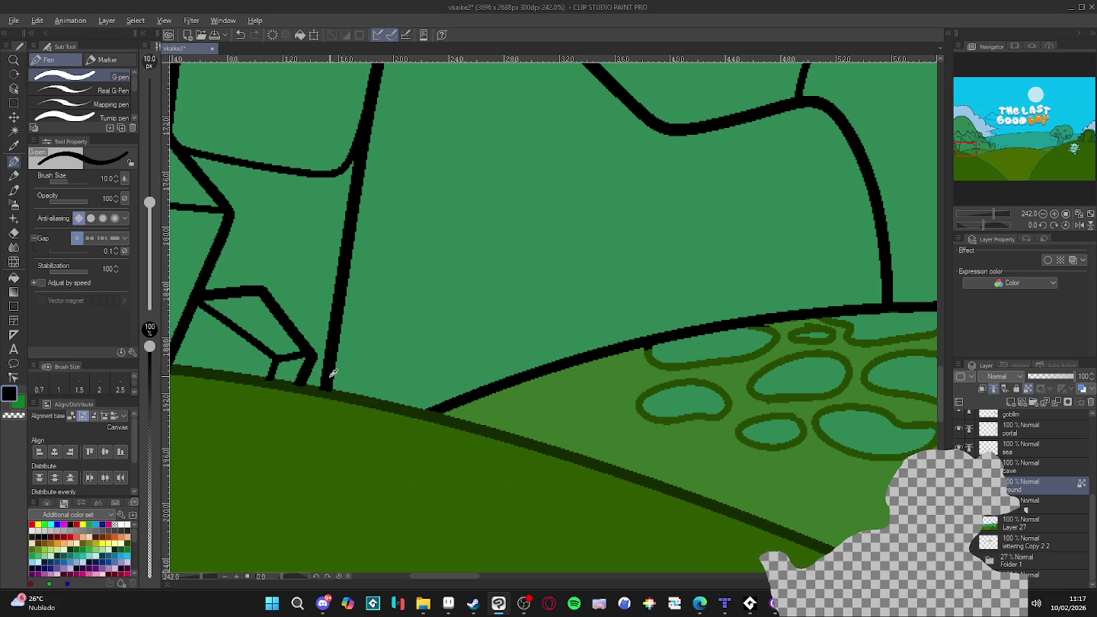
pyautogui.hotkey('alt', ']')
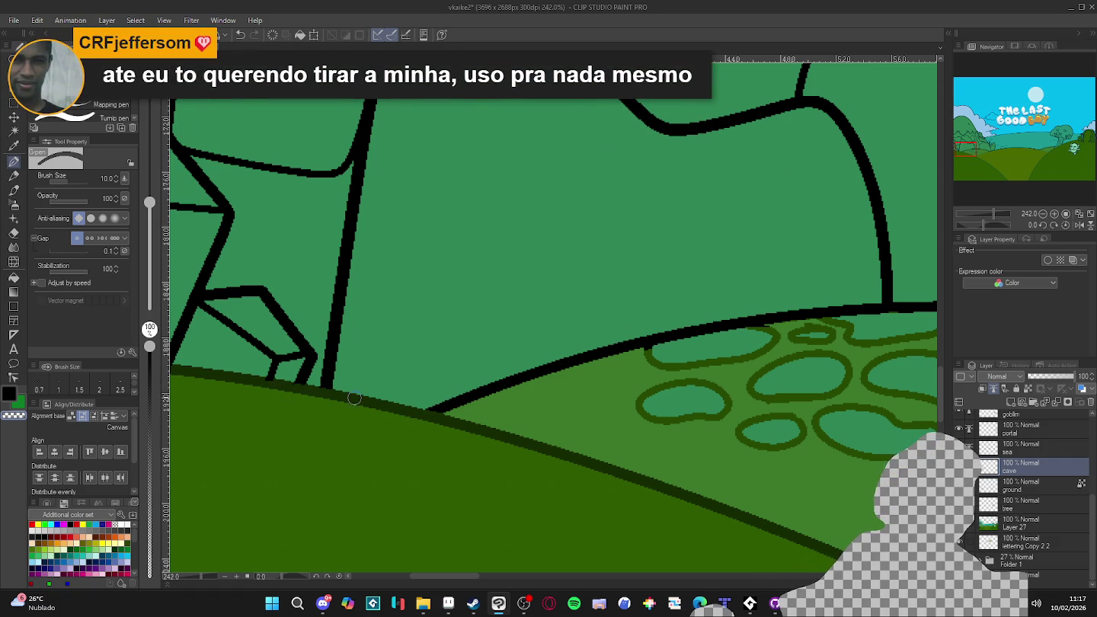
# - Select Layer 27, switch to the Fill tool and set the drawing colour to white
pyautogui.scroll(-2, 360, 405)
pyautogui.scroll(-3, 360, 405)
pyautogui.scroll(-3, 533, 381)
pyautogui.scroll(-3, 653, 359)
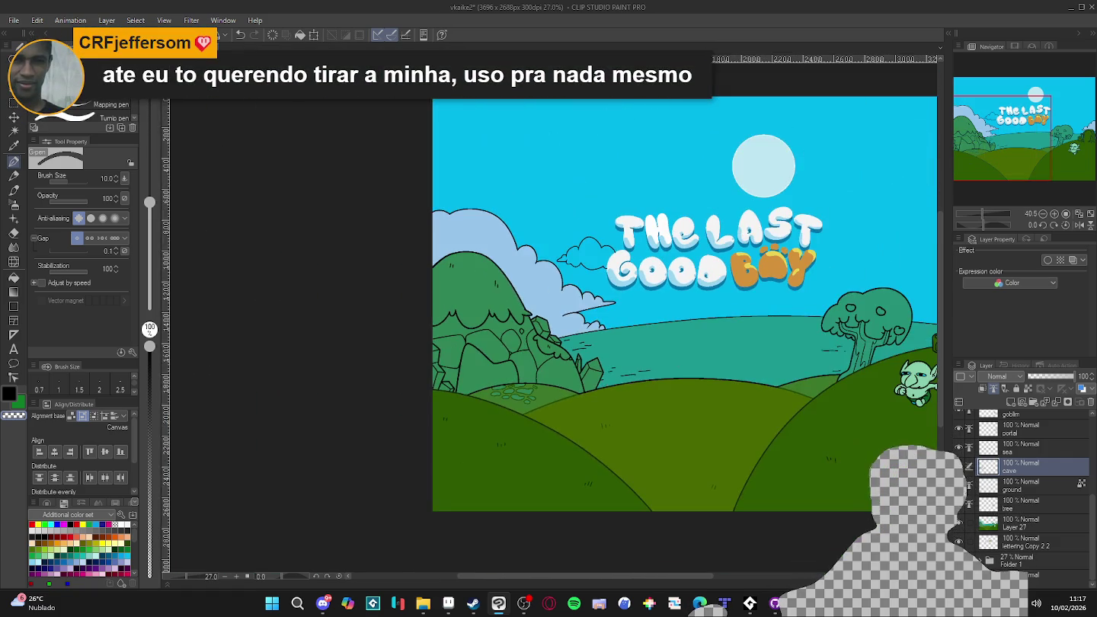
pyautogui.moveTo(654, 358); pyautogui.dragTo(621, 359)
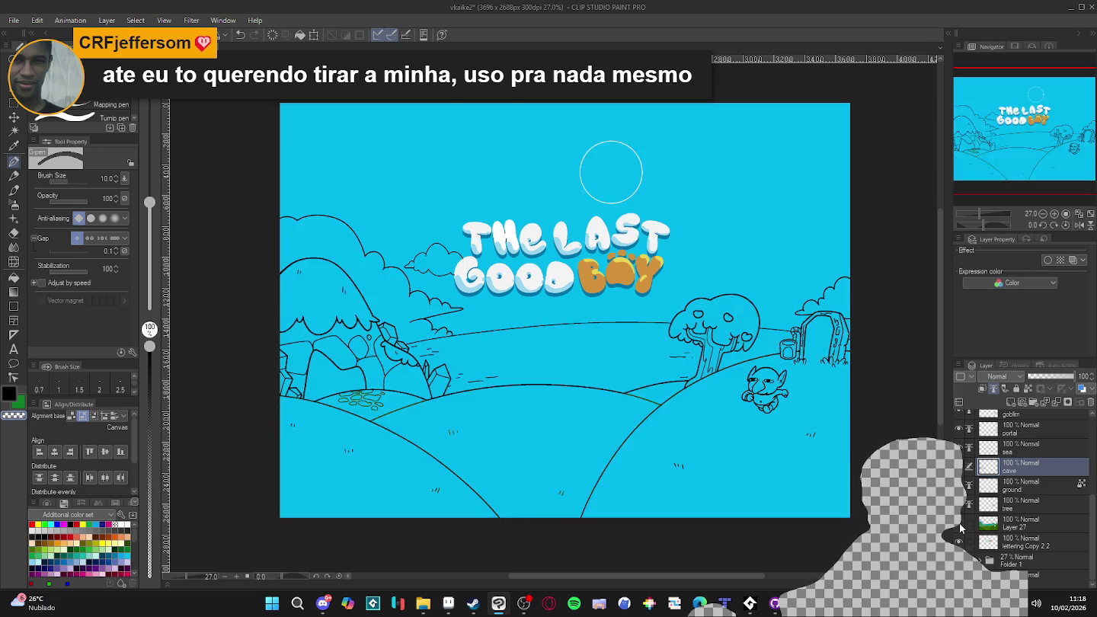
pyautogui.click(1011, 524)
pyautogui.scroll(2, 777, 408)
pyautogui.scroll(3, 769, 408)
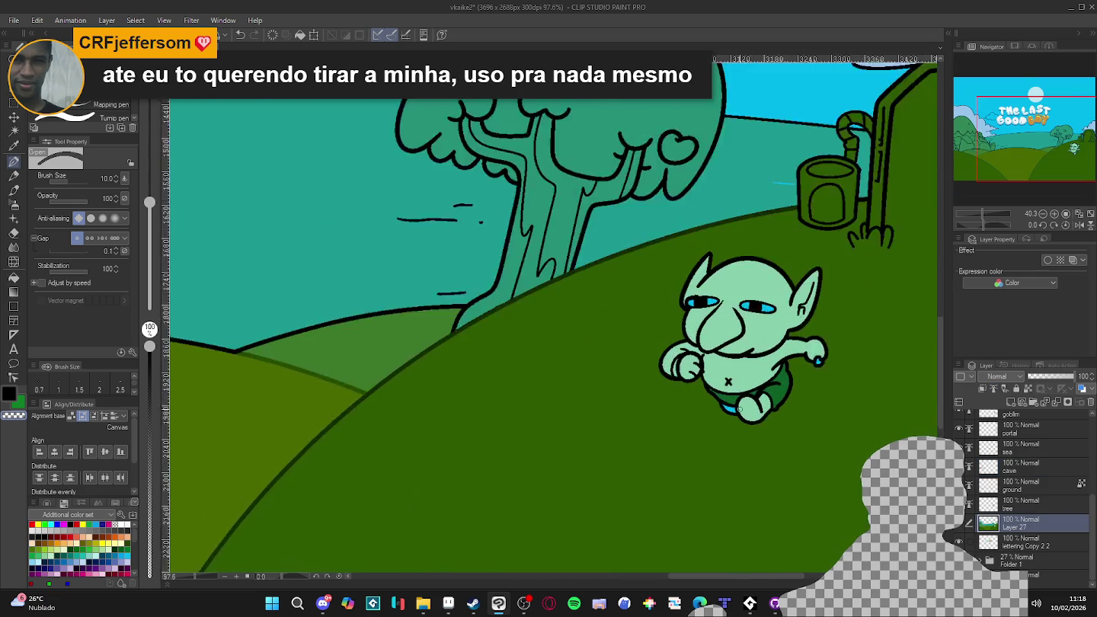
pyautogui.scroll(2, 762, 407)
pyautogui.keyDown('alt'); pyautogui.click(740, 404); pyautogui.keyUp('alt')
pyautogui.press('g')
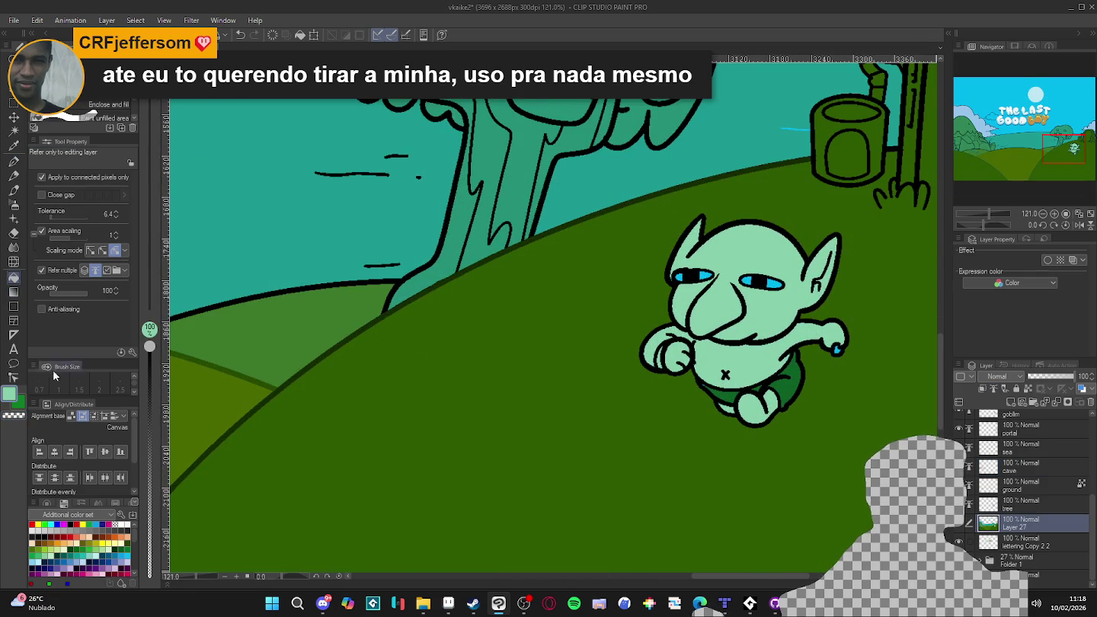
pyautogui.click(127, 524)
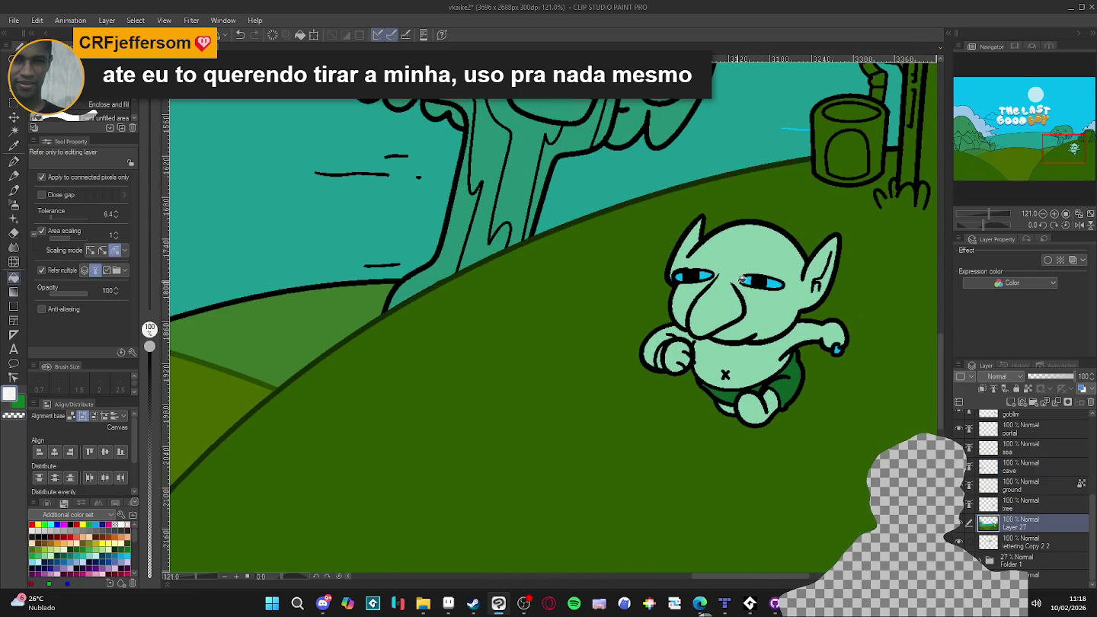
# - Zoom in and out around the goblin's face to work on its eyes
pyautogui.scroll(2, 736, 281)
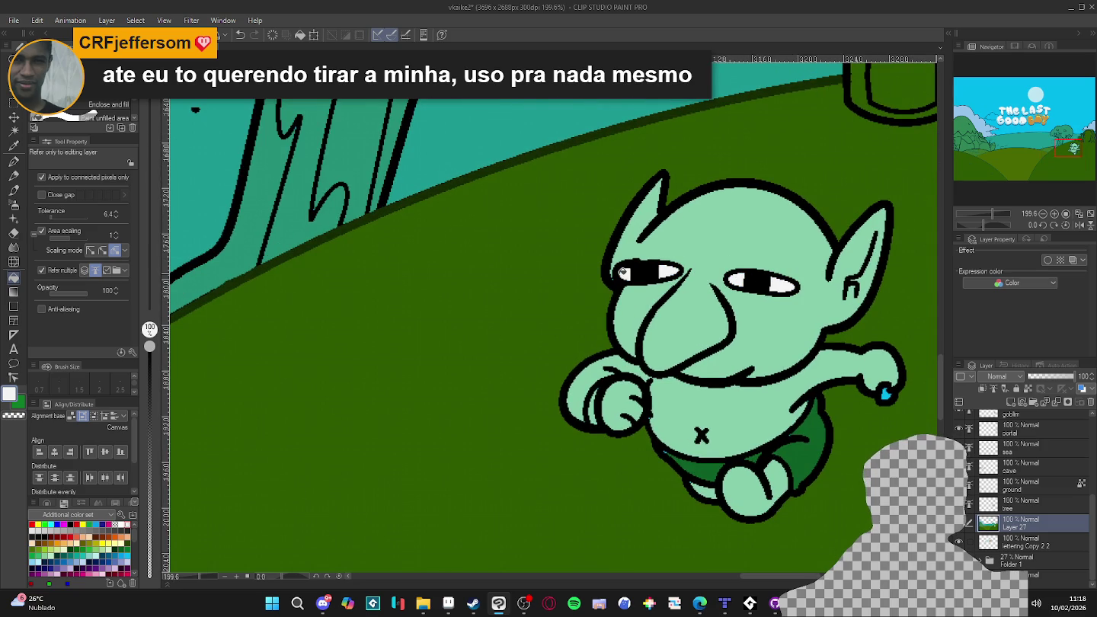
pyautogui.scroll(4, 601, 282)
pyautogui.scroll(3, 621, 279)
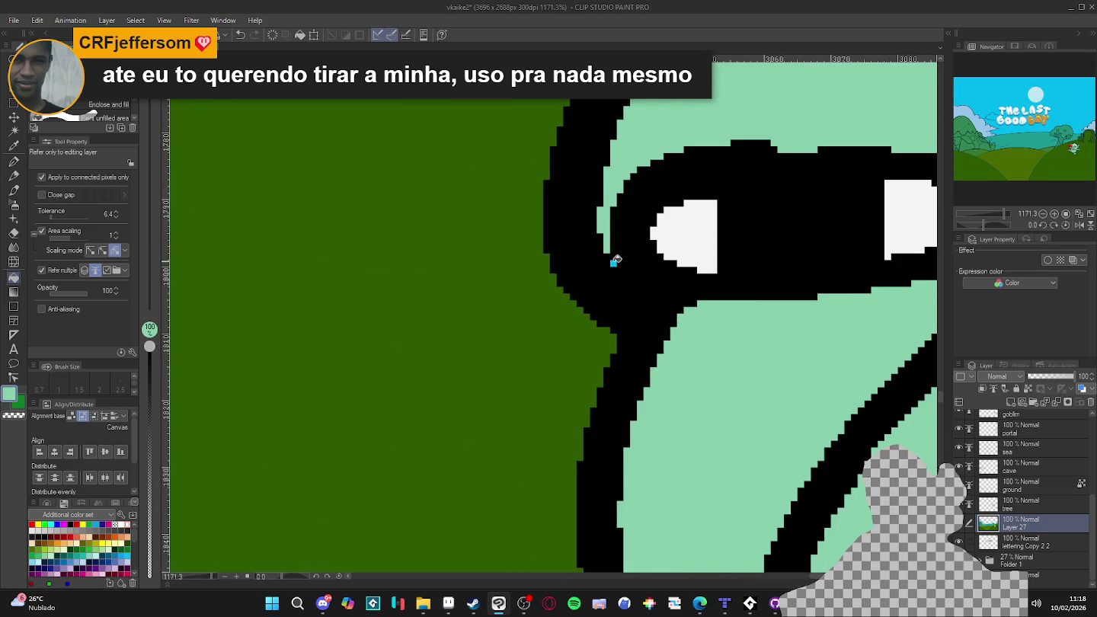
pyautogui.scroll(-2, 615, 260)
pyautogui.scroll(-3, 649, 271)
pyautogui.scroll(-3, 686, 282)
pyautogui.scroll(-1, 711, 290)
pyautogui.scroll(2, 711, 290)
pyautogui.scroll(1, 710, 297)
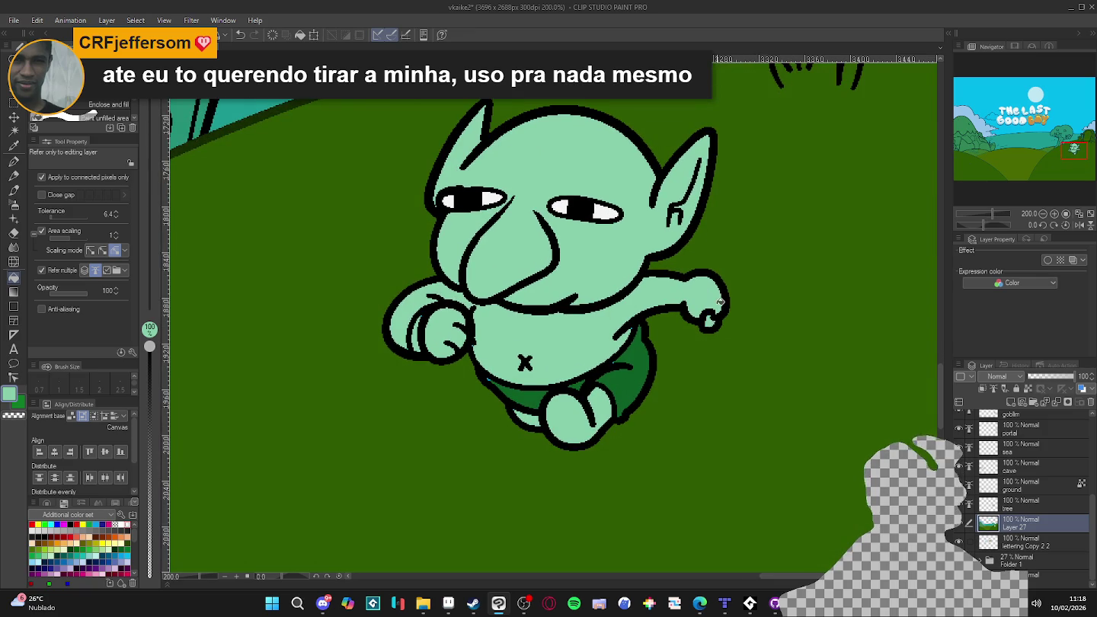
pyautogui.scroll(-2, 718, 311)
pyautogui.scroll(-2, 693, 319)
pyautogui.scroll(1, 666, 326)
pyautogui.scroll(-1, 653, 329)
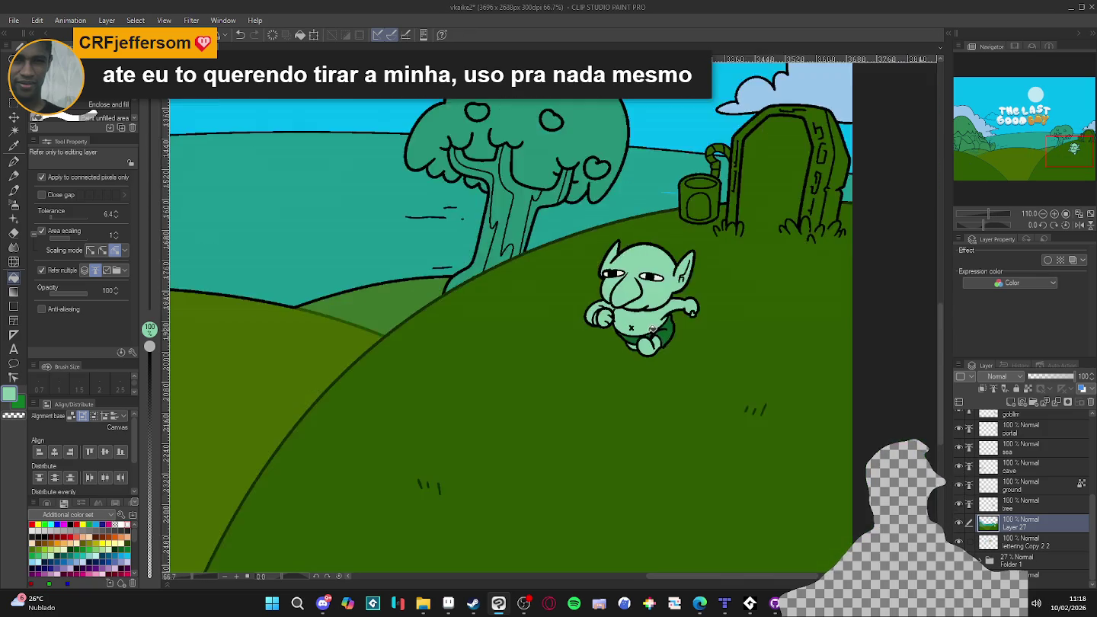
# - Zoom and pan across the full illustration to review the finished composition
pyautogui.scroll(-2, 653, 330)
pyautogui.scroll(1, 655, 343)
pyautogui.scroll(-1, 657, 358)
pyautogui.scroll(-1, 660, 371)
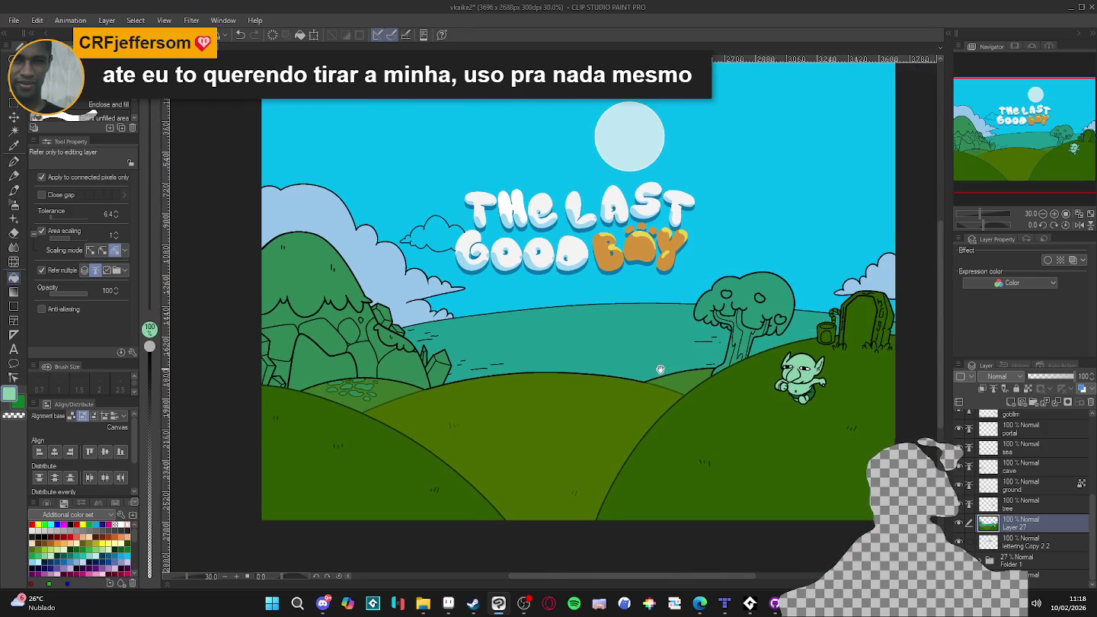
pyautogui.moveTo(661, 370); pyautogui.dragTo(641, 378)
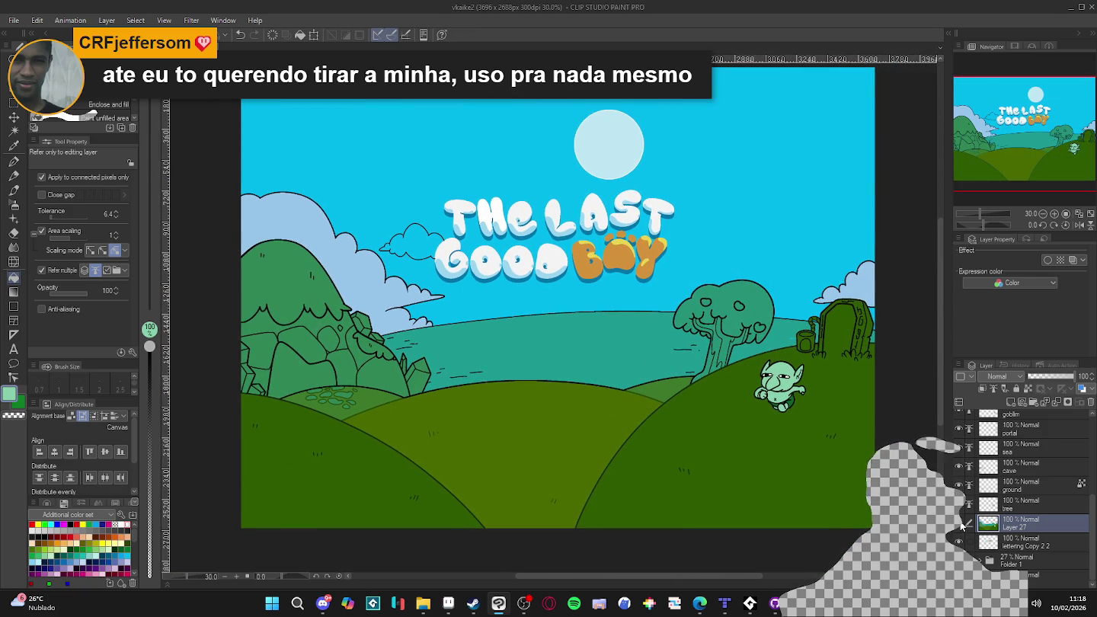
pyautogui.moveTo(704, 432); pyautogui.dragTo(765, 443)
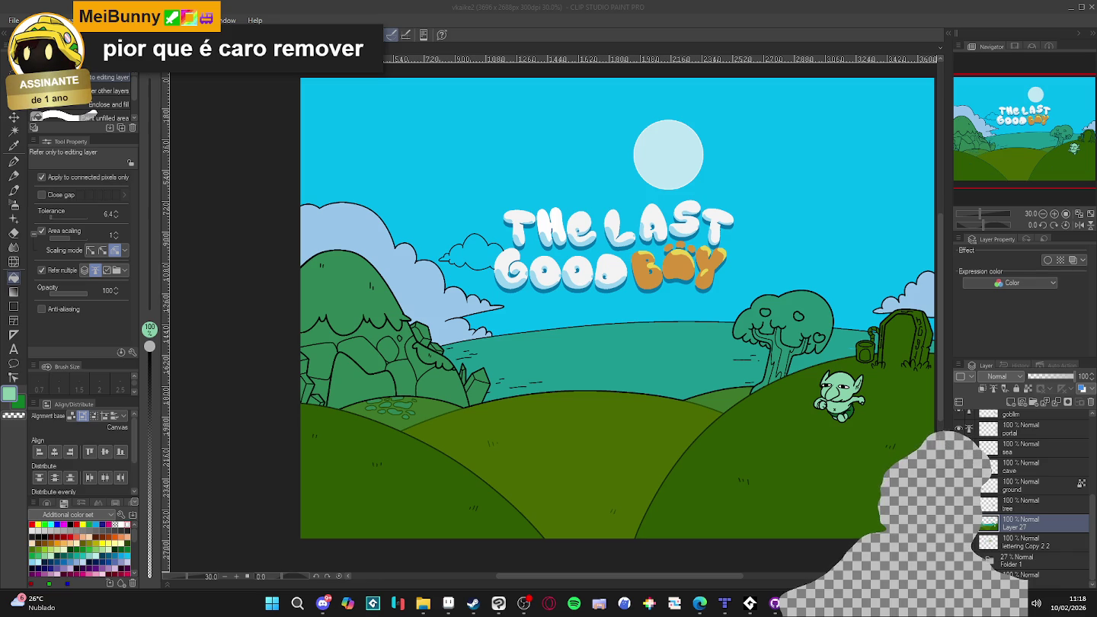
pyautogui.scroll(-1, 395, 401)
pyautogui.scroll(2, 394, 401)
pyautogui.scroll(-2, 423, 399)
pyautogui.scroll(5, 963, 532)
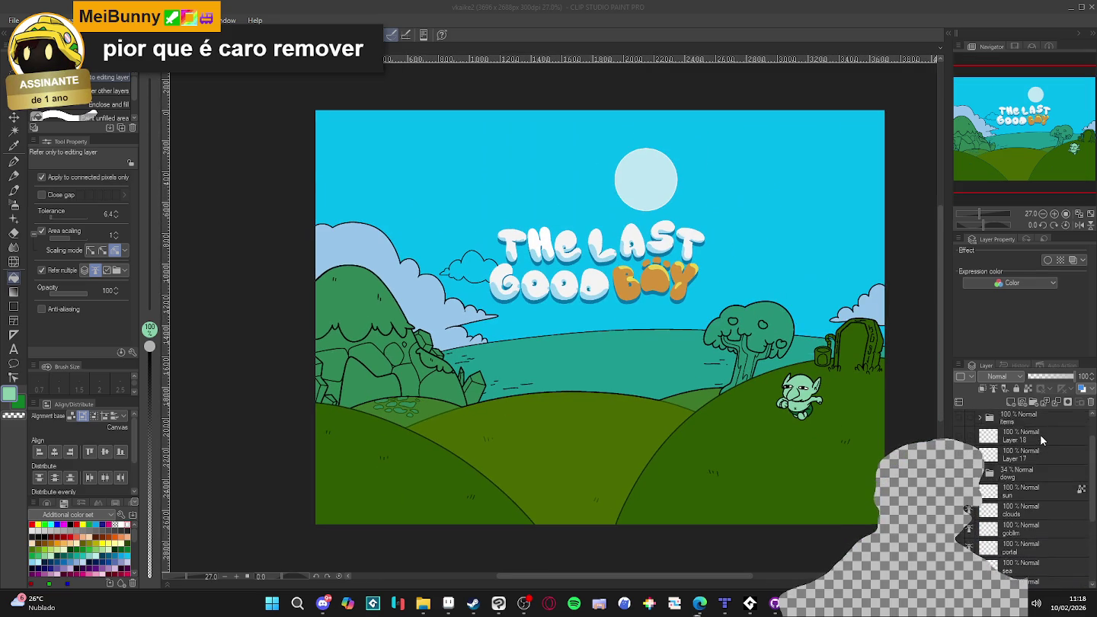
pyautogui.click(963, 531)
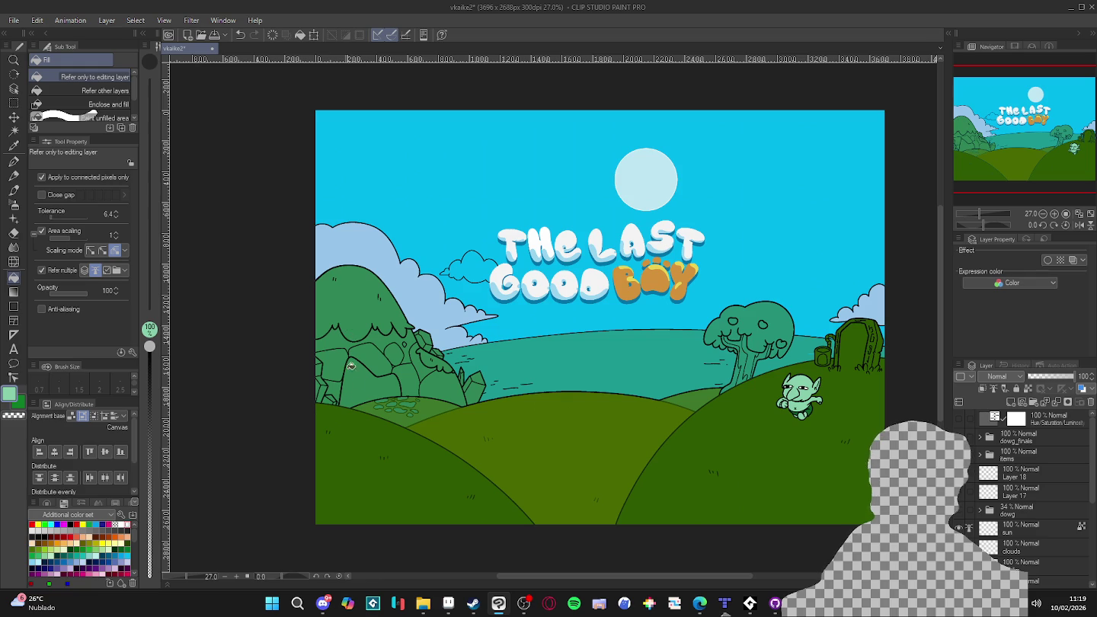
pyautogui.scroll(1, 390, 388)
pyautogui.moveTo(377, 389); pyautogui.dragTo(421, 384)
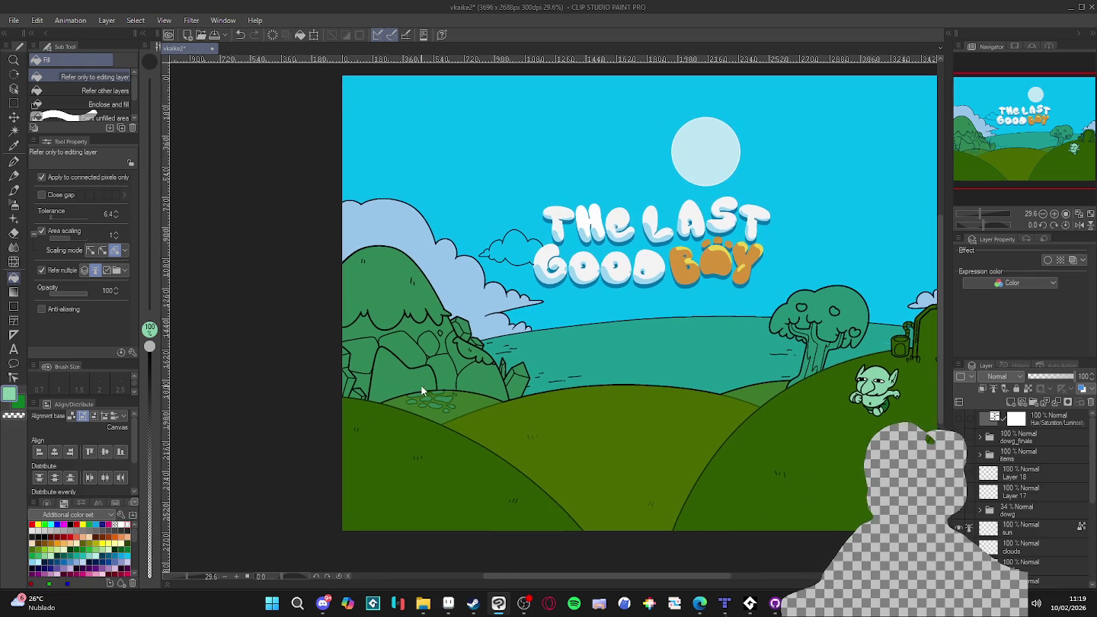
# - Zoom to the left hill and toggle Layer 27 repeatedly to compare colours with bare line art
pyautogui.scroll(1, 397, 368)
pyautogui.scroll(1, 396, 368)
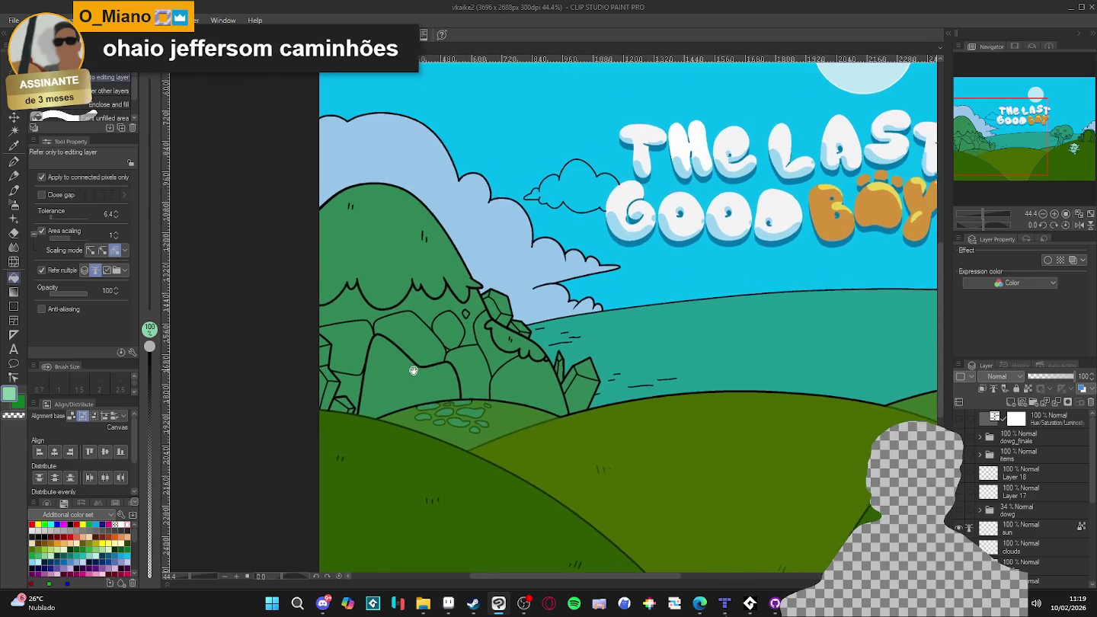
pyautogui.scroll(1, 397, 368)
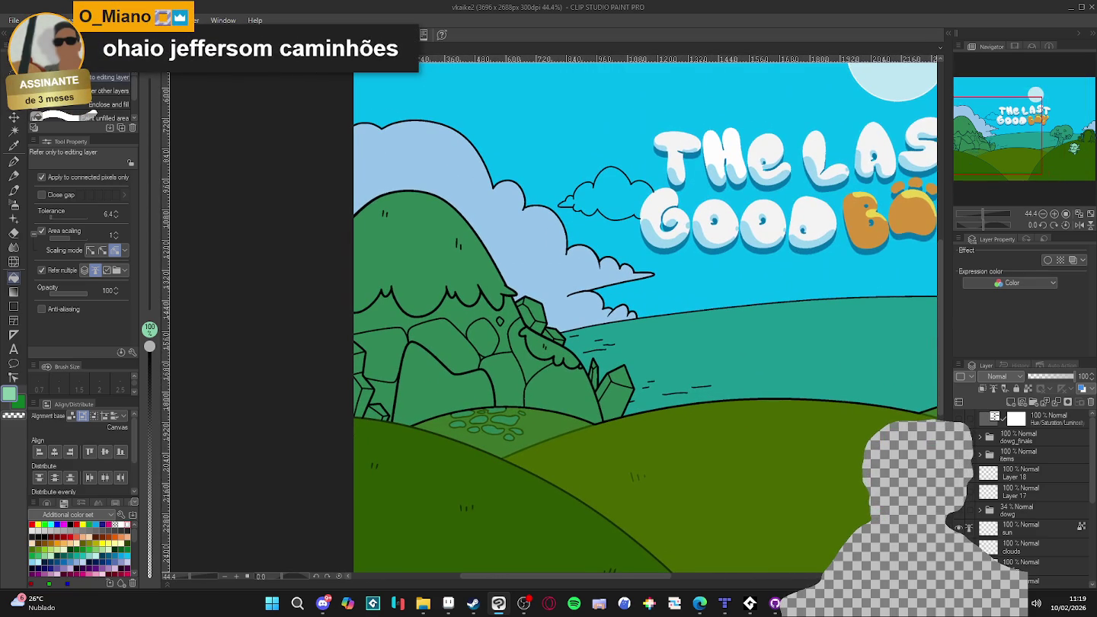
pyautogui.scroll(-5, 1021, 496)
pyautogui.click(959, 524)
pyautogui.click(960, 524)
pyautogui.click(959, 524)
pyautogui.click(959, 523)
pyautogui.click(959, 524)
pyautogui.click(959, 524)
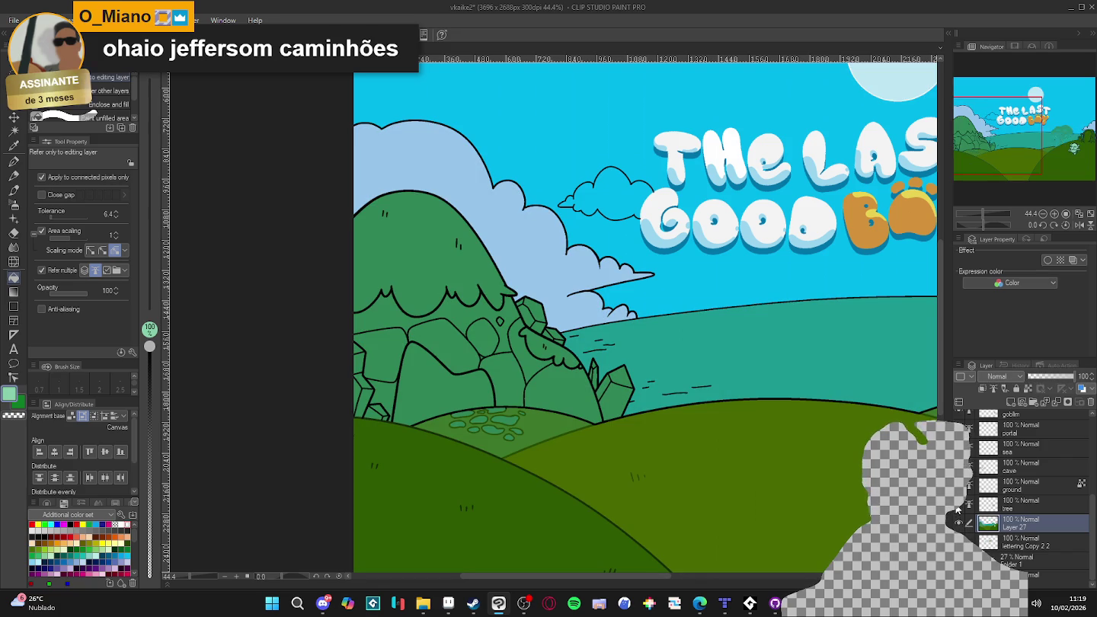
pyautogui.click(959, 524)
pyautogui.click(958, 525)
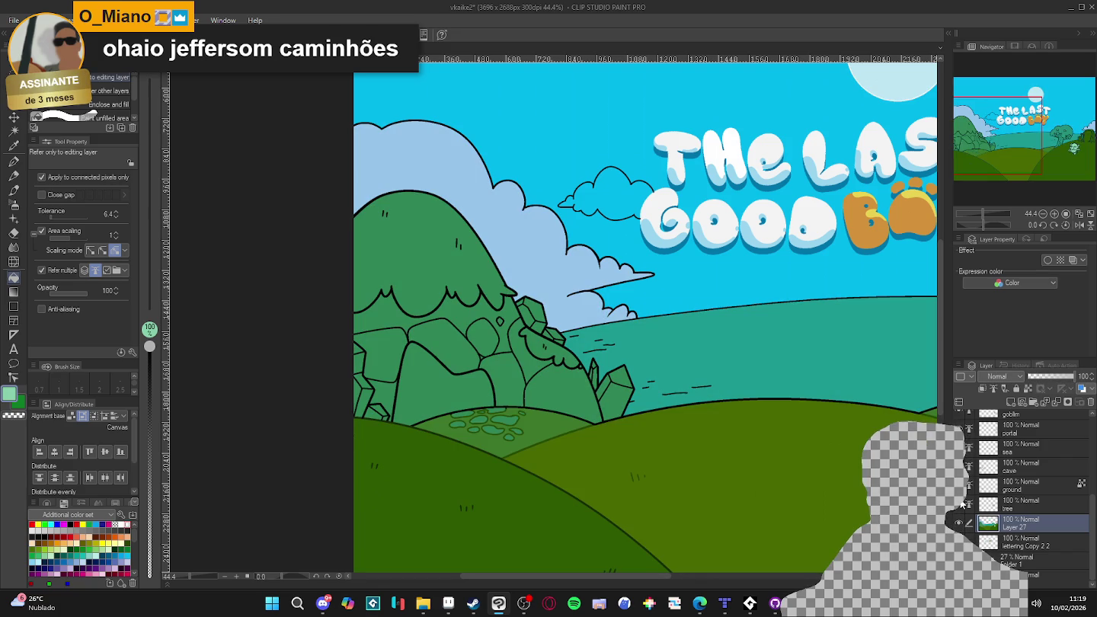
pyautogui.click(958, 524)
pyautogui.click(959, 524)
pyautogui.click(959, 524)
pyautogui.click(958, 523)
pyautogui.scroll(-2, 860, 484)
pyautogui.click(958, 524)
pyautogui.click(958, 524)
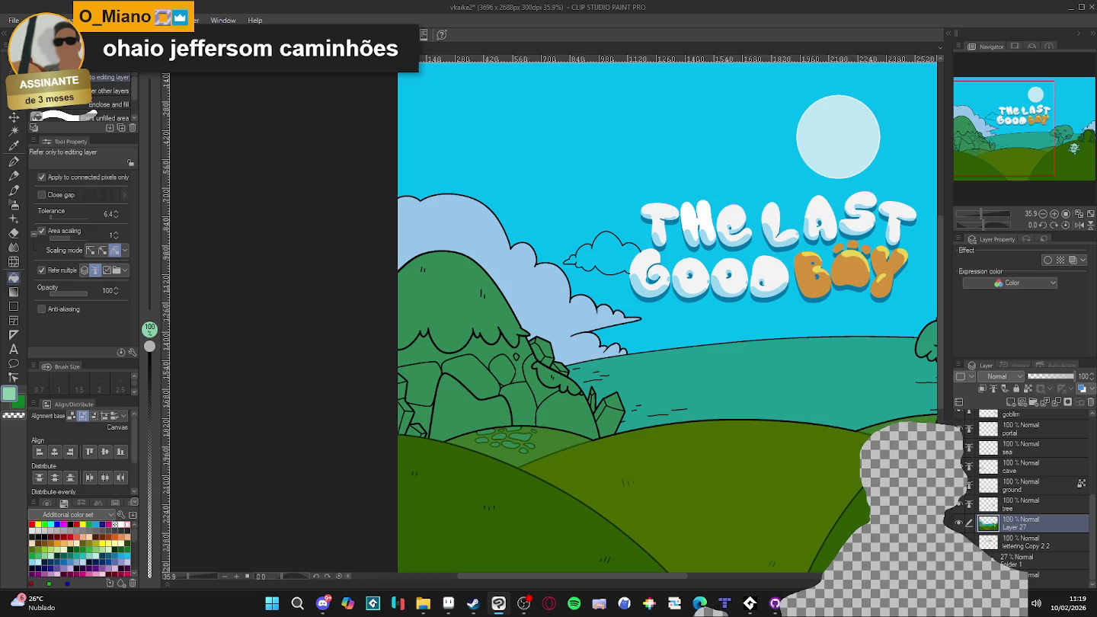
pyautogui.click(959, 525)
# - Switch to the Auto Select tool (W) for selecting areas by colour
pyautogui.click(959, 525)
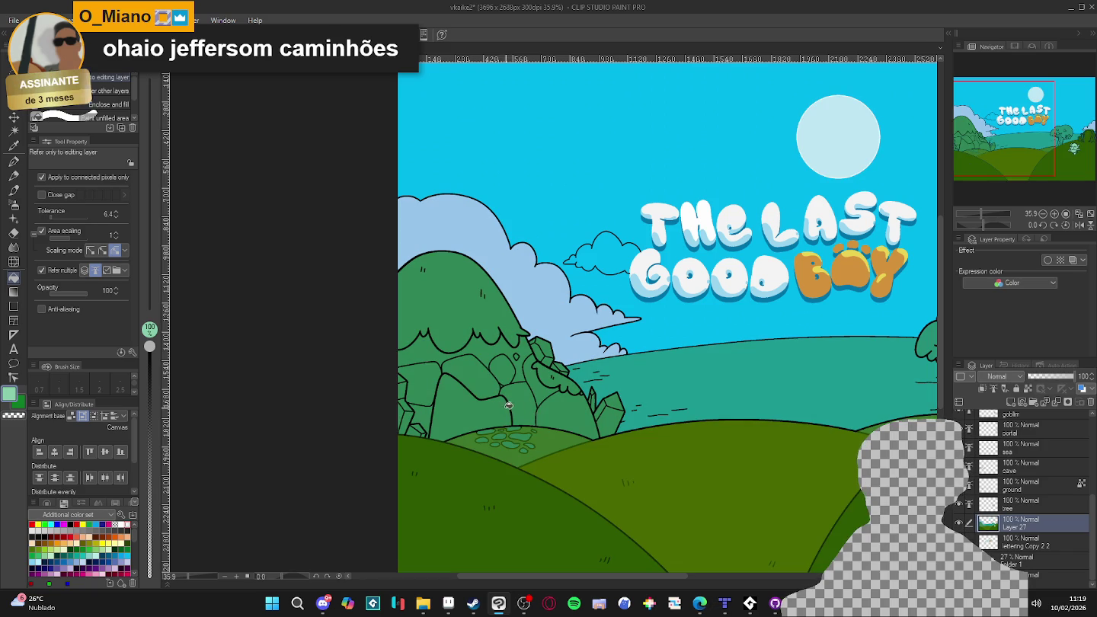
pyautogui.press('w')
pyautogui.scroll(2, 541, 403)
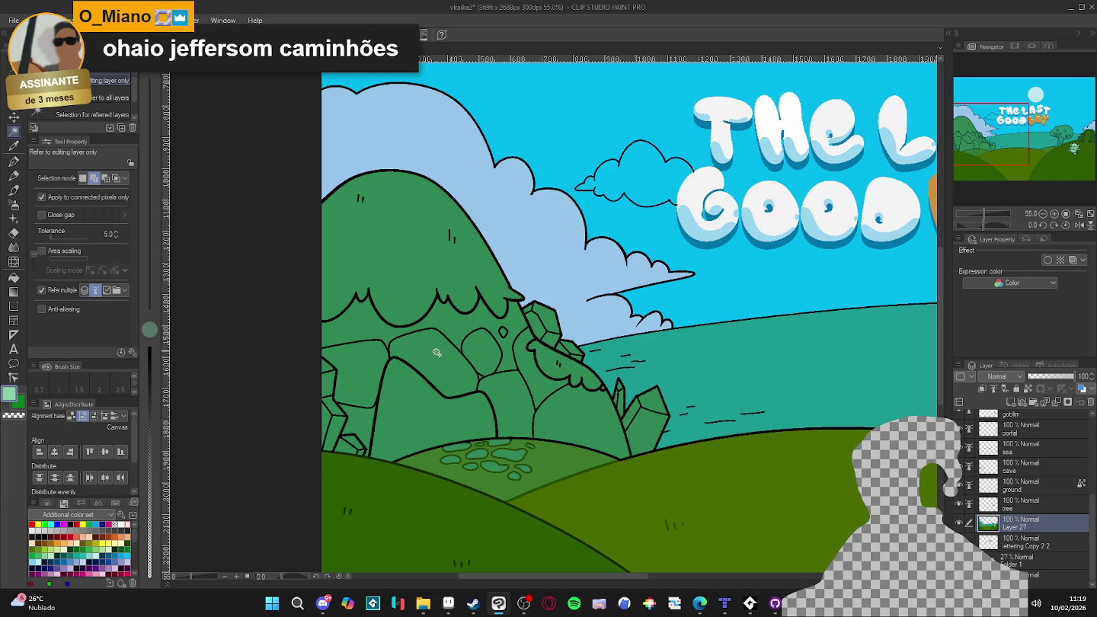
# - Auto-select the green rock cluster's fill area, then clear the selection
pyautogui.click(364, 421)
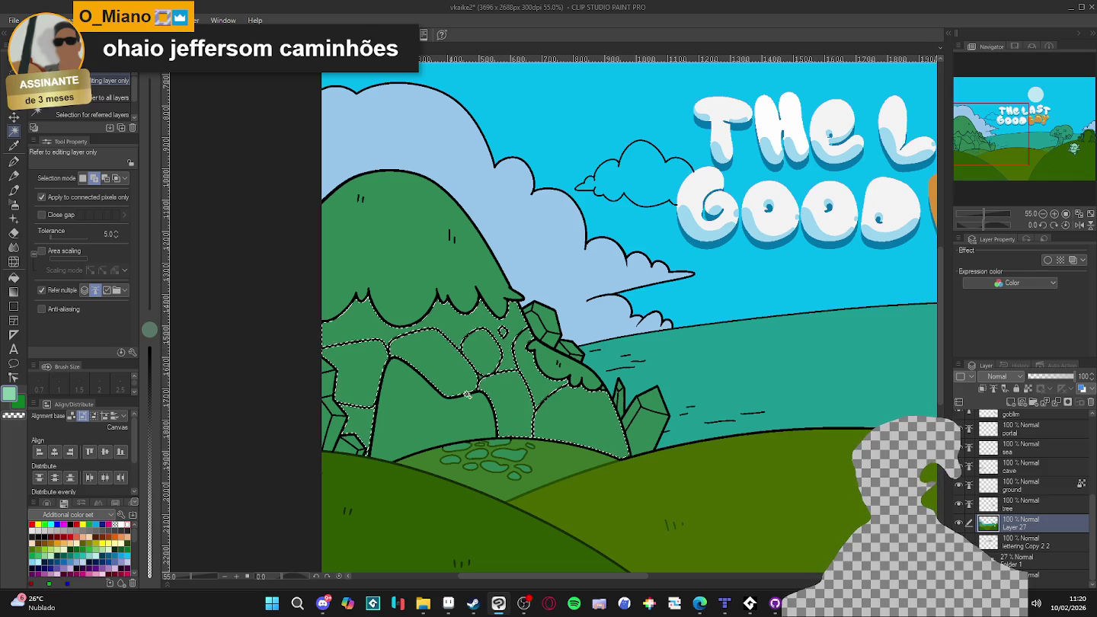
pyautogui.scroll(2, 631, 406)
pyautogui.scroll(2, 607, 390)
pyautogui.scroll(-3, 605, 390)
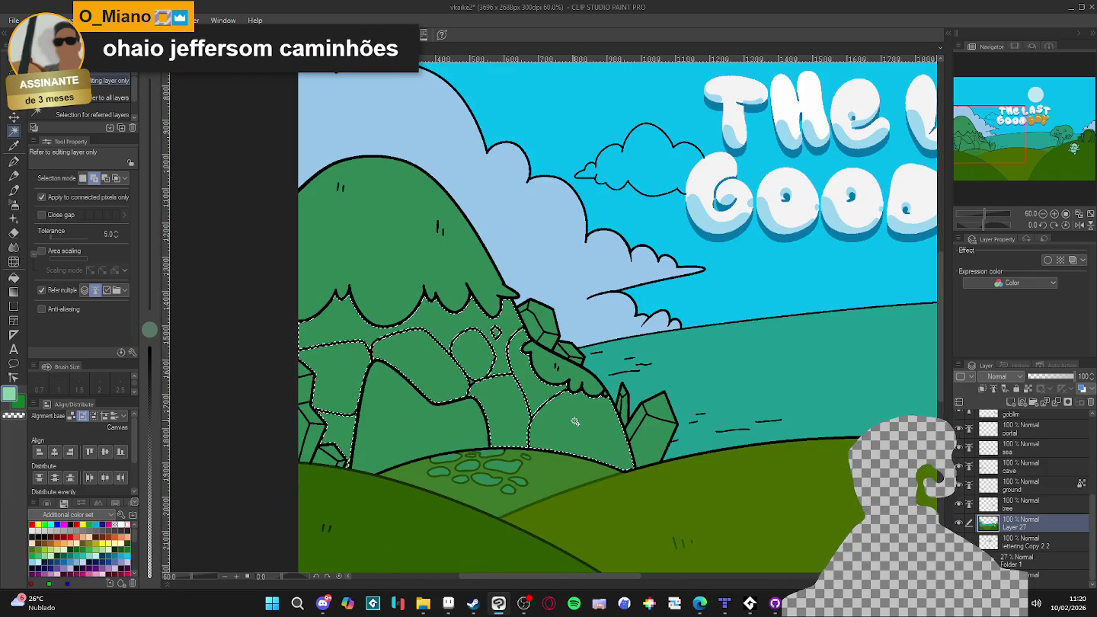
pyautogui.hotkey('ctrl', 'd')
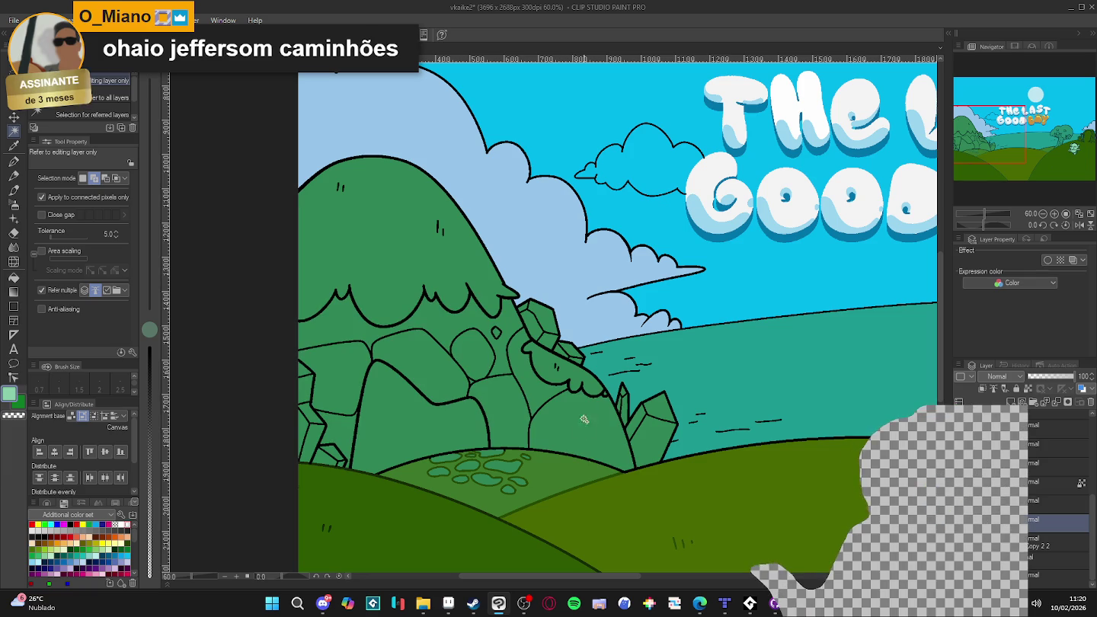
# - Paint a grey dome over the lower rocks with the G-pen at size 50
pyautogui.press('p')
pyautogui.click(86, 527)
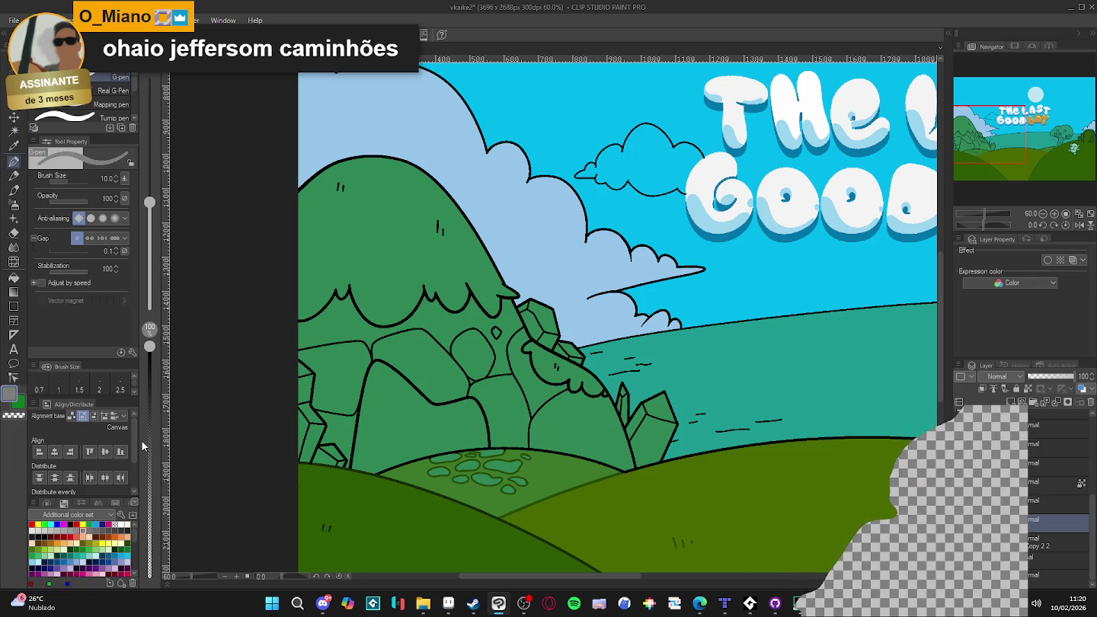
pyautogui.click(150, 440)
pyautogui.moveTo(149, 202); pyautogui.dragTo(150, 168)
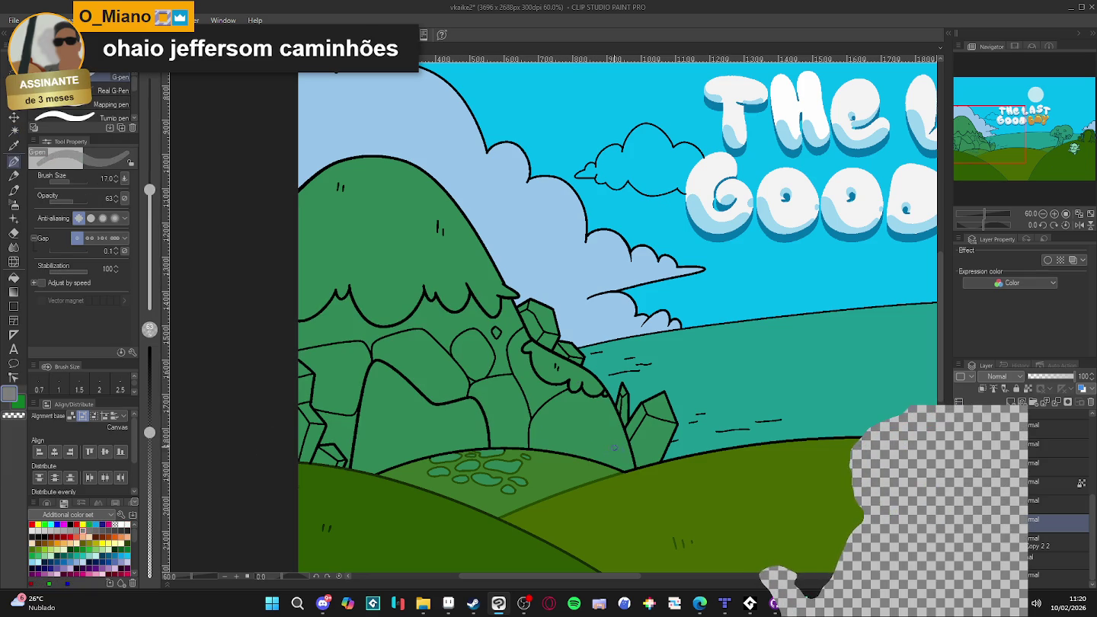
pyautogui.press(']')
pyautogui.moveTo(537, 448)
pyautogui.mouseDown()
pyautogui.moveTo(604, 419)
pyautogui.moveTo(623, 467)
pyautogui.mouseUp()
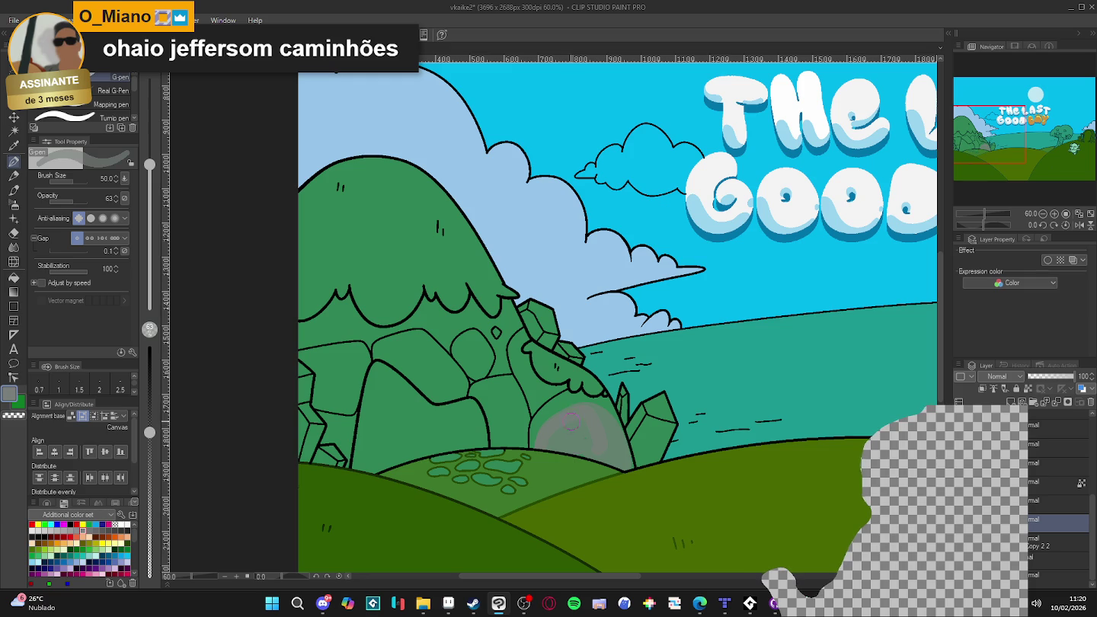
pyautogui.press('p')
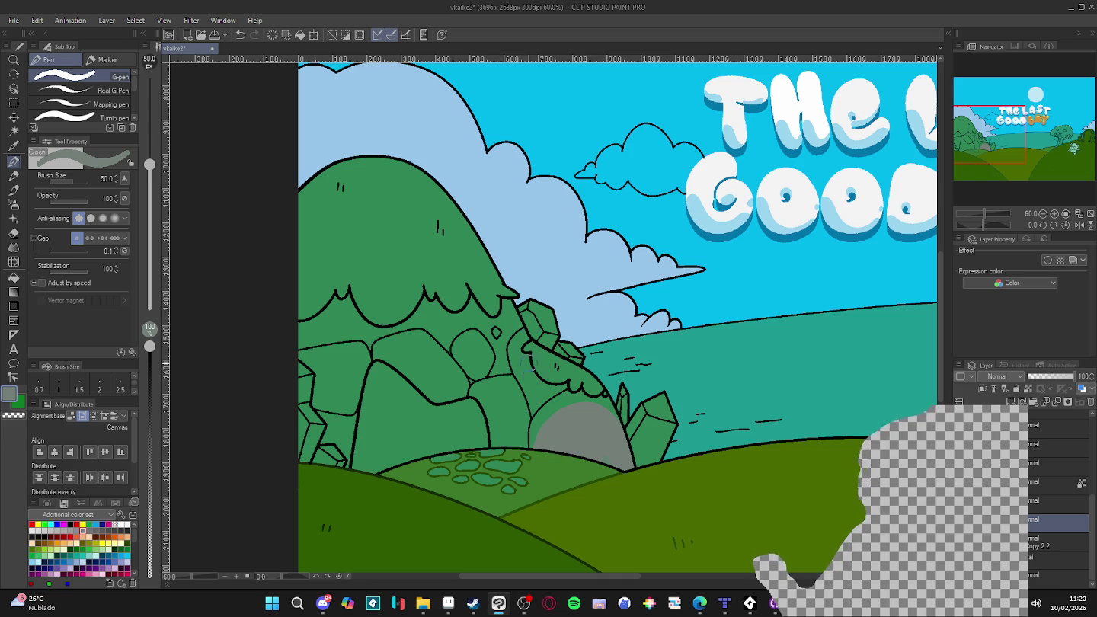
pyautogui.press('[')
pyautogui.press('[')
pyautogui.press('[')
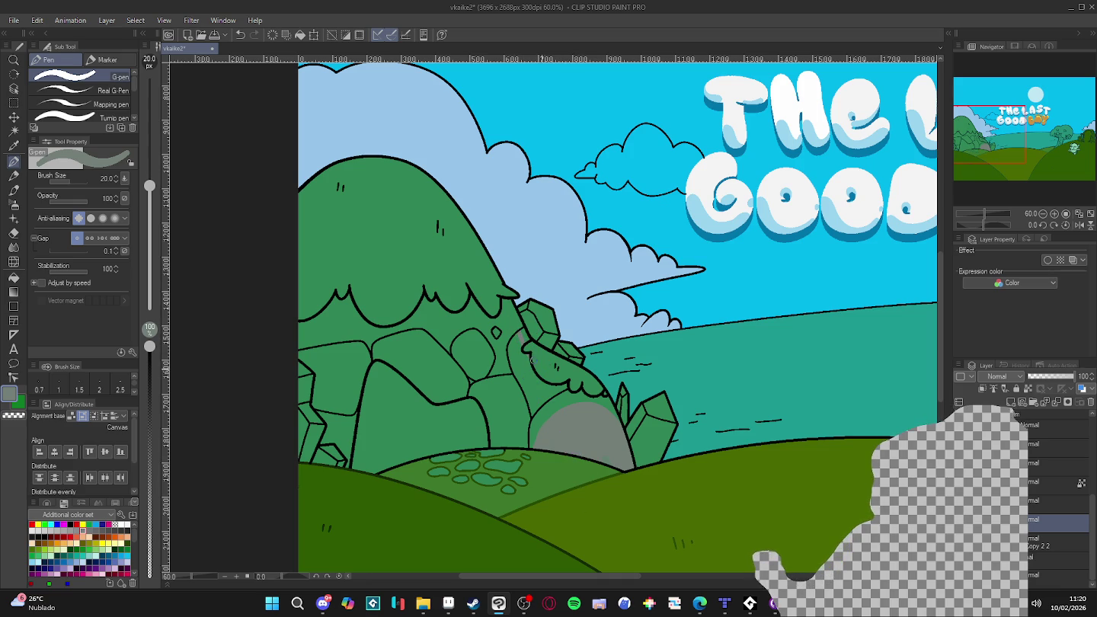
# - Trace grey lines along the rock edges and fill the upper-left rock grey
pyautogui.moveTo(552, 391); pyautogui.dragTo(535, 403)
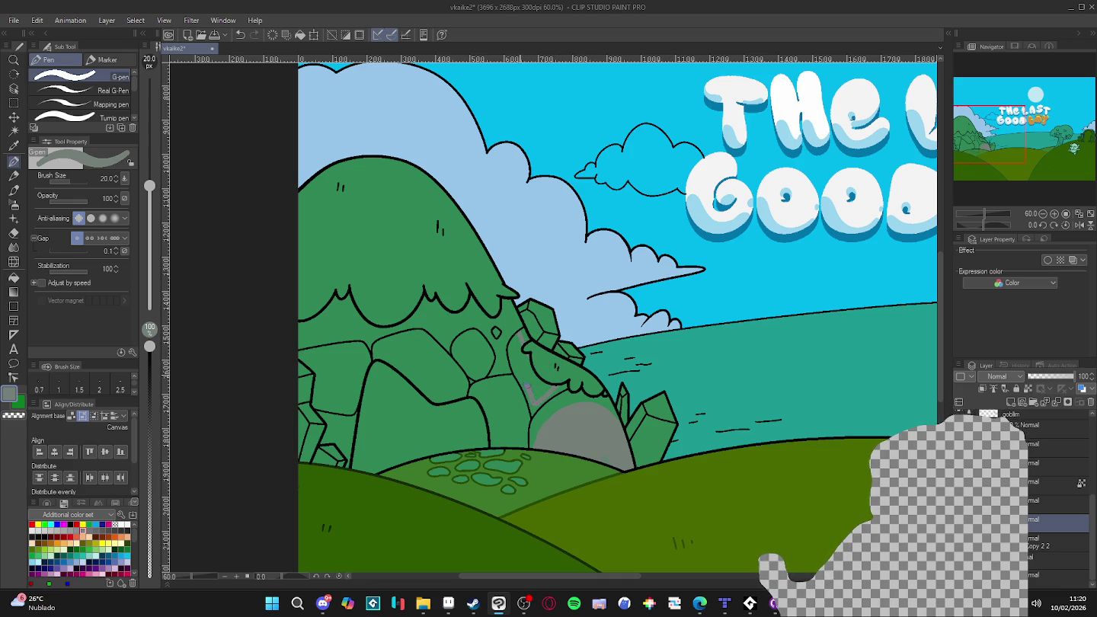
pyautogui.press('g')
pyautogui.press('g')
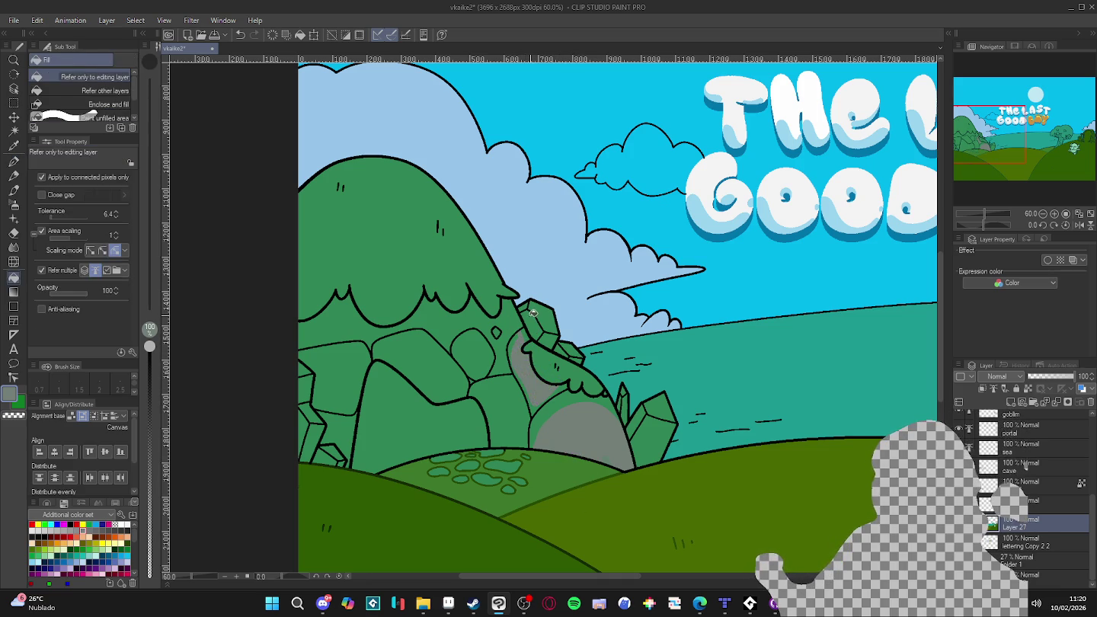
pyautogui.press('p')
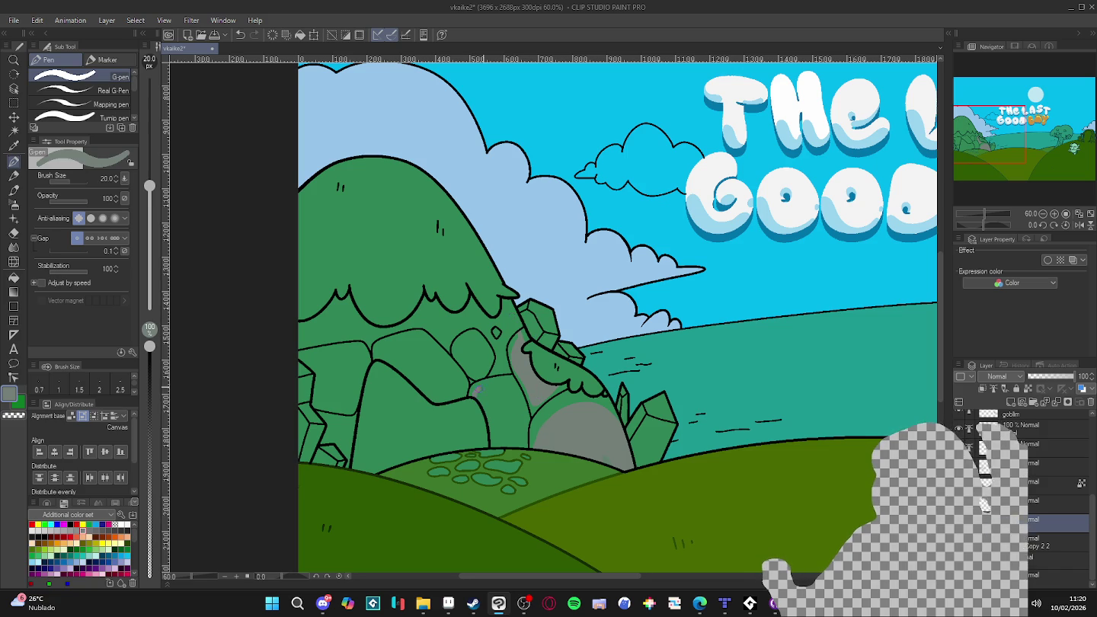
pyautogui.moveTo(476, 390); pyautogui.dragTo(522, 436)
pyautogui.press('g')
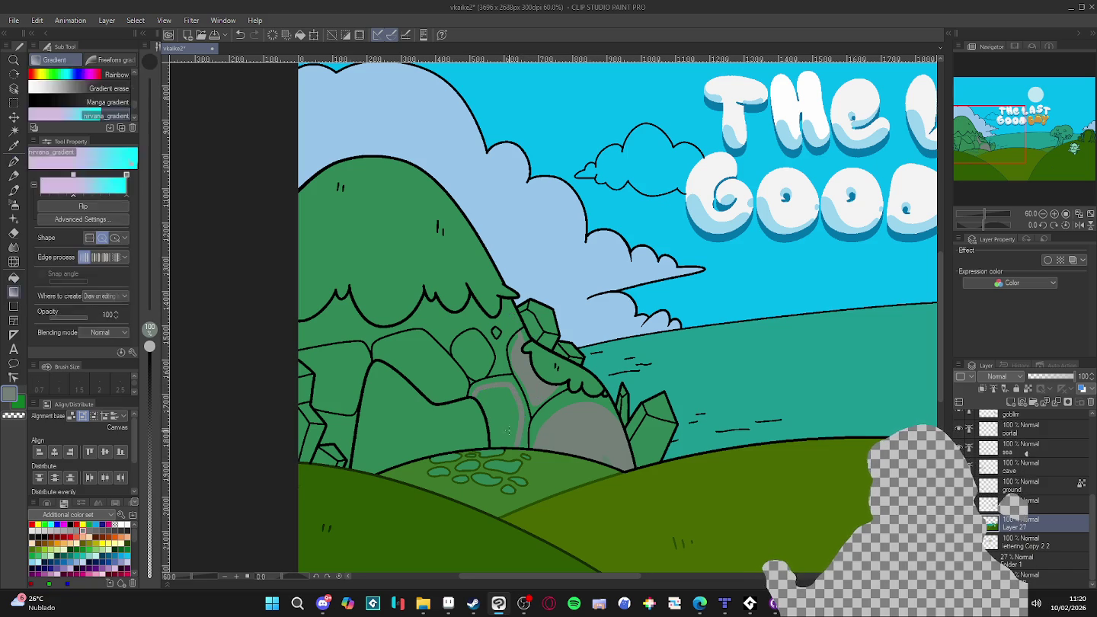
pyautogui.press('p')
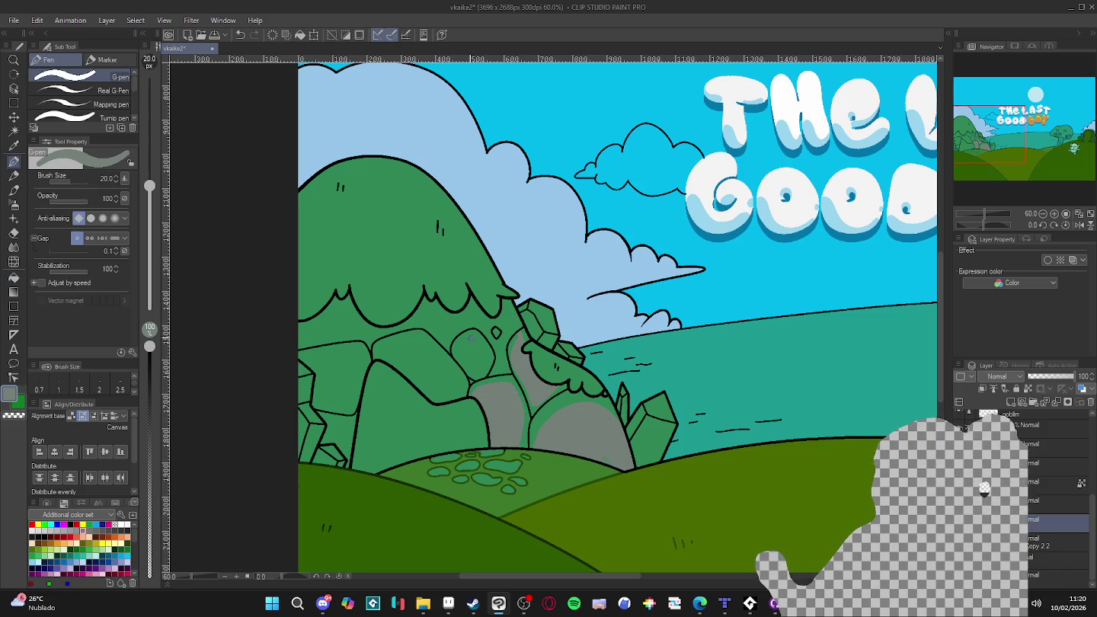
pyautogui.moveTo(469, 337)
pyautogui.mouseDown()
pyautogui.moveTo(460, 353)
pyautogui.moveTo(484, 353)
pyautogui.mouseUp()
pyautogui.press('g')
pyautogui.press('p')
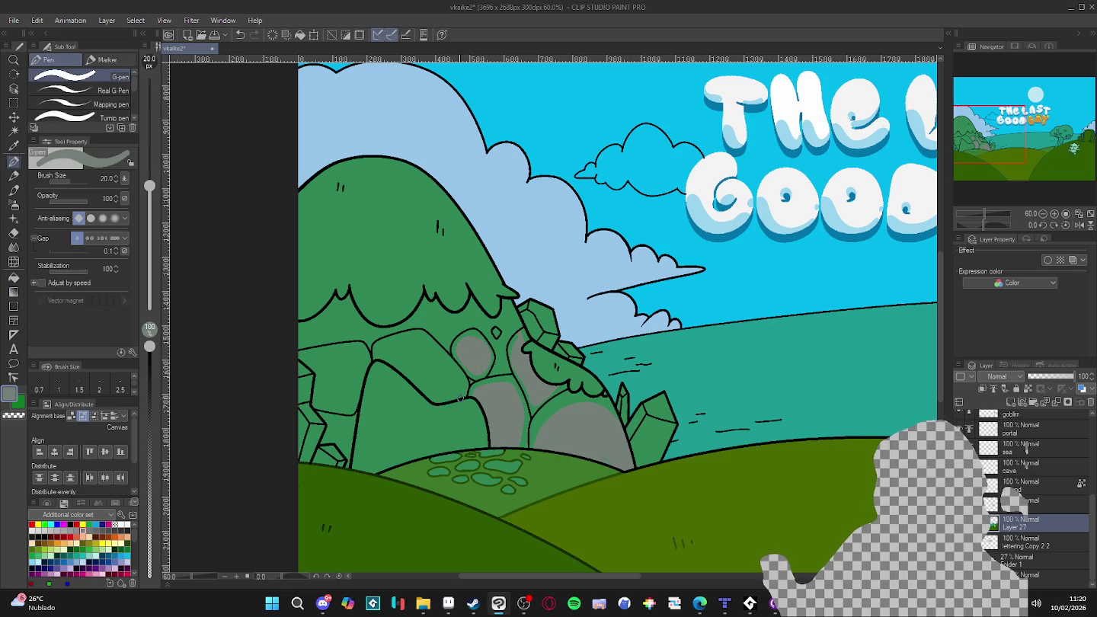
# - Close off and flood the large left rock and its leftover ring grey, then check the line art
pyautogui.moveTo(461, 391); pyautogui.dragTo(437, 357)
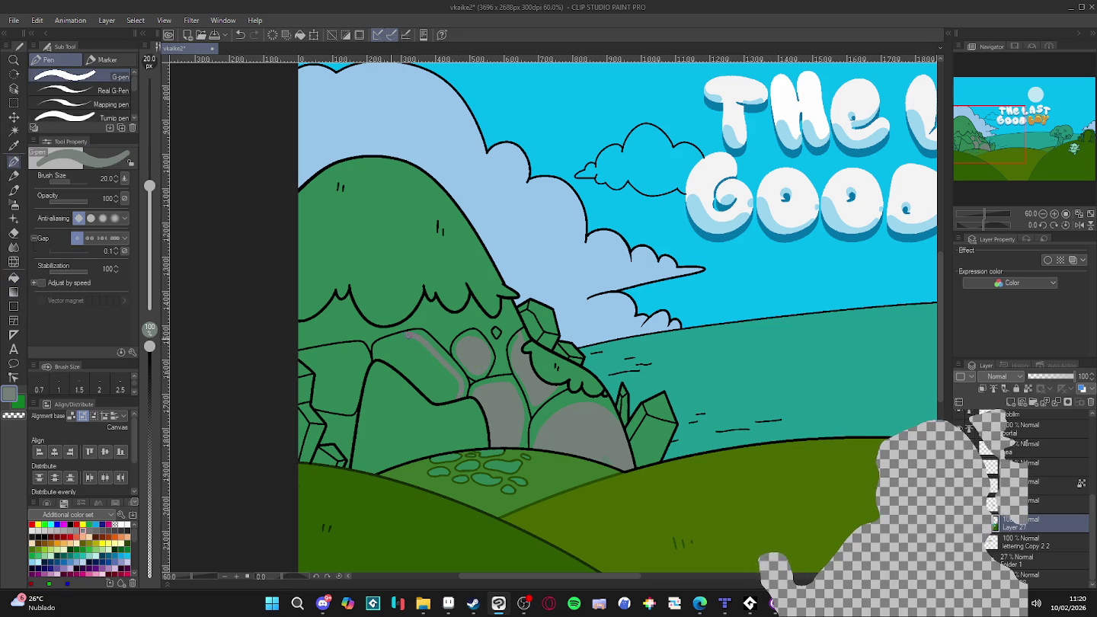
pyautogui.press('g')
pyautogui.click(400, 395)
pyautogui.press('p')
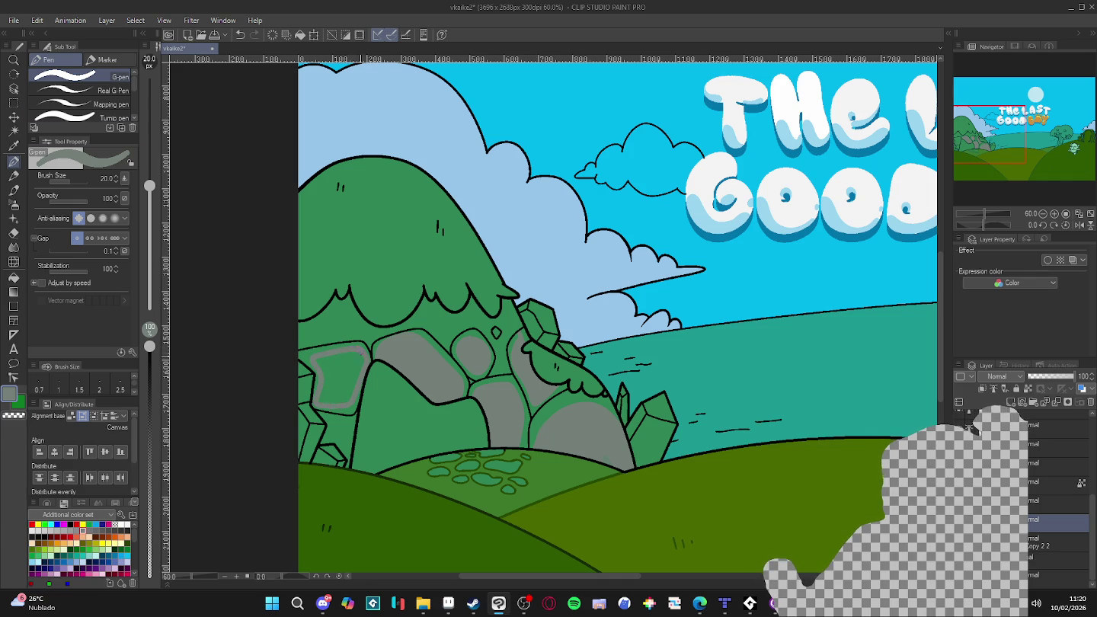
pyautogui.press('g')
pyautogui.click(362, 352)
pyautogui.press('p')
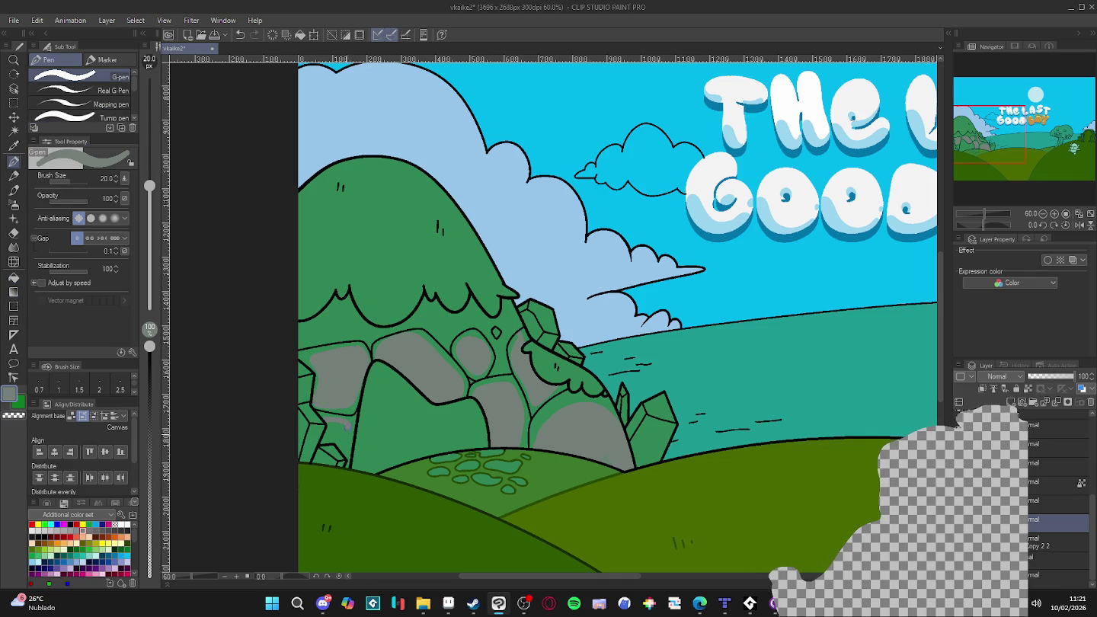
pyautogui.press('g')
pyautogui.click(405, 379)
pyautogui.press('p')
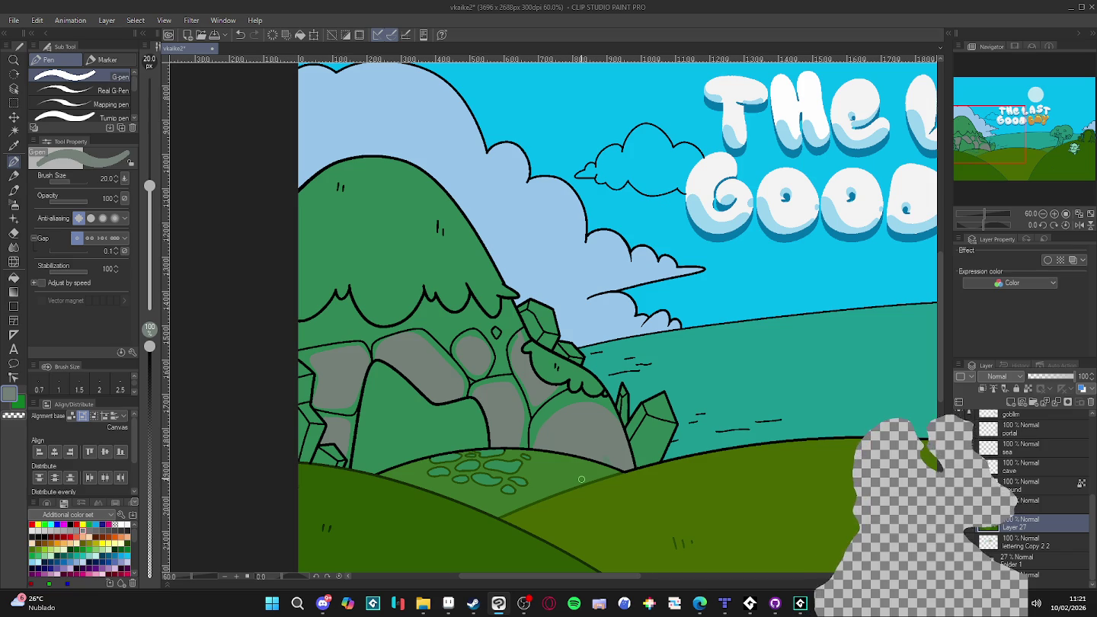
pyautogui.click(968, 522)
pyautogui.click(968, 523)
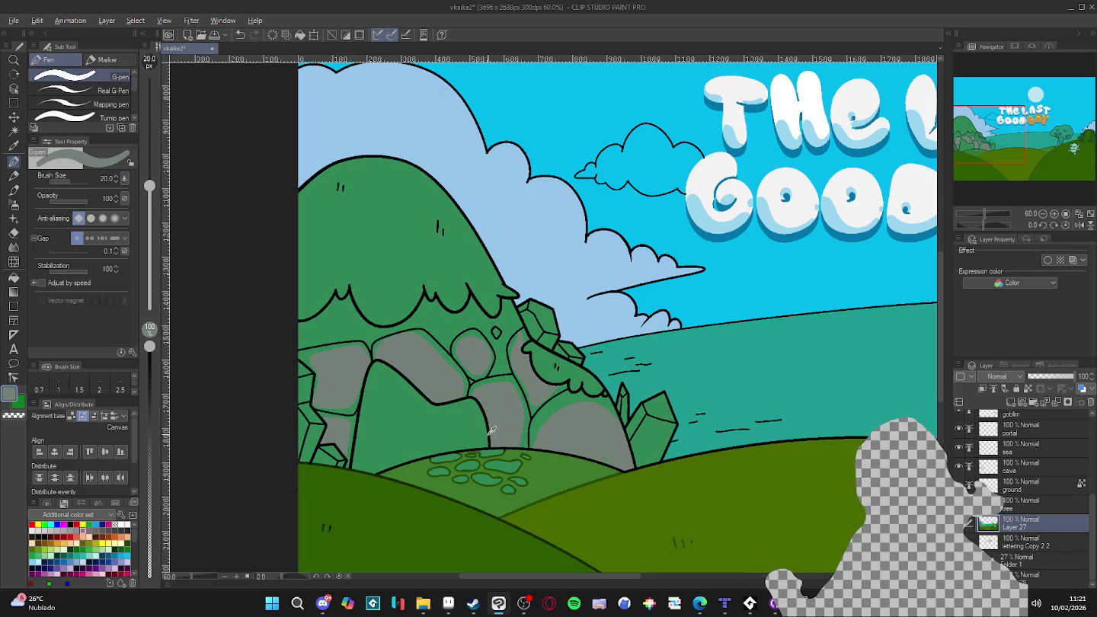
# - Fill the cave opening with black and compare with the flat colours hidden
pyautogui.press('g')
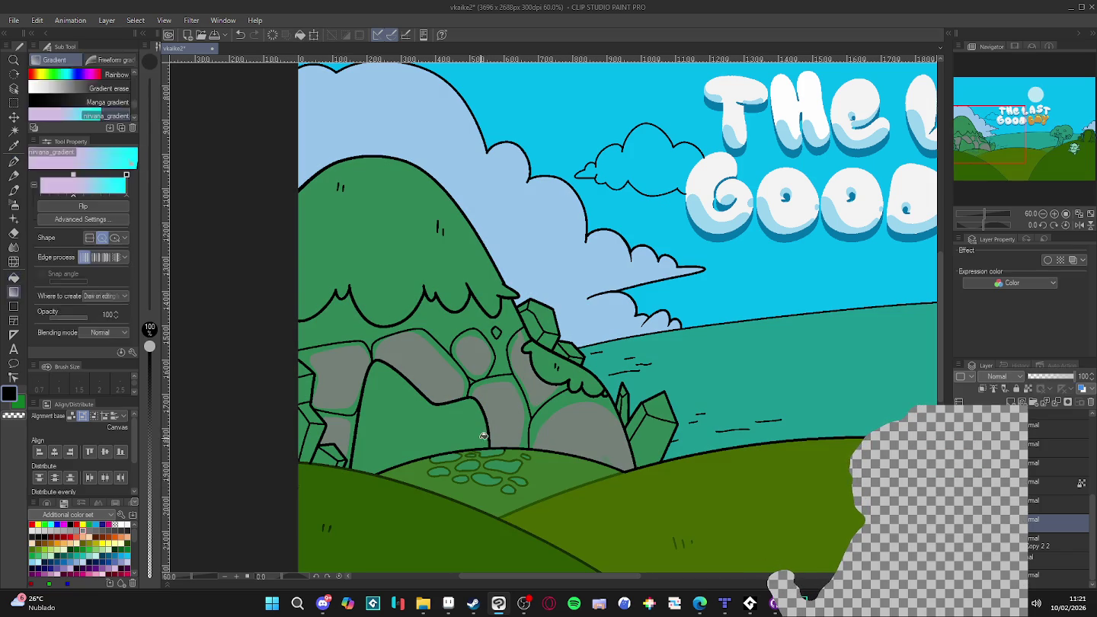
pyautogui.click(484, 438)
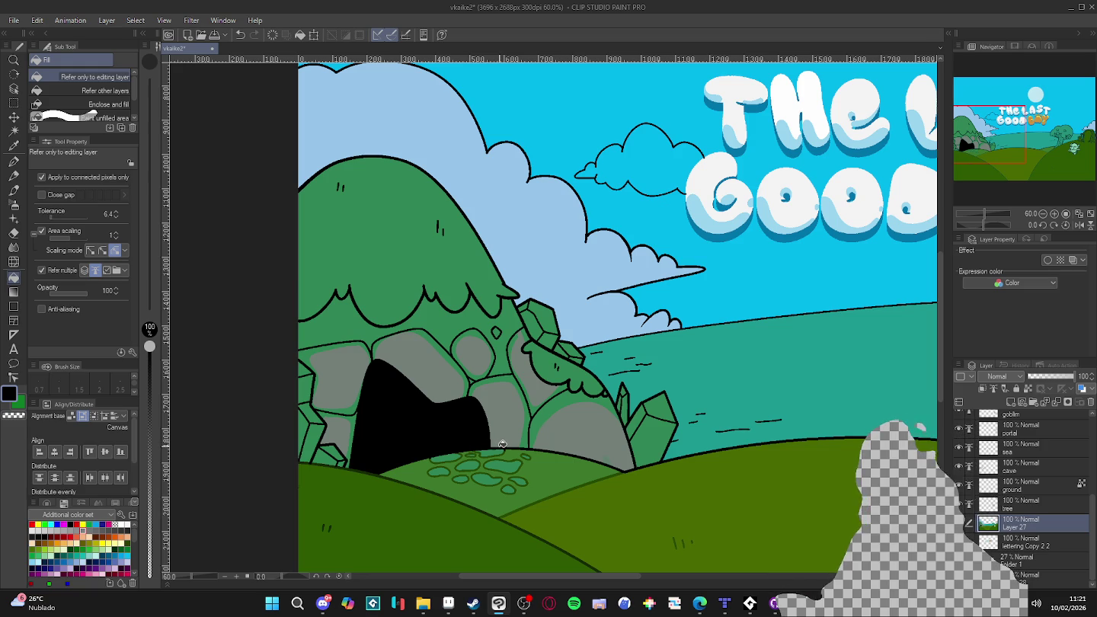
pyautogui.click(500, 453)
pyautogui.click(971, 525)
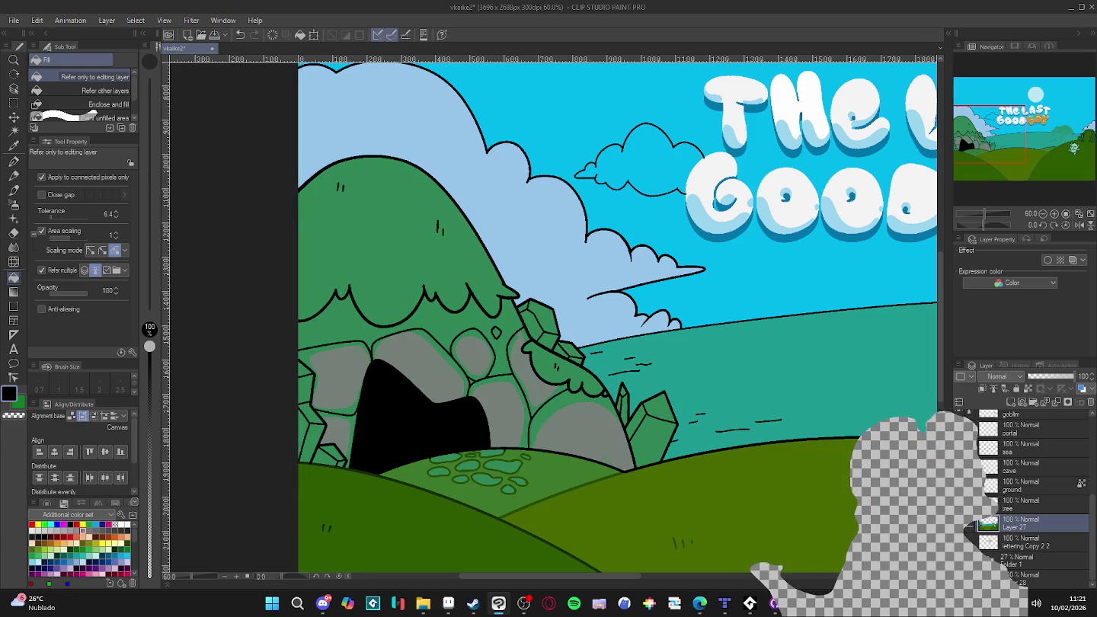
pyautogui.click(970, 522)
pyautogui.click(970, 523)
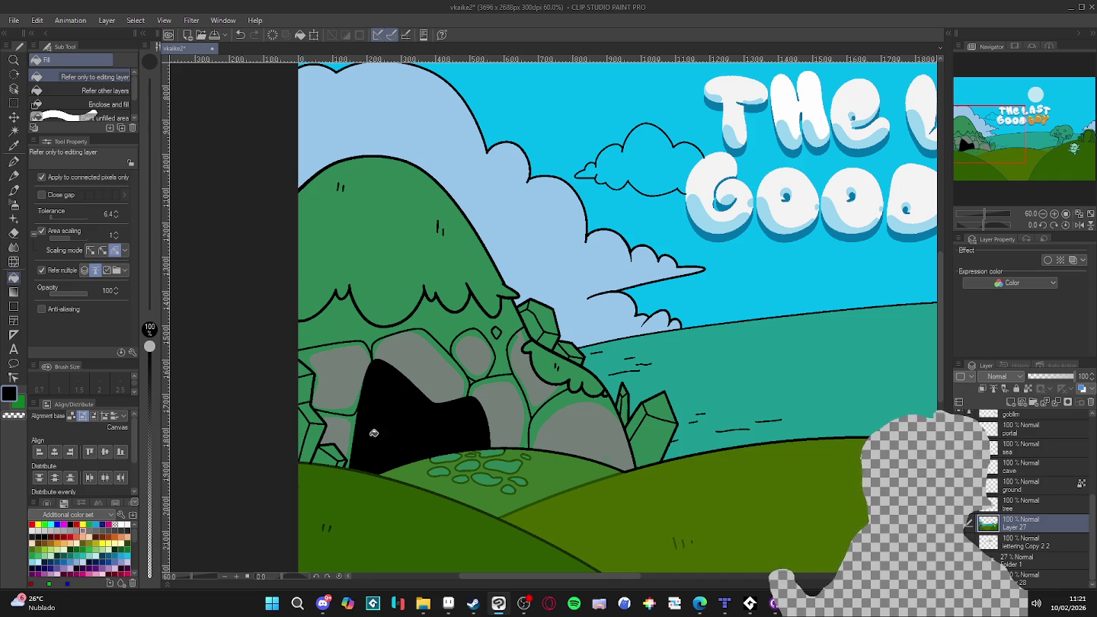
# - Touch up a grey rock edge near the cave top and along the bush outline
pyautogui.press('w')
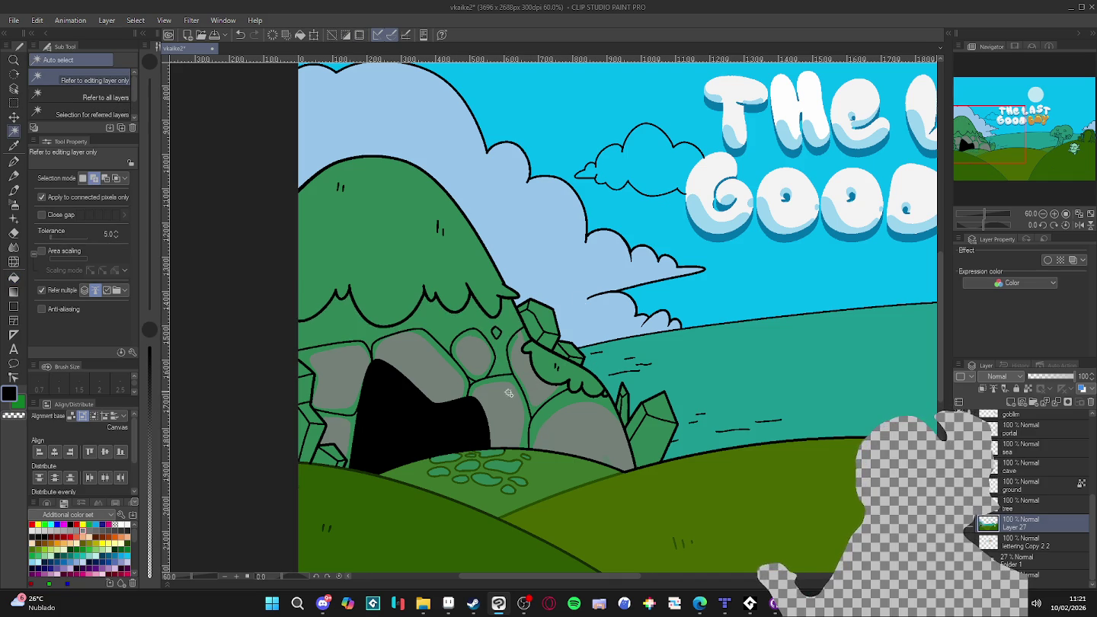
pyautogui.press('p')
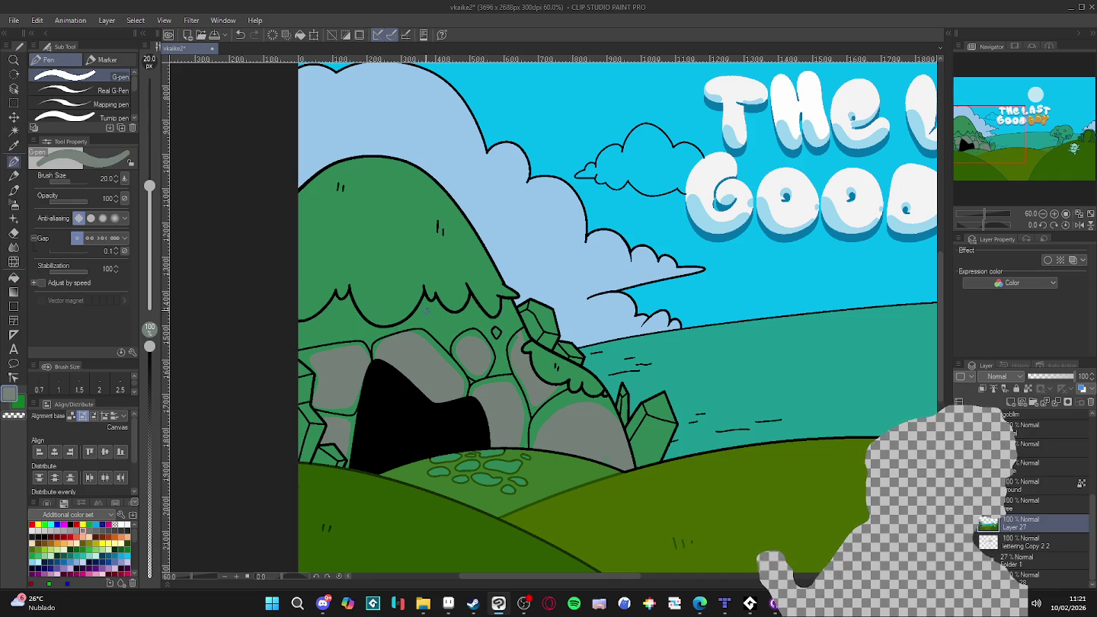
pyautogui.moveTo(441, 334); pyautogui.dragTo(456, 326)
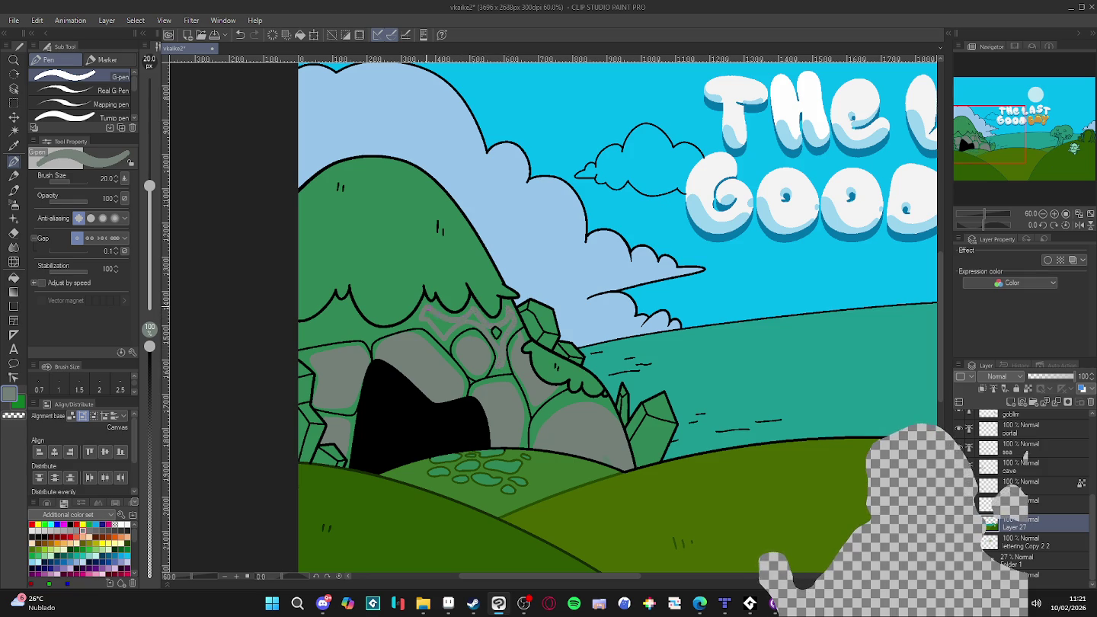
pyautogui.press('g')
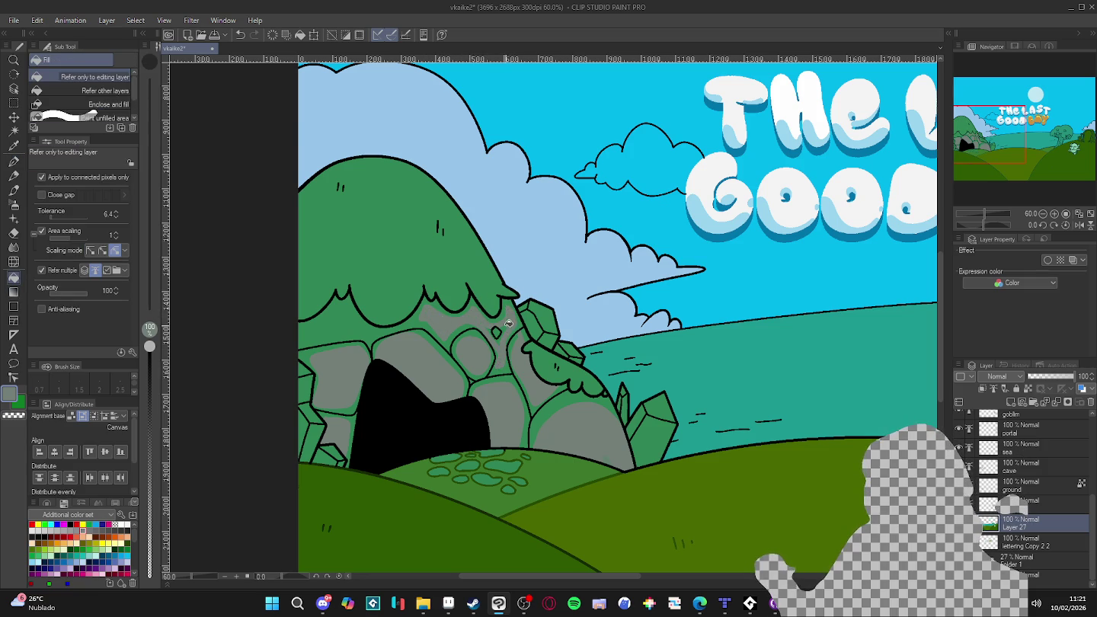
pyautogui.press('p')
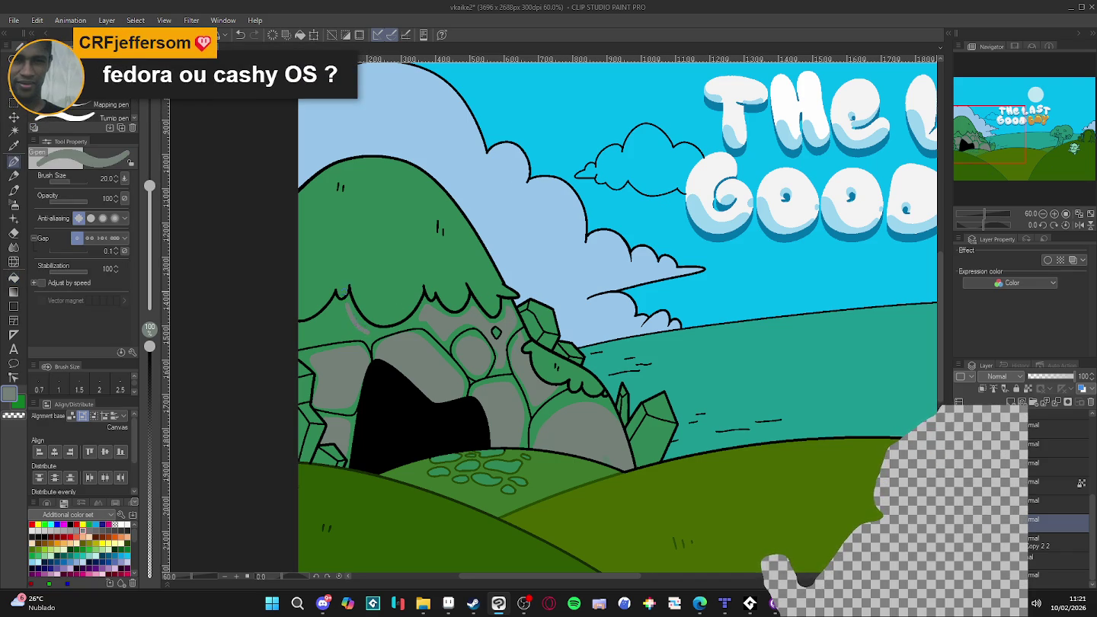
pyautogui.moveTo(346, 307); pyautogui.dragTo(305, 330)
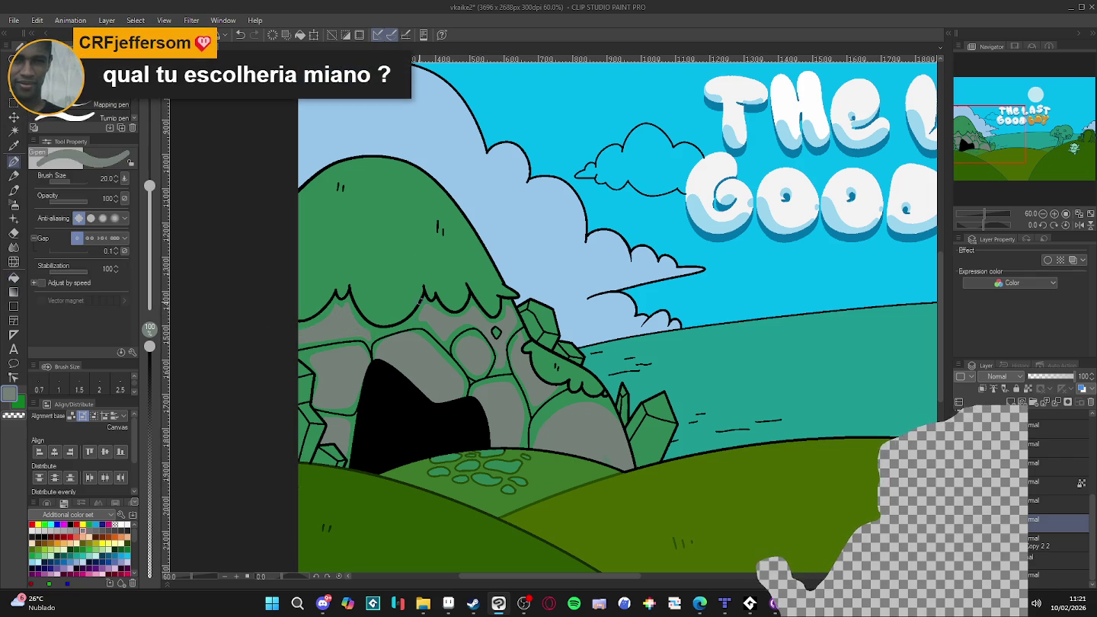
# - Alternately sample green and grey from the rocks to tidy their edges
pyautogui.keyDown('alt'); pyautogui.click(422, 322); pyautogui.keyUp('alt')
pyautogui.keyDown('alt'); pyautogui.click(346, 305); pyautogui.keyUp('alt')
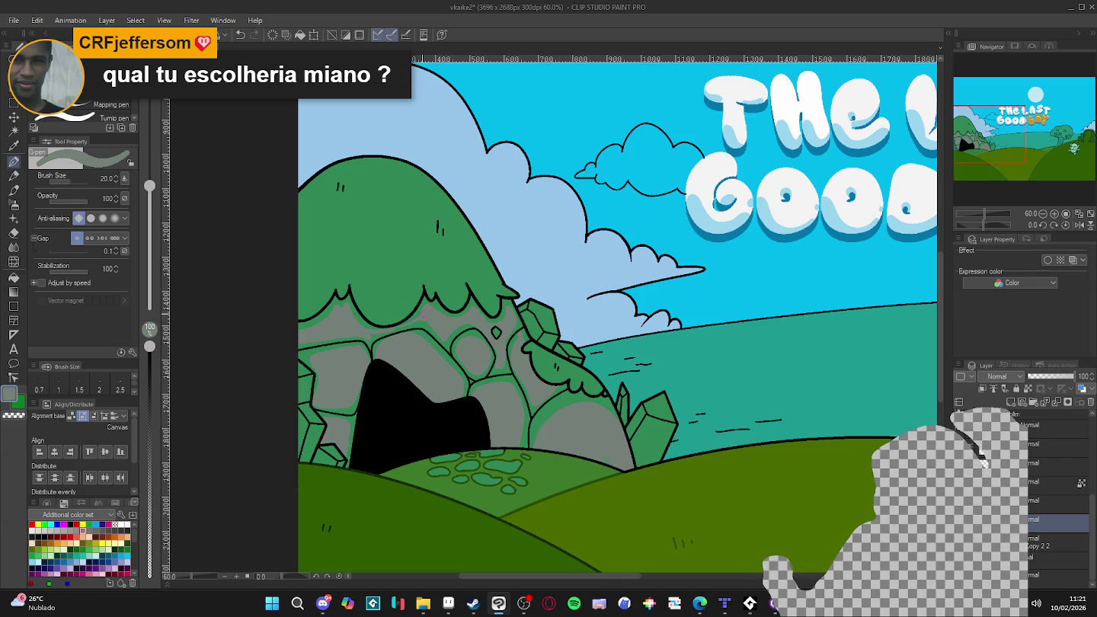
pyautogui.keyDown('alt'); pyautogui.click(422, 300); pyautogui.keyUp('alt')
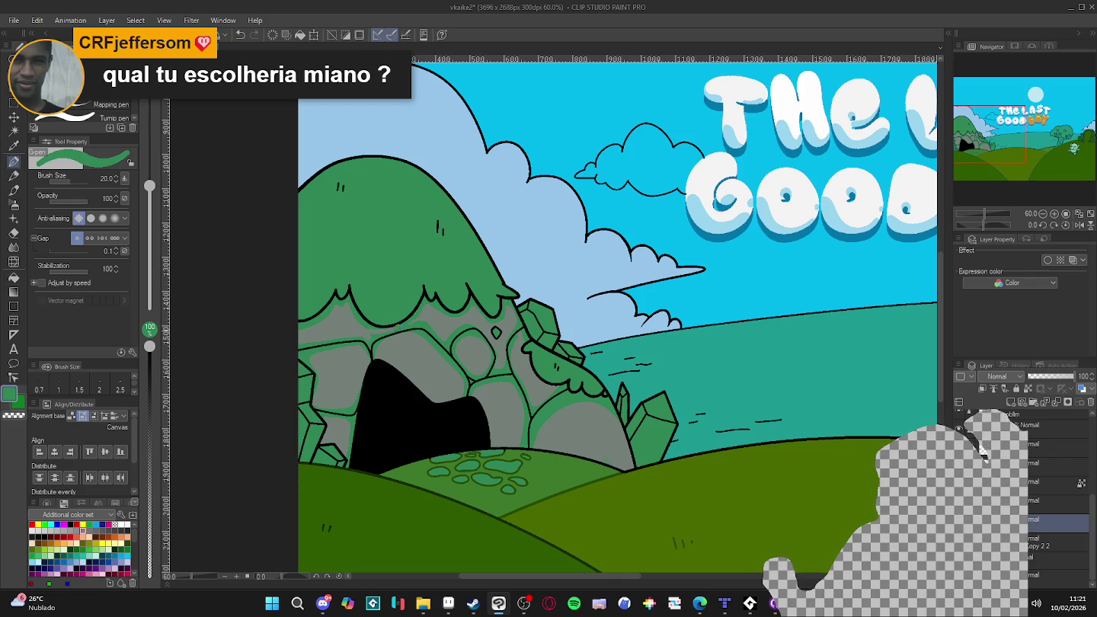
pyautogui.keyDown('alt'); pyautogui.click(434, 314); pyautogui.keyUp('alt')
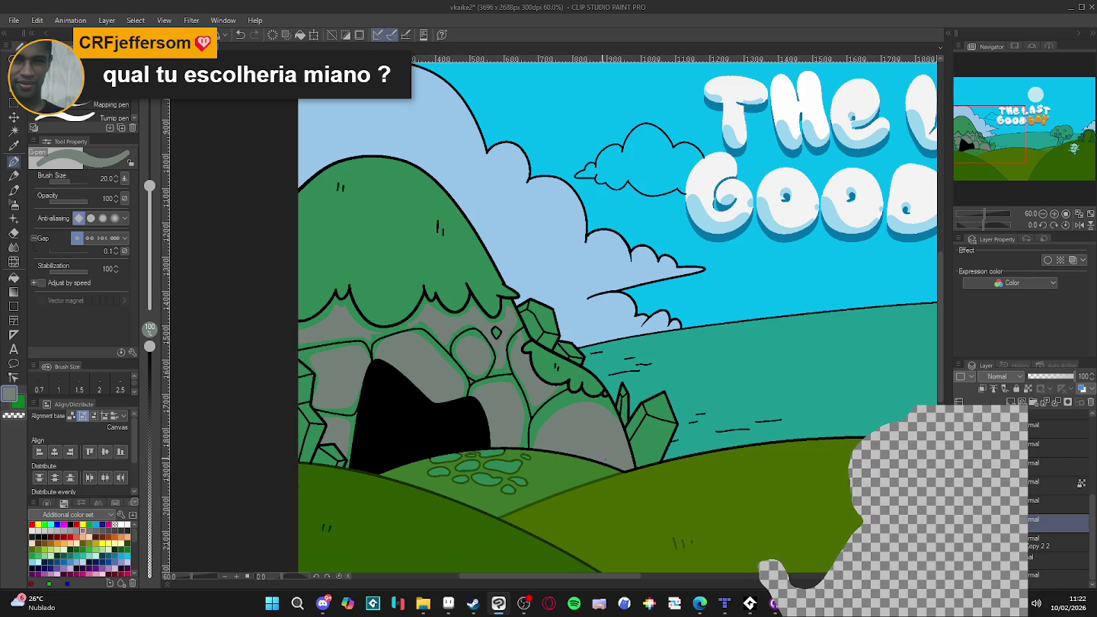
pyautogui.press('w')
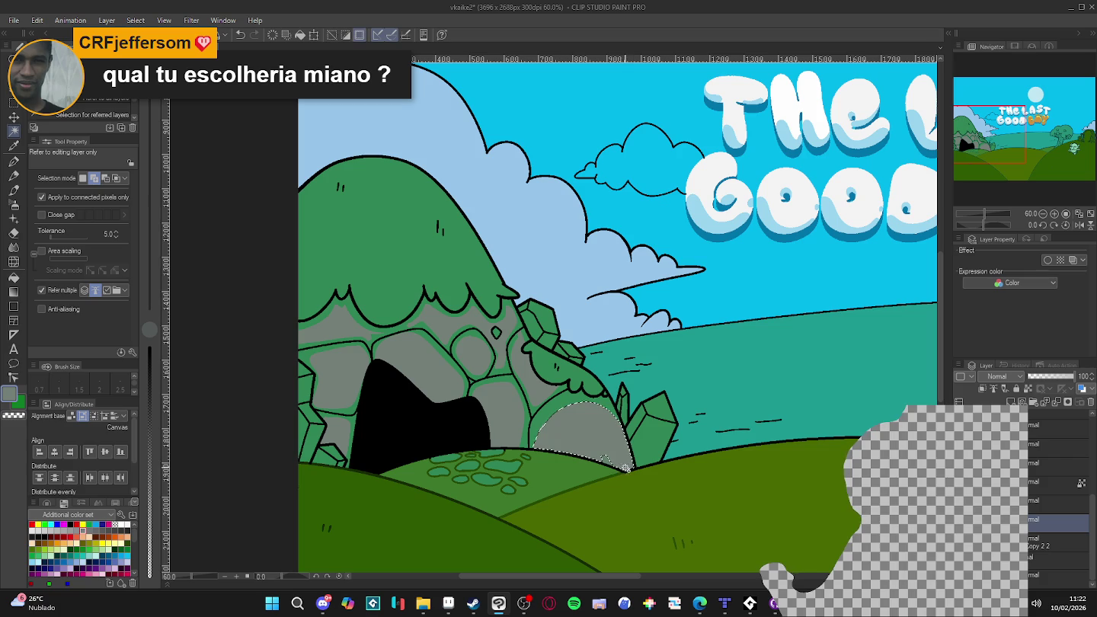
pyautogui.press('p')
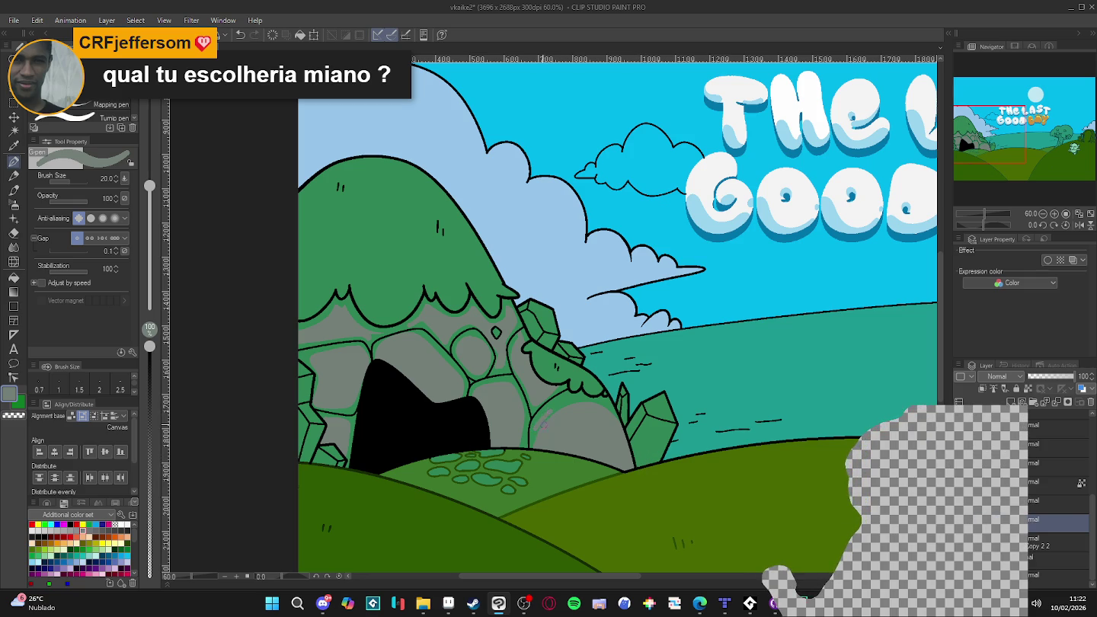
pyautogui.keyDown('alt'); pyautogui.click(566, 400); pyautogui.keyUp('alt')
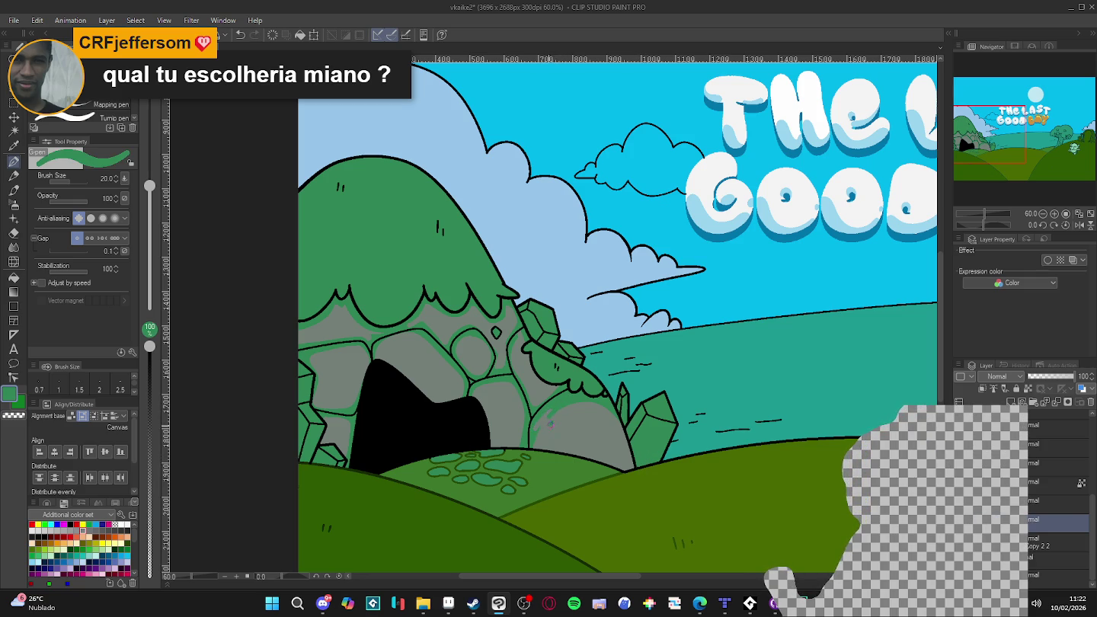
pyautogui.keyDown('alt'); pyautogui.click(430, 309); pyautogui.keyUp('alt')
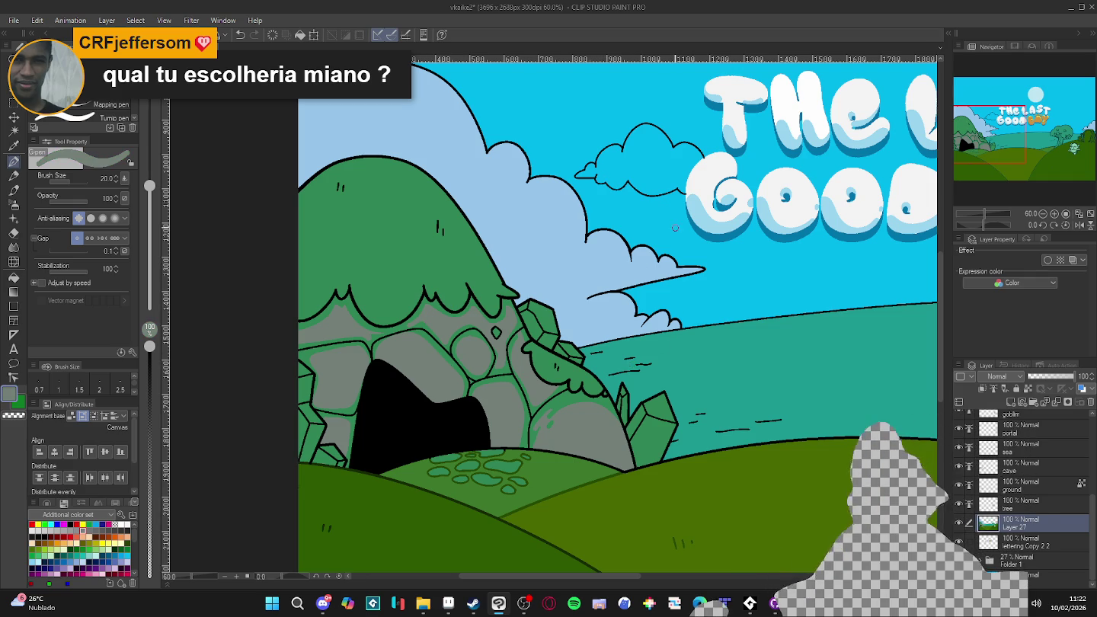
pyautogui.scroll(-3, 625, 268)
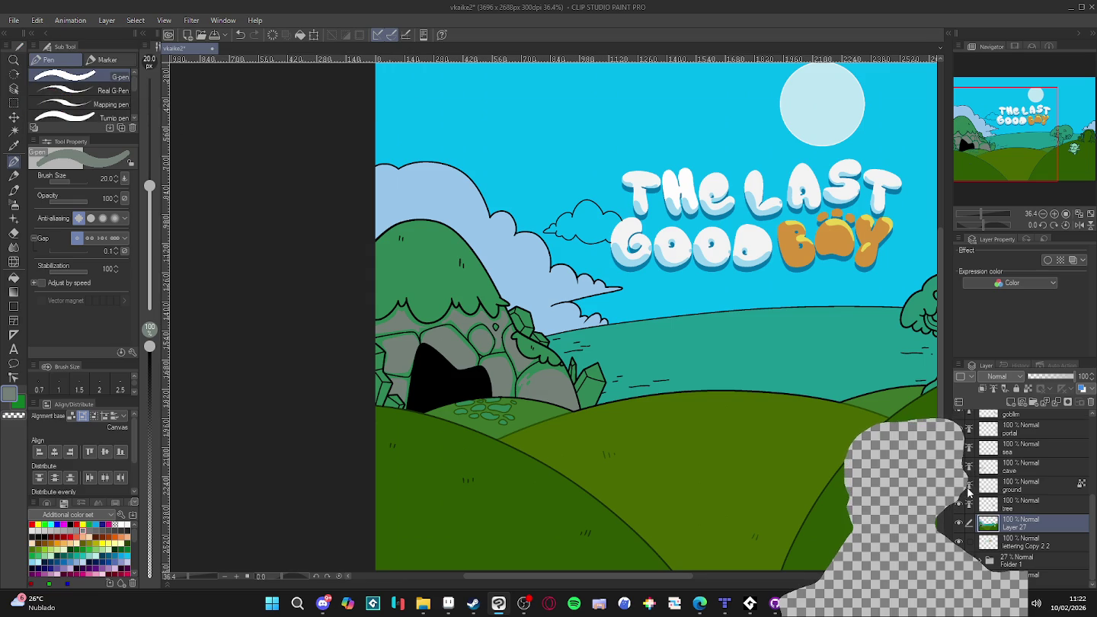
# - Make the cave layer the active layer after checking the ground layer's visibility
pyautogui.scroll(2, 970, 493)
pyautogui.scroll(1, 972, 451)
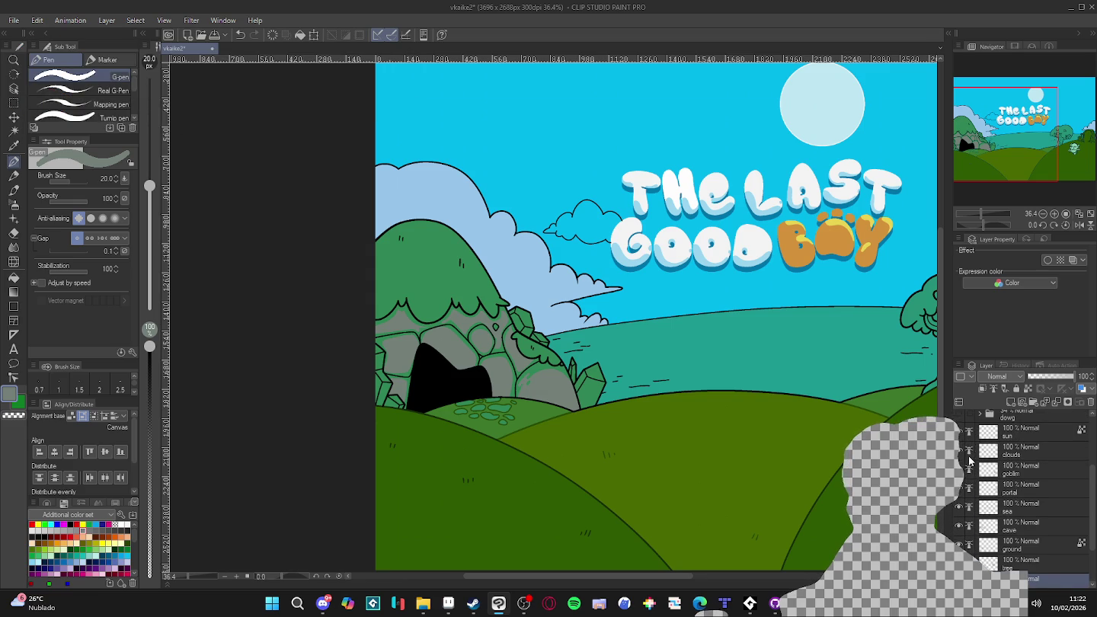
pyautogui.scroll(-2, 969, 461)
pyautogui.click(956, 515)
pyautogui.click(960, 514)
pyautogui.doubleClick(958, 497)
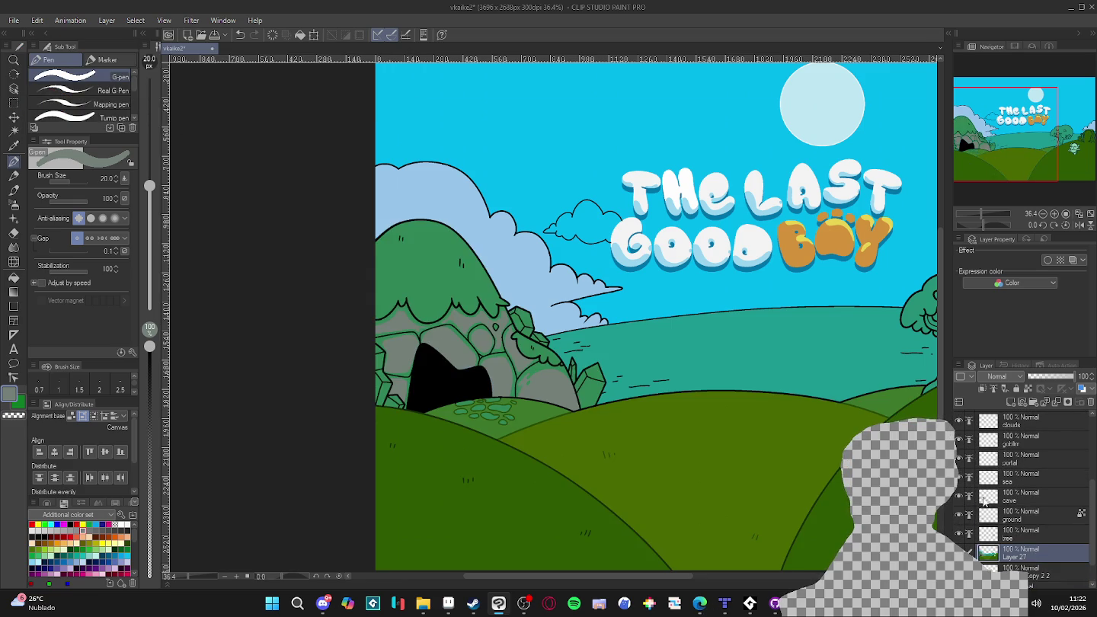
pyautogui.click(998, 499)
pyautogui.scroll(1, 493, 387)
pyautogui.scroll(1, 492, 387)
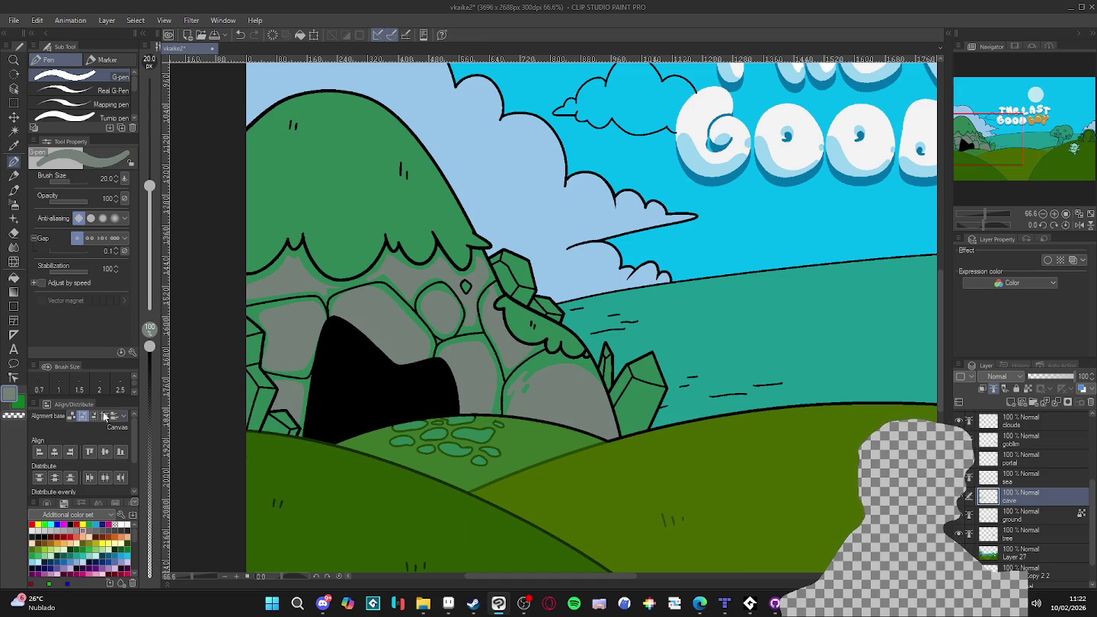
# - Set a dark green colour and draw crack lines along the cave rocks' edges
pyautogui.click(14, 395)
pyautogui.moveTo(261, 249)
pyautogui.mouseDown()
pyautogui.moveTo(281, 258)
pyautogui.moveTo(281, 271)
pyautogui.mouseUp()
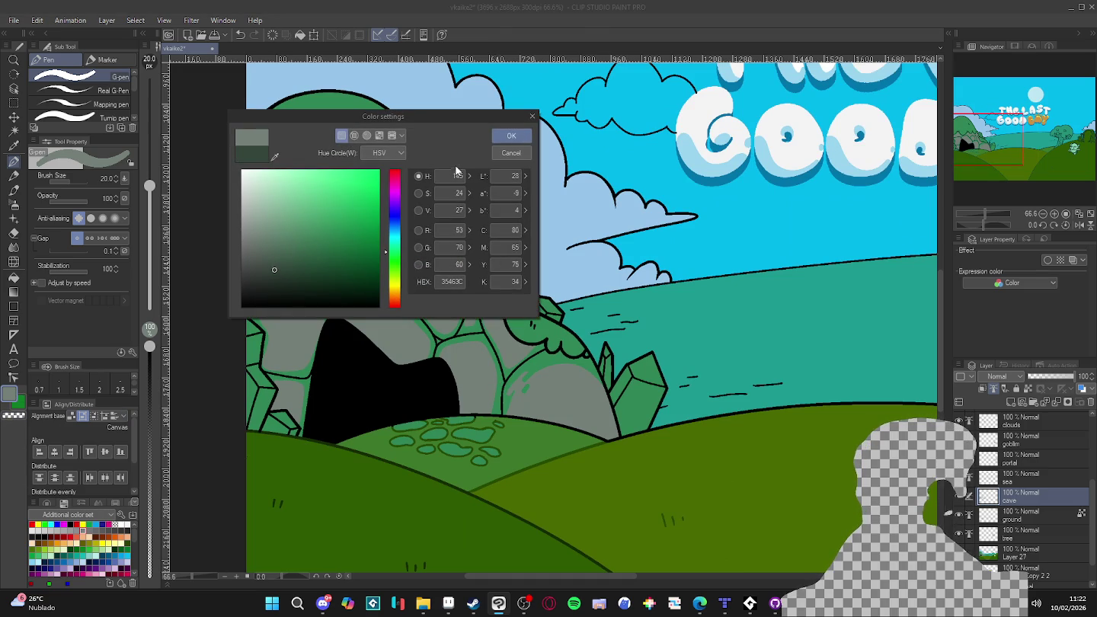
pyautogui.click(511, 136)
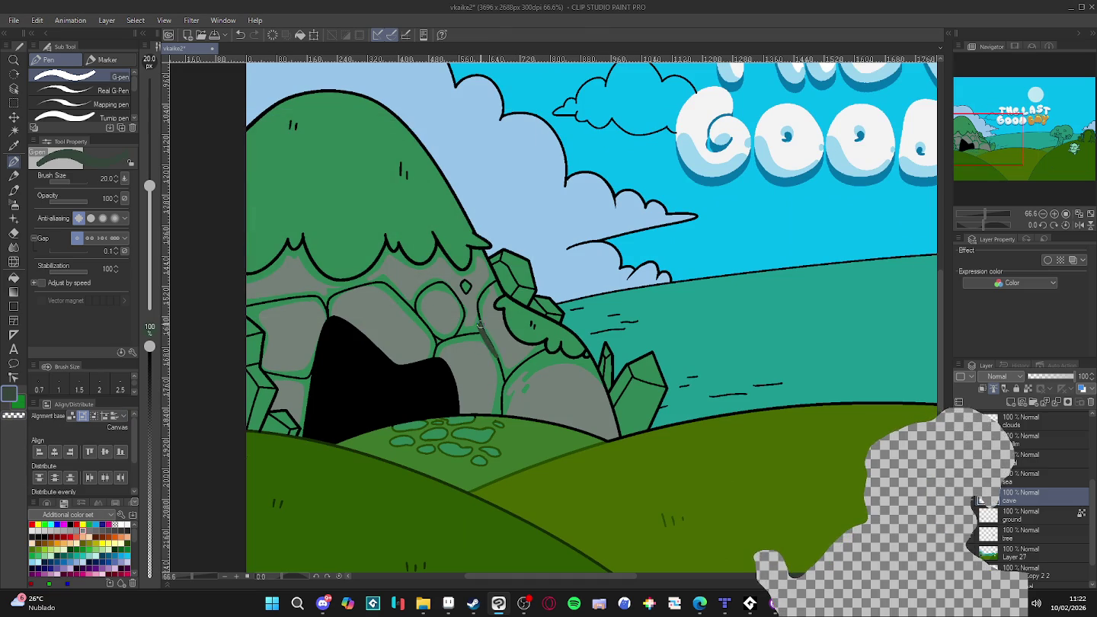
pyautogui.hotkey('ctrl', 'z')
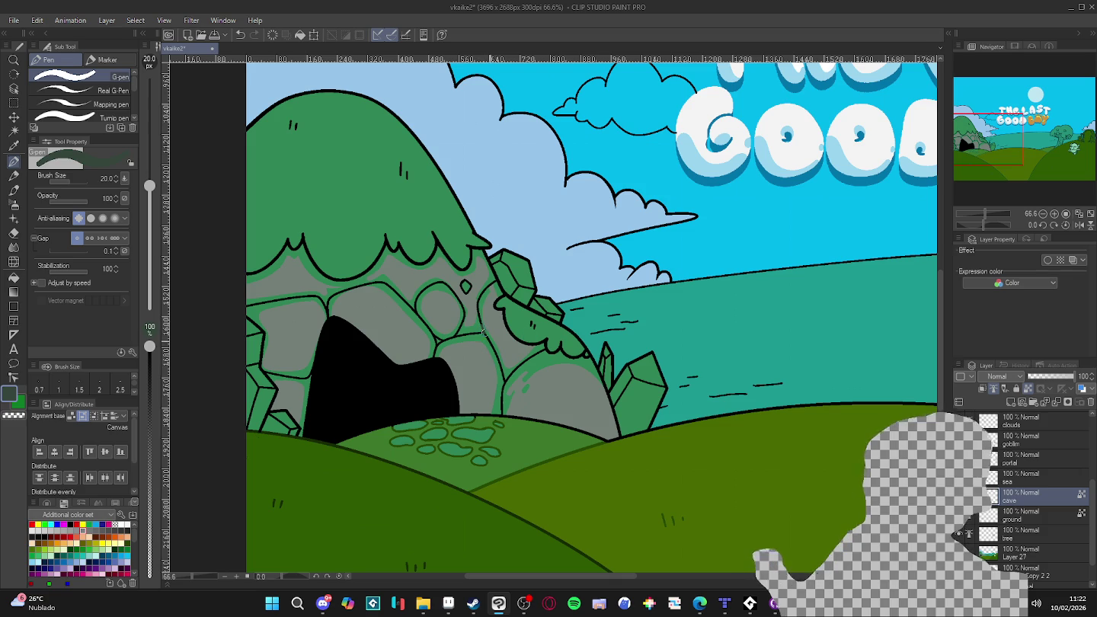
pyautogui.moveTo(483, 327); pyautogui.dragTo(503, 374)
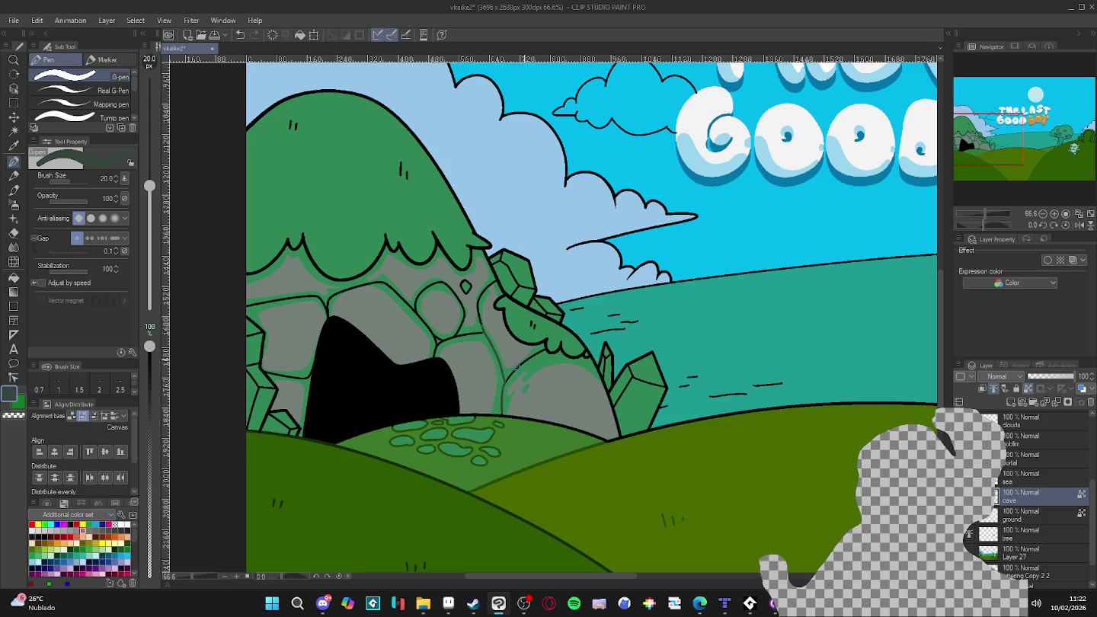
pyautogui.moveTo(504, 390); pyautogui.dragTo(533, 354)
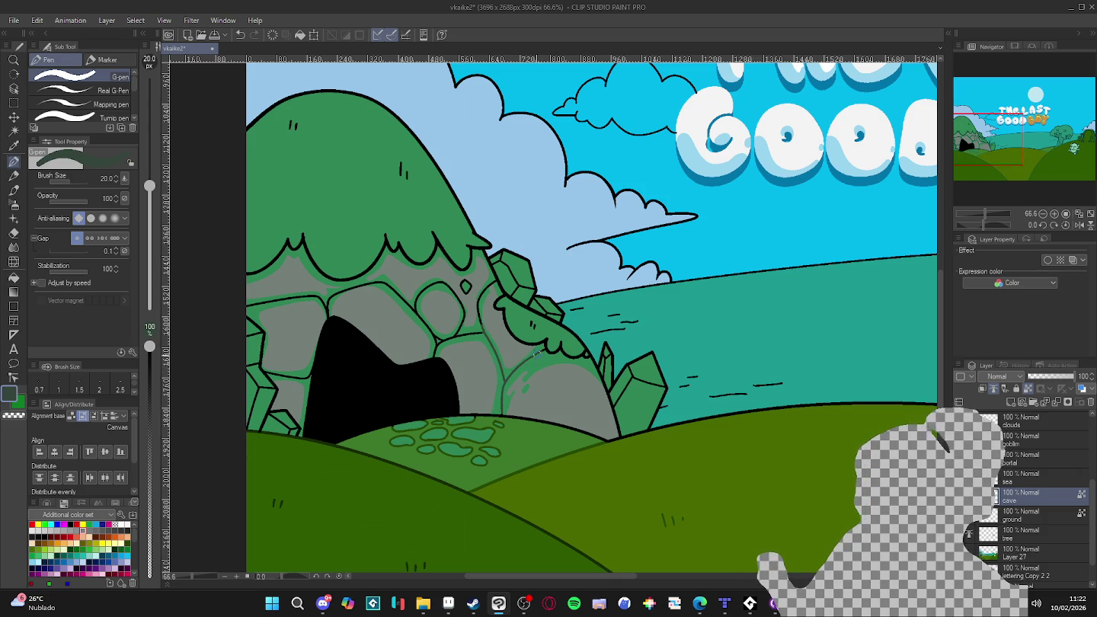
pyautogui.moveTo(480, 316); pyautogui.dragTo(488, 286)
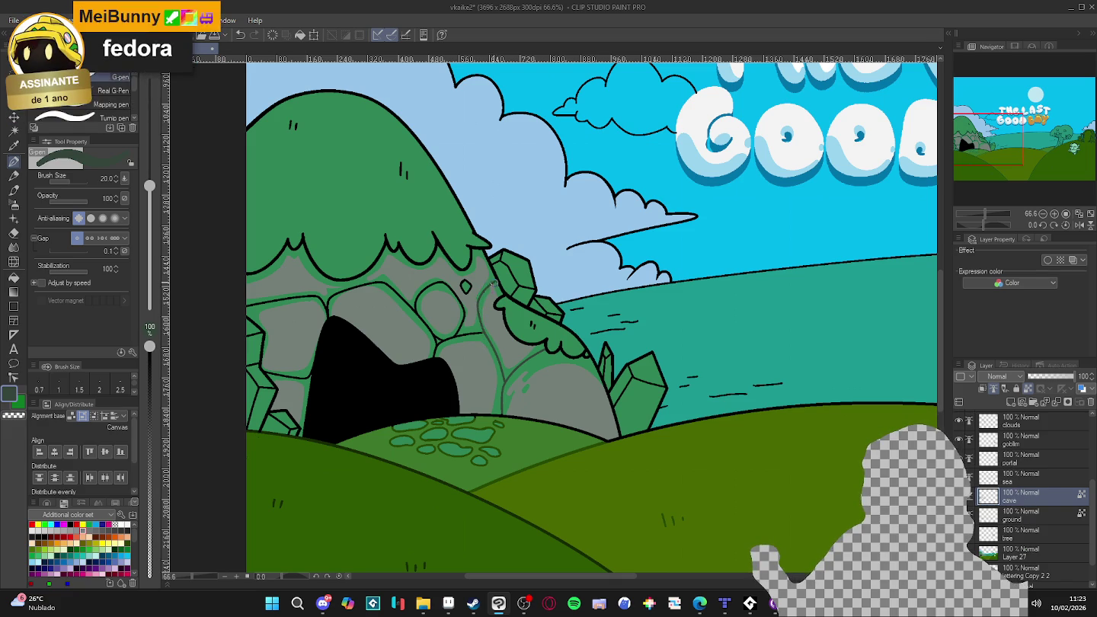
pyautogui.moveTo(483, 329); pyautogui.dragTo(439, 345)
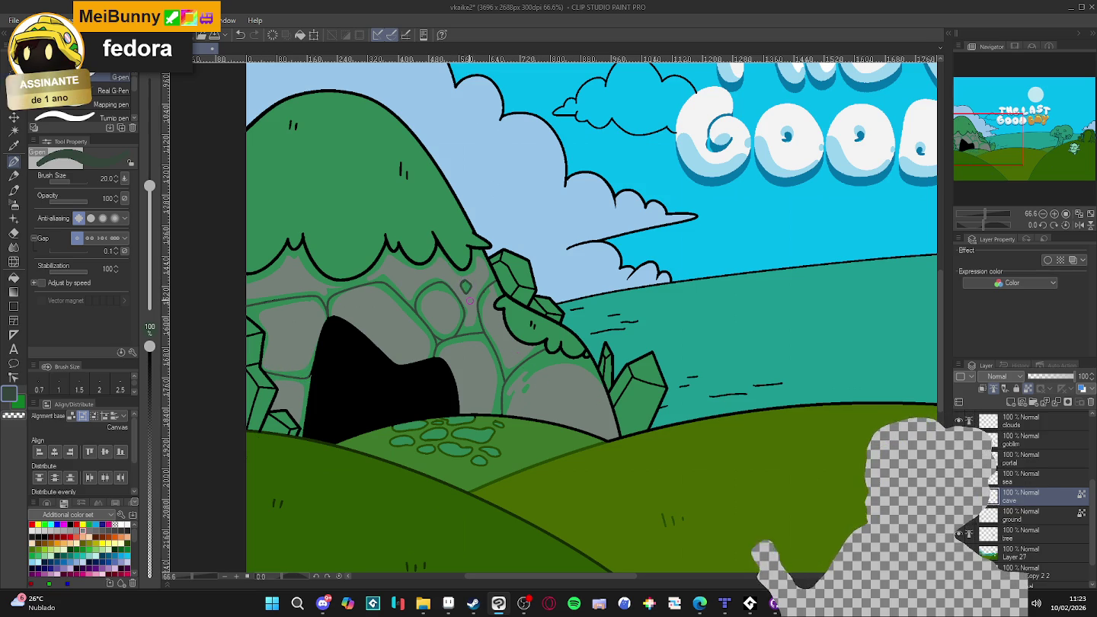
# - On Layer 27, auto-select the three green stone blobs near the cave, then deselect
pyautogui.scroll(-2, 434, 97)
pyautogui.scroll(-2, 433, 97)
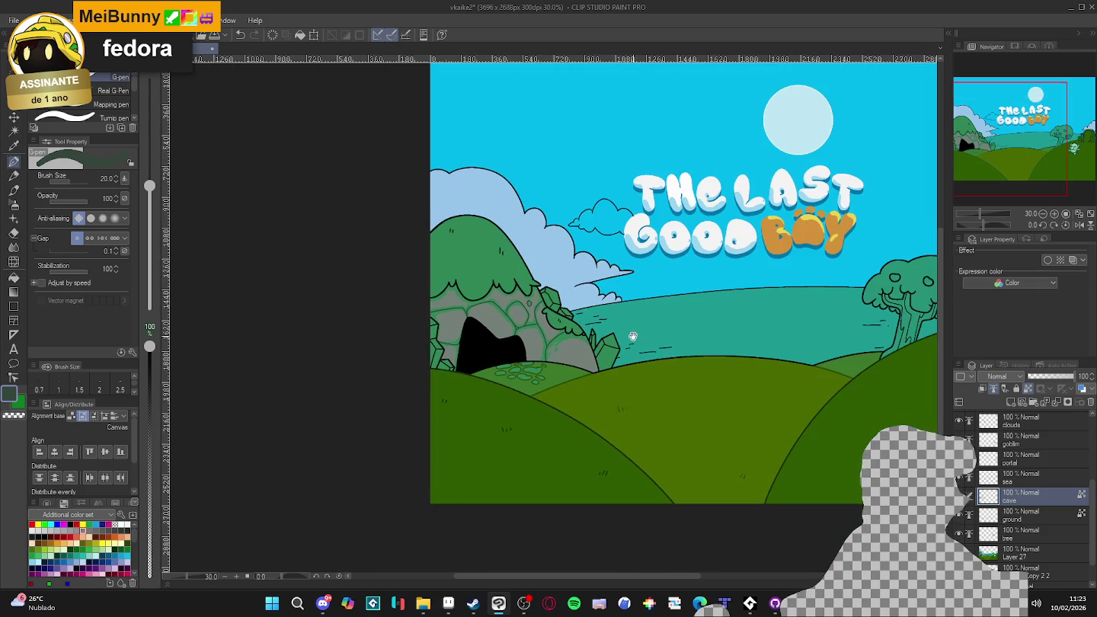
pyautogui.scroll(-1, 434, 97)
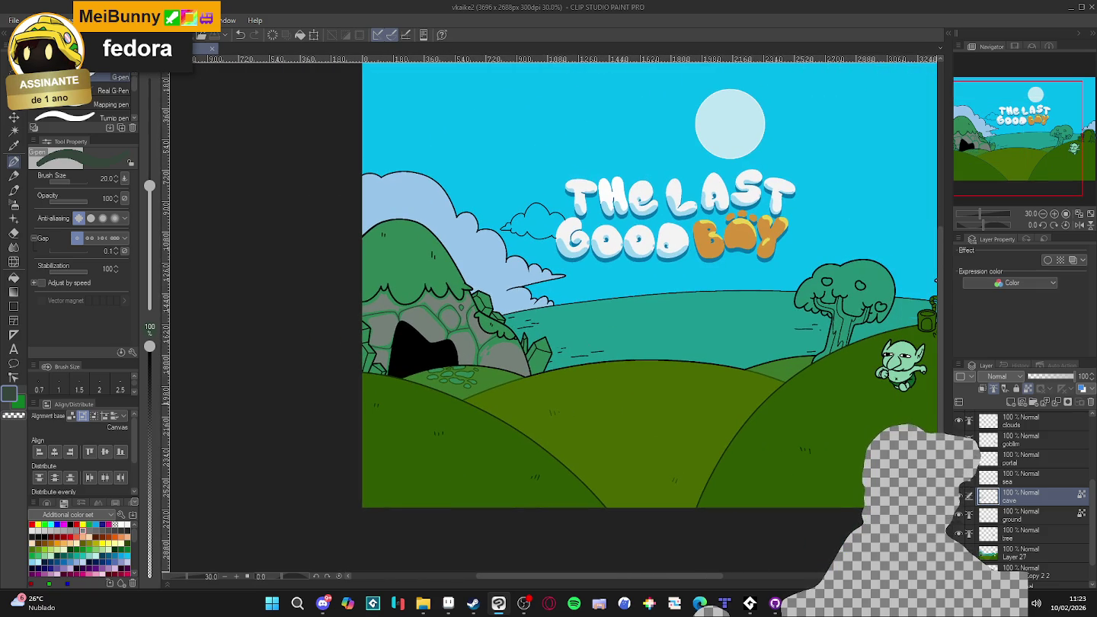
pyautogui.click(1021, 553)
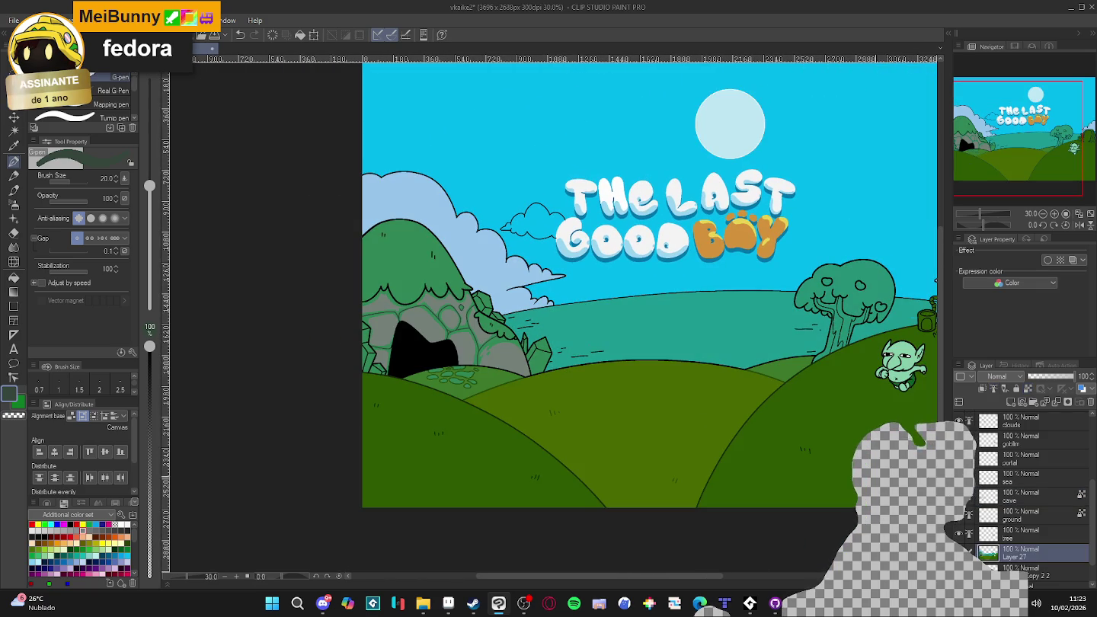
pyautogui.press('g')
pyautogui.scroll(3, 519, 376)
pyautogui.scroll(3, 519, 376)
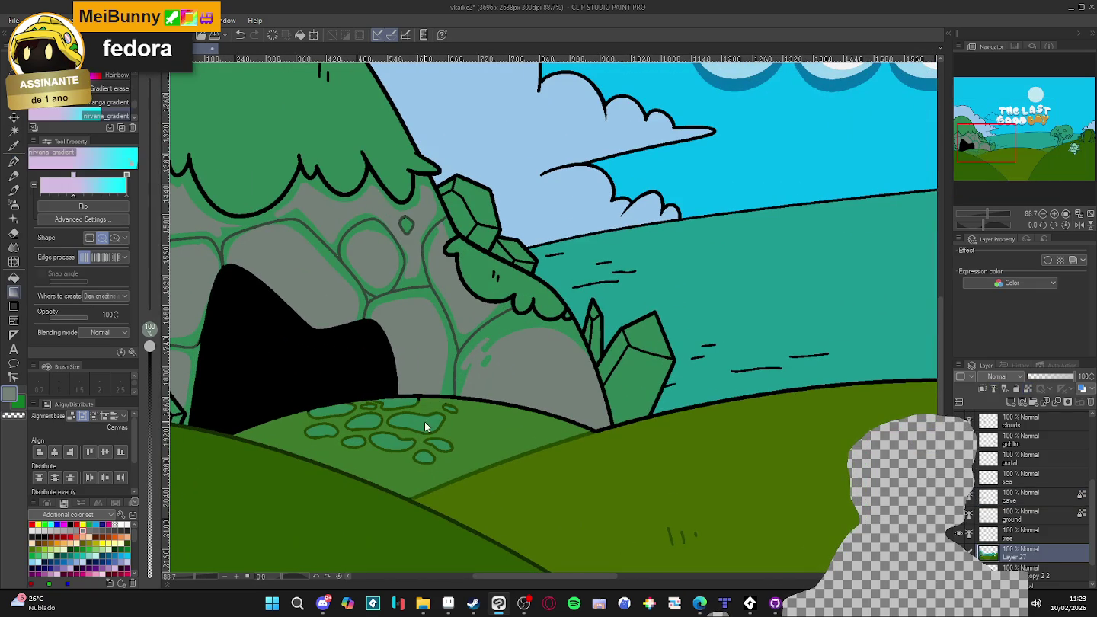
pyautogui.press('w')
pyautogui.click(398, 443)
pyautogui.click(415, 422)
pyautogui.click(442, 447)
pyautogui.press('p')
pyautogui.hotkey('ctrl', 'd')
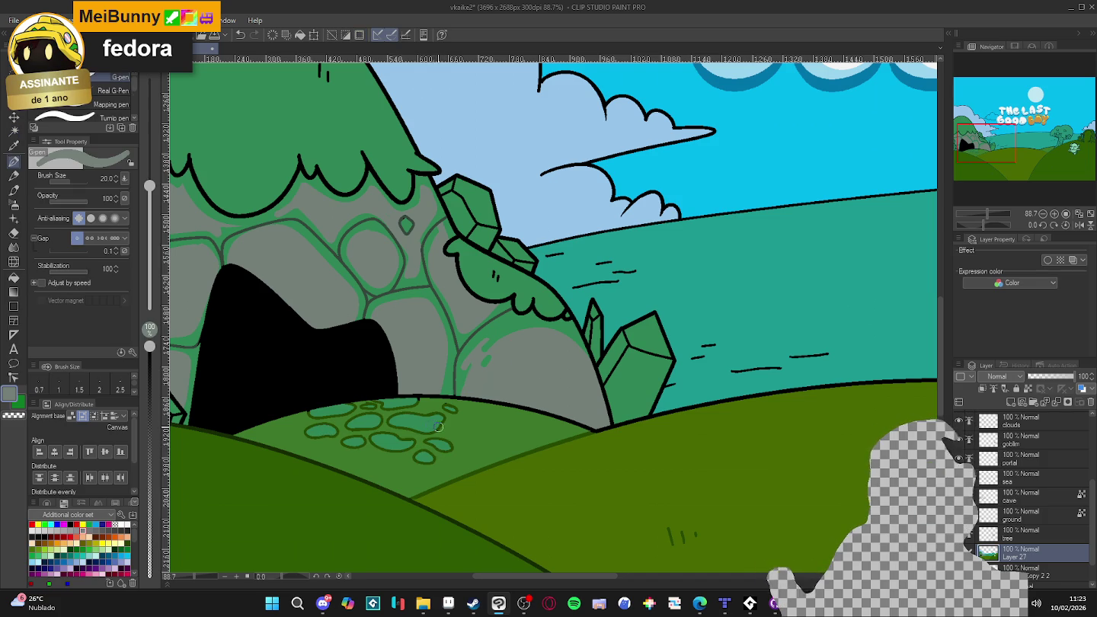
# - Paint the three stone blobs in front of the cave grey
pyautogui.moveTo(441, 421)
pyautogui.mouseDown()
pyautogui.moveTo(401, 424)
pyautogui.moveTo(418, 430)
pyautogui.moveTo(421, 449)
pyautogui.mouseUp()
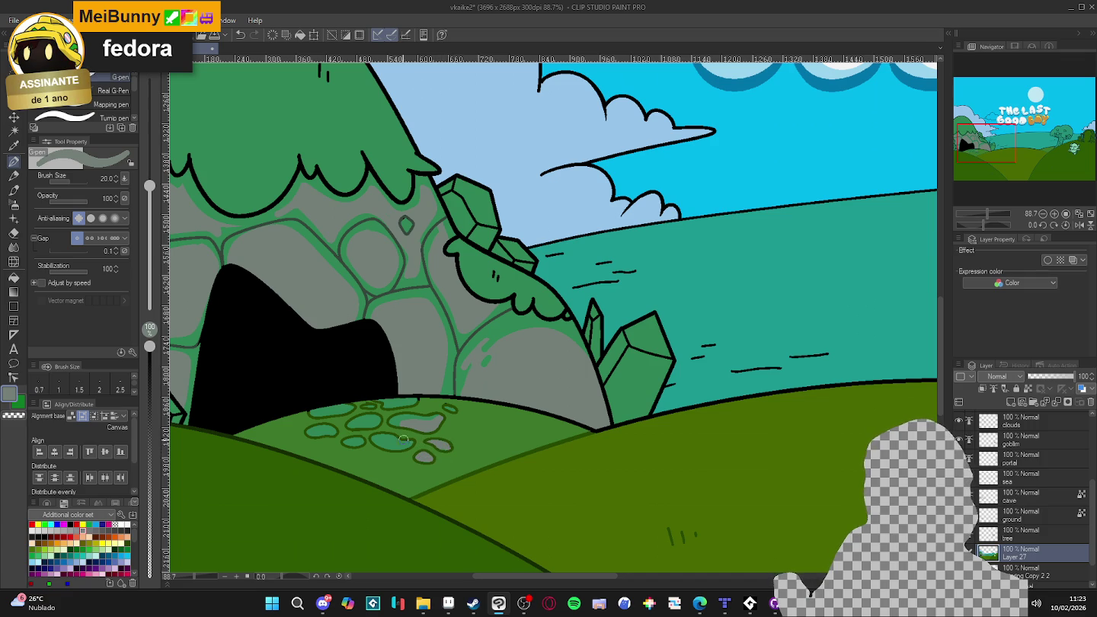
pyautogui.moveTo(399, 441); pyautogui.dragTo(377, 441)
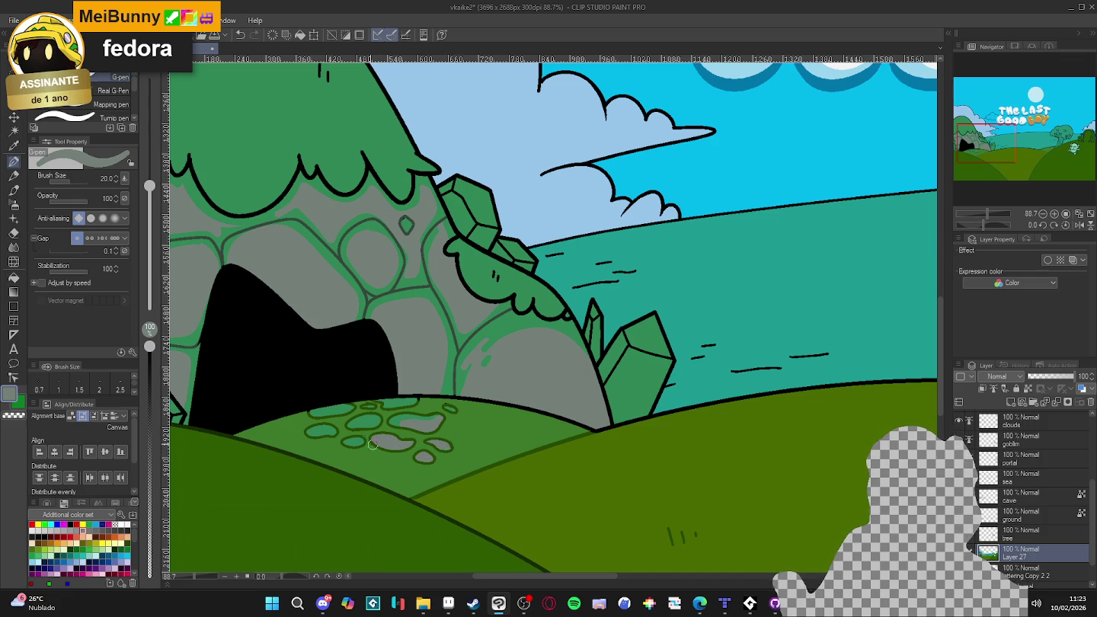
pyautogui.moveTo(352, 427); pyautogui.dragTo(378, 424)
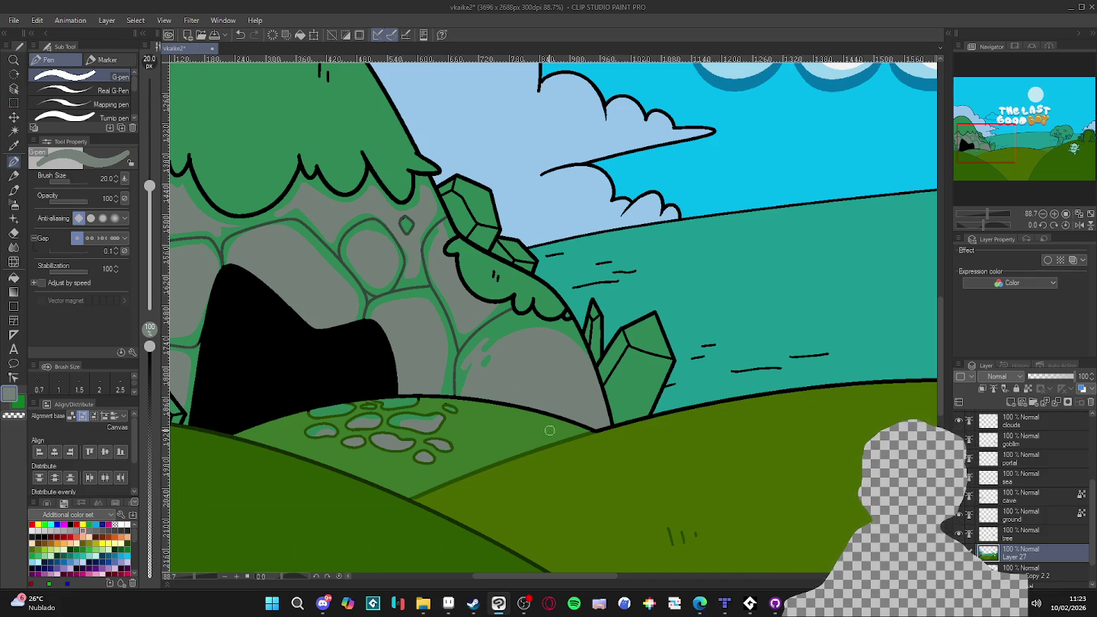
# - Zoom out to the whole scene and save the illustration
pyautogui.scroll(-2, 448, 416)
pyautogui.scroll(-2, 457, 423)
pyautogui.scroll(-2, 472, 435)
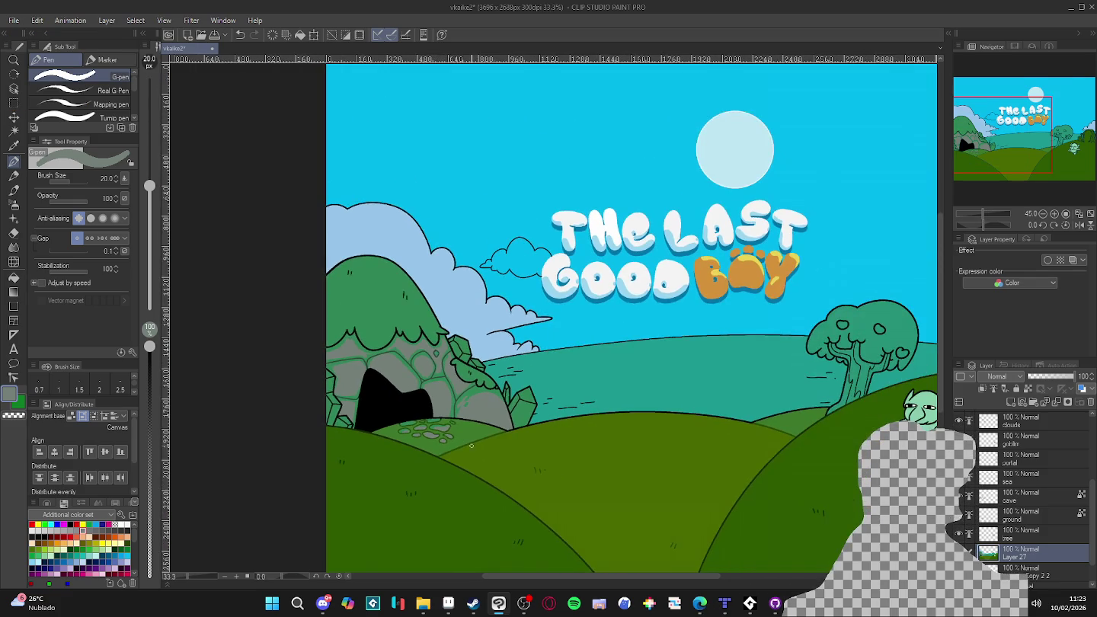
pyautogui.scroll(-1, 487, 445)
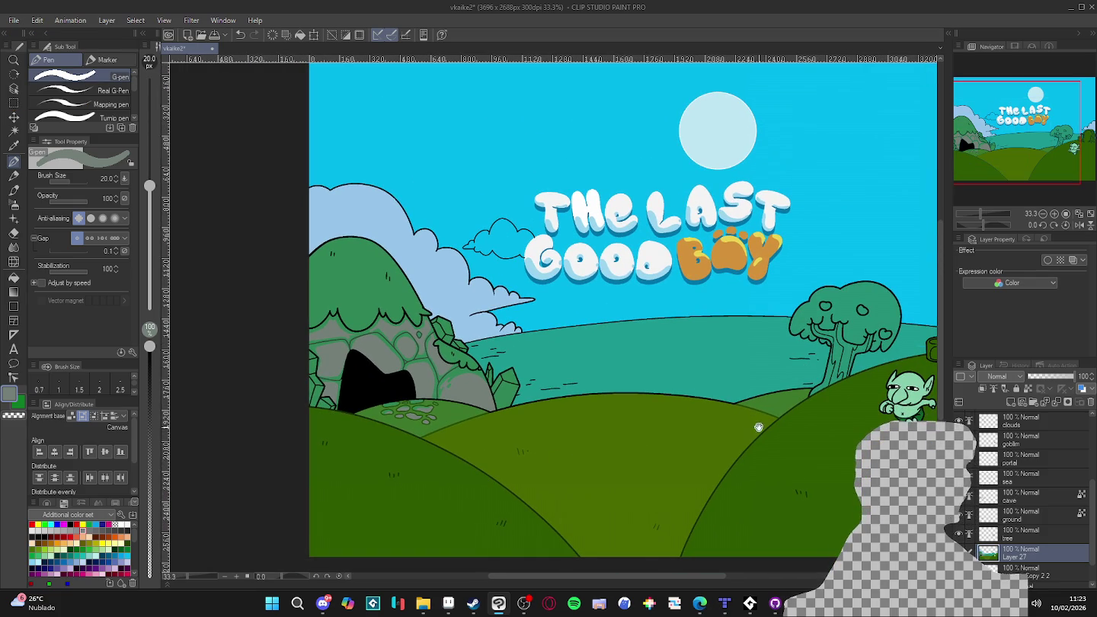
pyautogui.moveTo(759, 428); pyautogui.dragTo(718, 423)
pyautogui.scroll(-1, 726, 419)
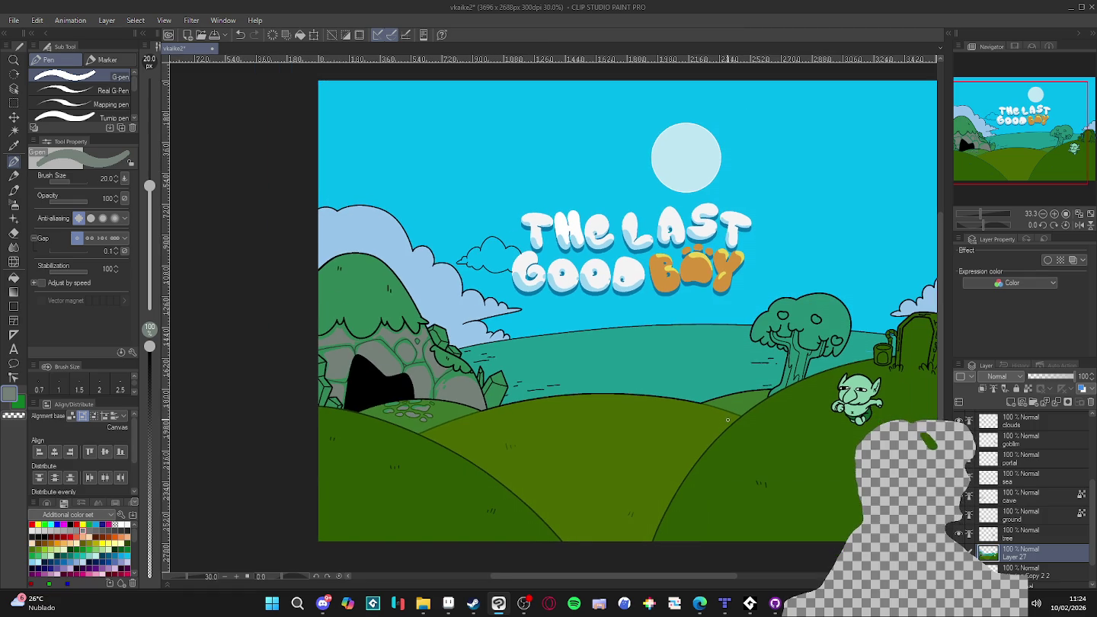
pyautogui.hotkey('ctrl', 's')
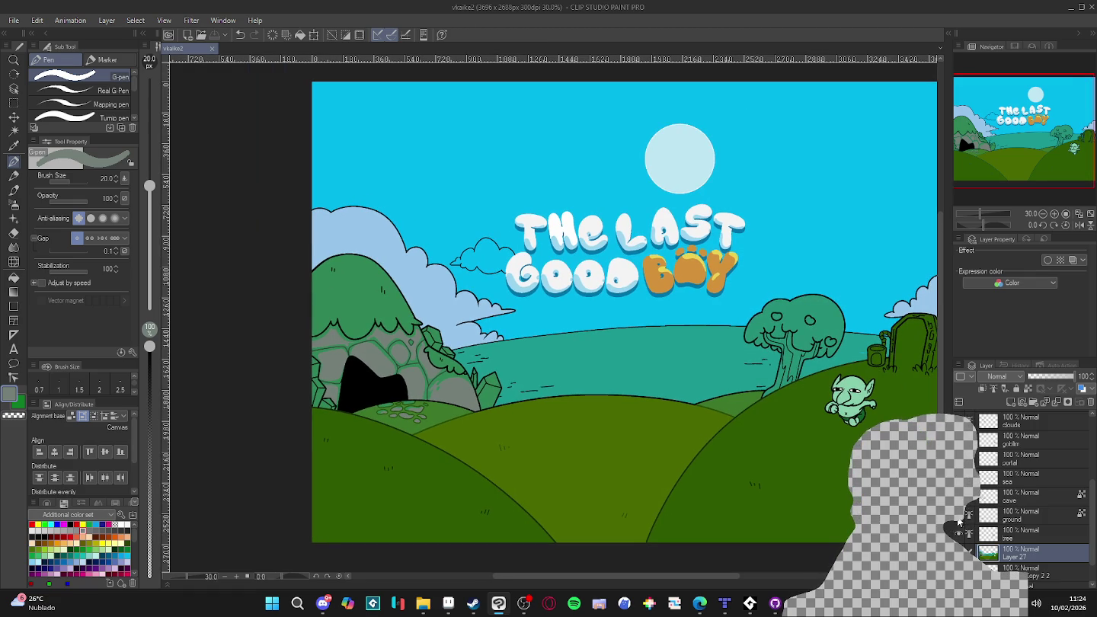
# - On the ground layer, paint olive ground green over the black horizon outline
pyautogui.click(1018, 516)
pyautogui.scroll(3, 489, 464)
pyautogui.scroll(3, 490, 463)
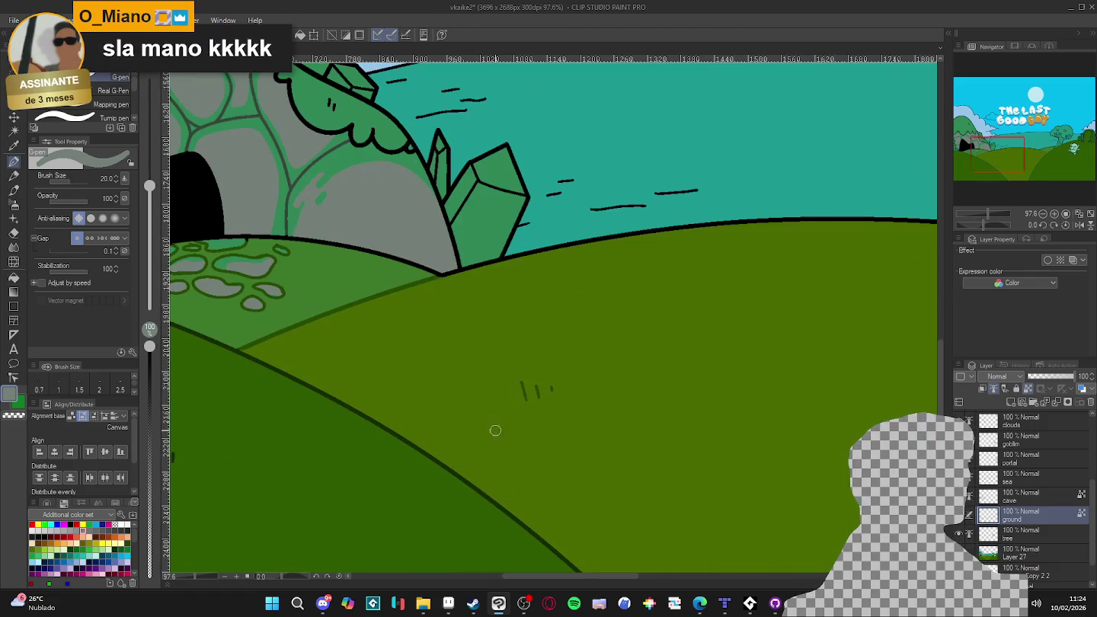
pyautogui.keyDown('alt'); pyautogui.click(454, 280); pyautogui.keyUp('alt')
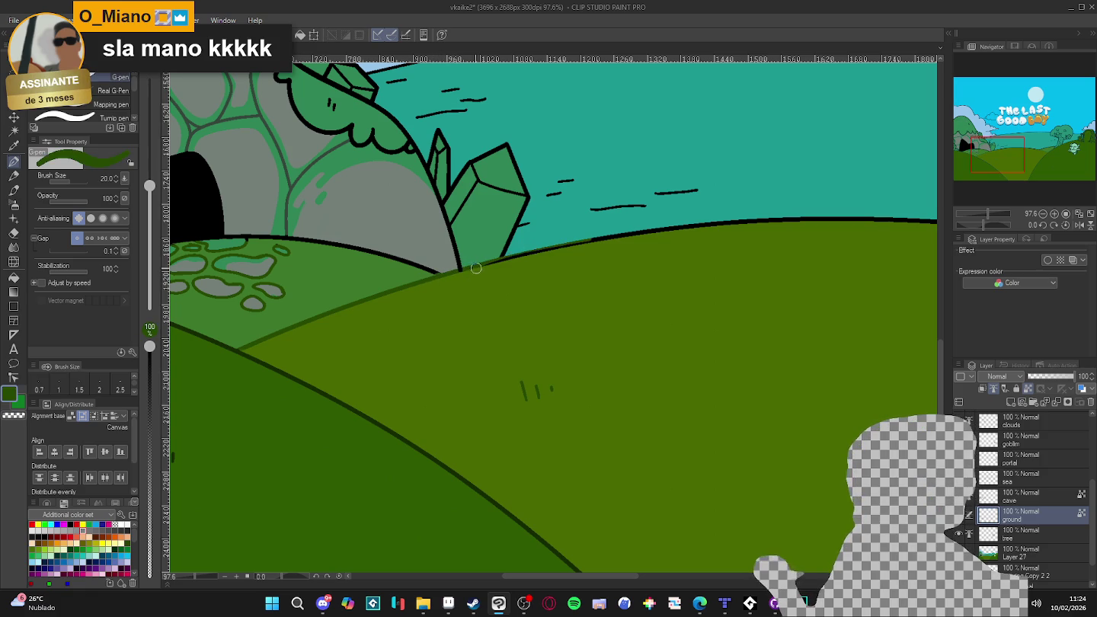
pyautogui.moveTo(479, 268)
pyautogui.mouseDown()
pyautogui.moveTo(785, 230)
pyautogui.moveTo(620, 282)
pyautogui.moveTo(701, 287)
pyautogui.mouseUp()
pyautogui.moveTo(498, 293); pyautogui.dragTo(792, 295)
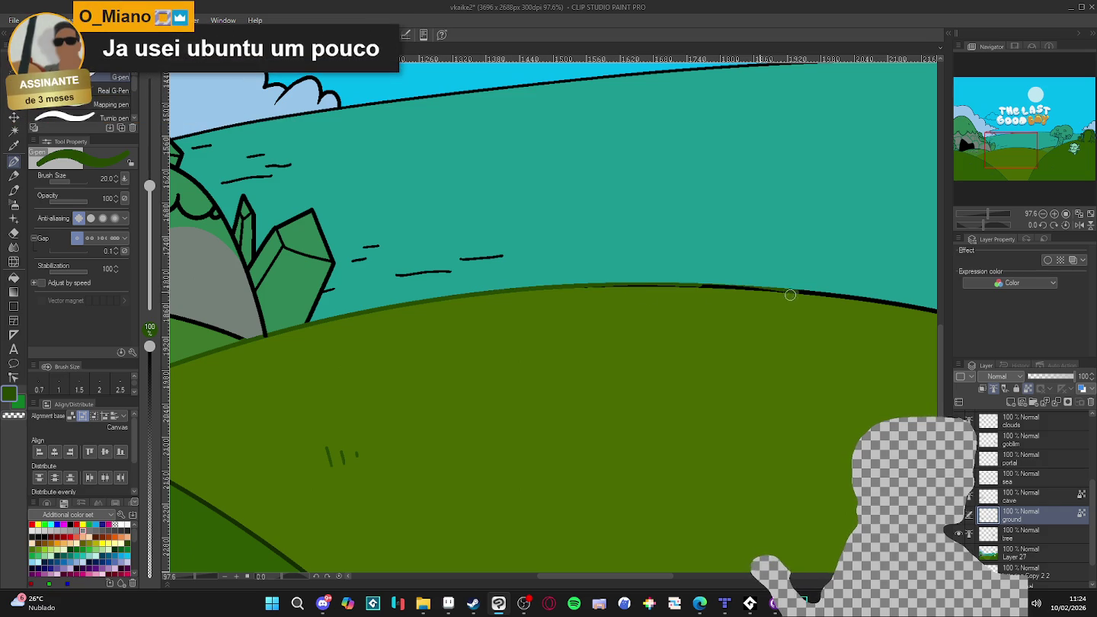
pyautogui.moveTo(578, 286)
pyautogui.mouseDown()
pyautogui.moveTo(860, 306)
pyautogui.moveTo(547, 336)
pyautogui.moveTo(668, 332)
pyautogui.mouseUp()
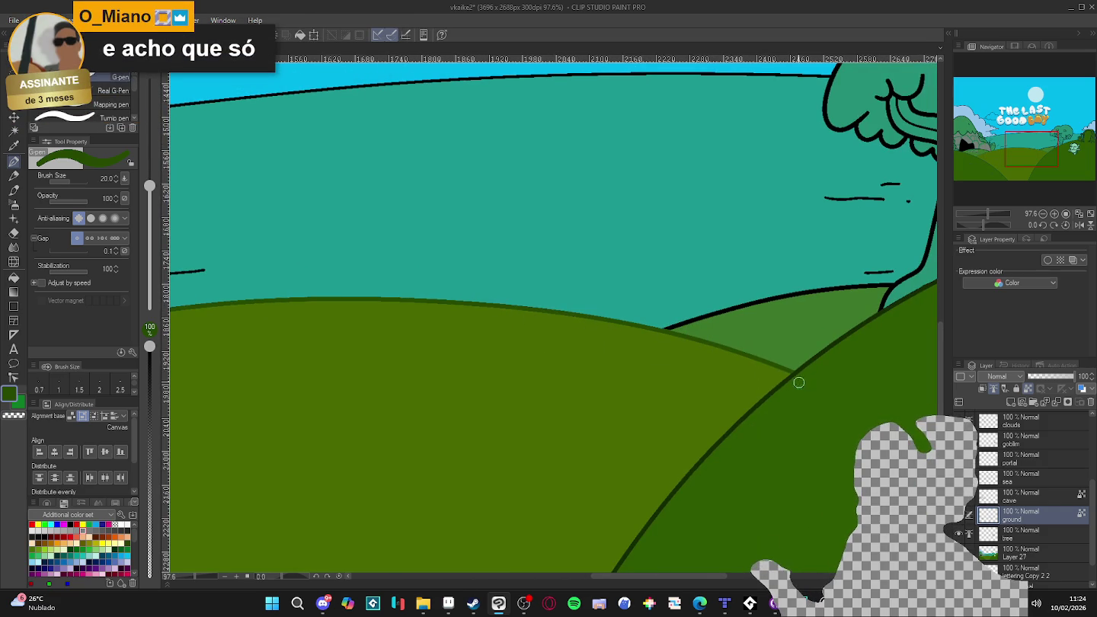
# - Cover the black hill outline near the tree and right of the cave in green
pyautogui.scroll(-3, 769, 316)
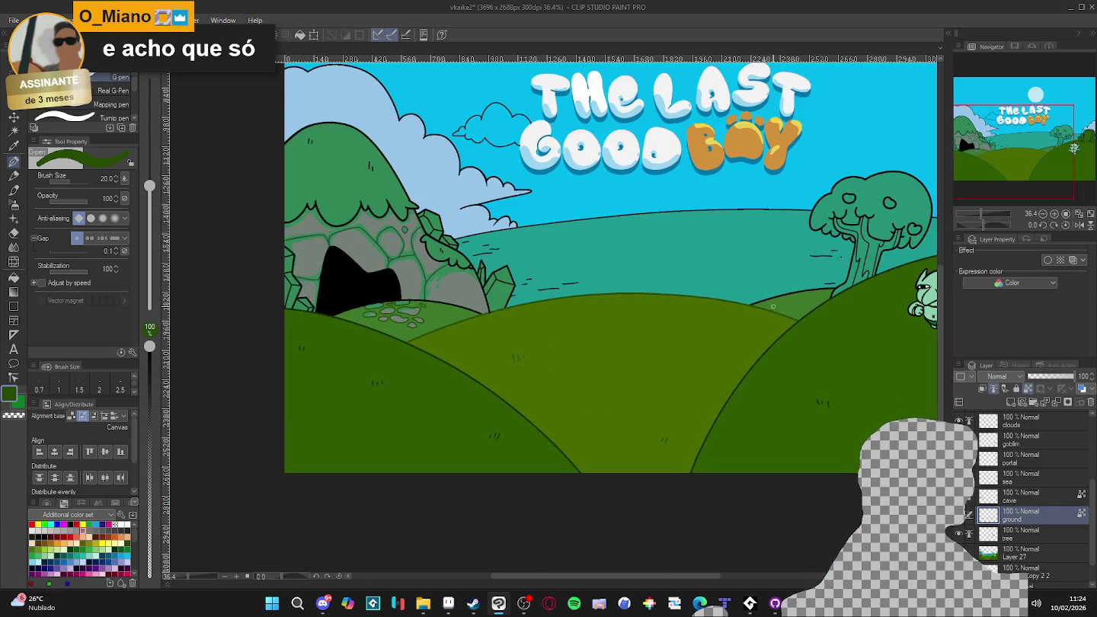
pyautogui.scroll(1, 779, 309)
pyautogui.scroll(1, 778, 309)
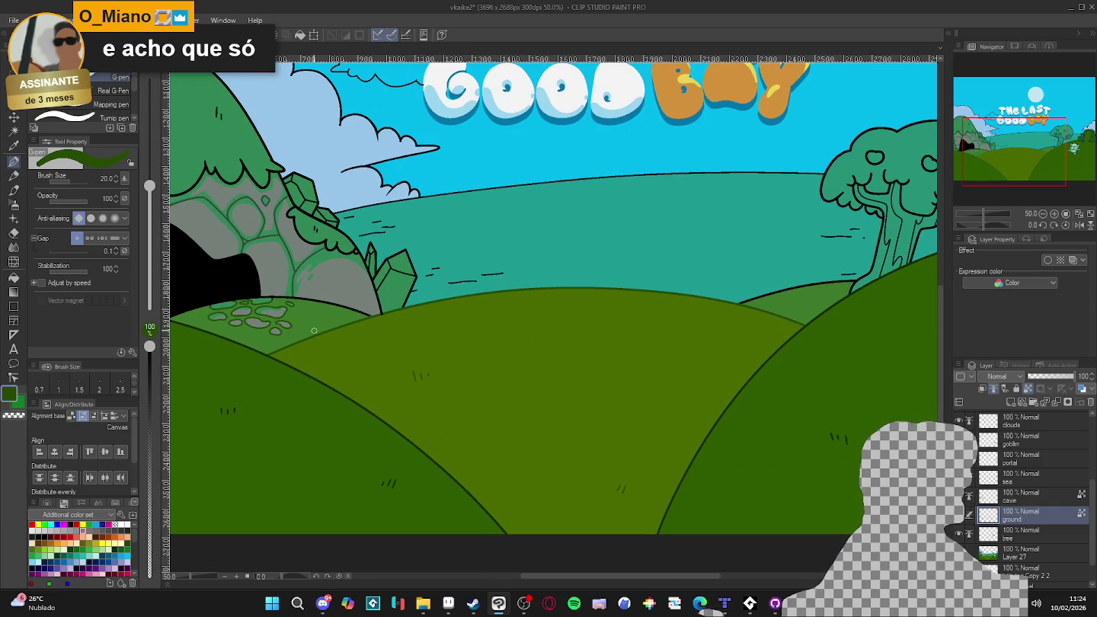
pyautogui.scroll(5, 846, 256)
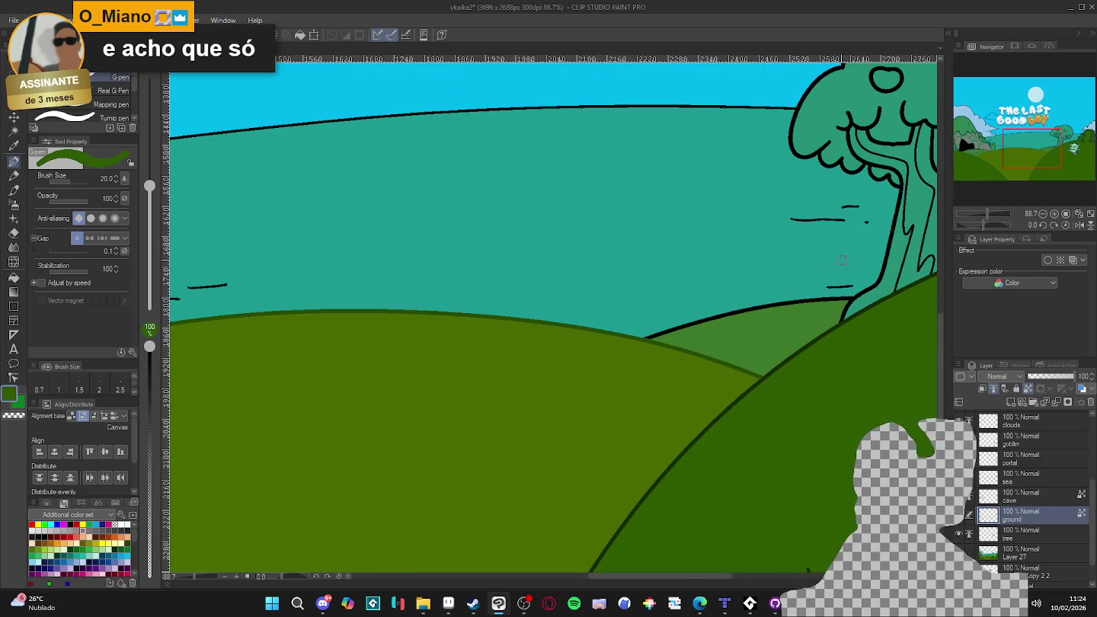
pyautogui.moveTo(823, 301)
pyautogui.mouseDown()
pyautogui.moveTo(845, 298)
pyautogui.moveTo(650, 335)
pyautogui.mouseUp()
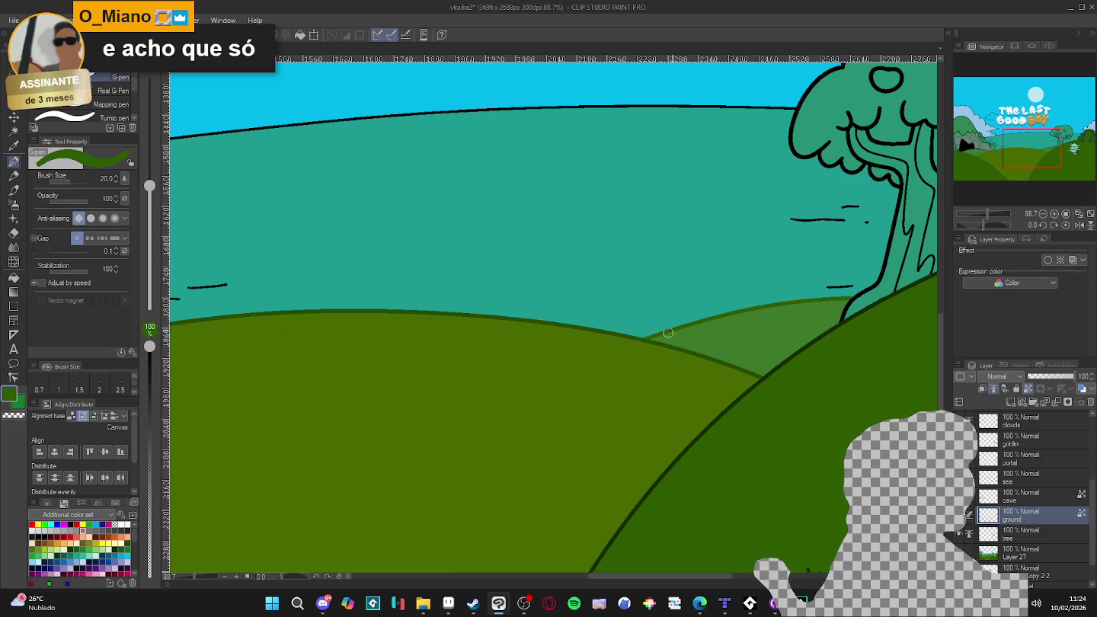
pyautogui.moveTo(368, 403)
pyautogui.mouseDown()
pyautogui.moveTo(634, 425)
pyautogui.moveTo(715, 411)
pyautogui.moveTo(730, 434)
pyautogui.moveTo(678, 449)
pyautogui.moveTo(689, 412)
pyautogui.mouseUp()
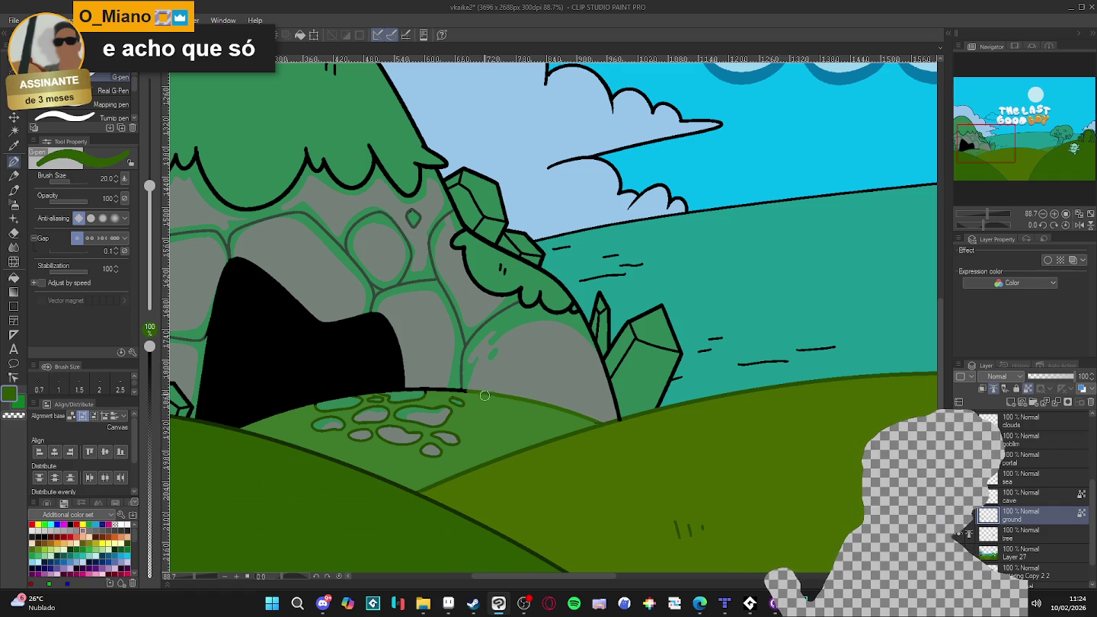
pyautogui.moveTo(466, 391); pyautogui.dragTo(411, 389)
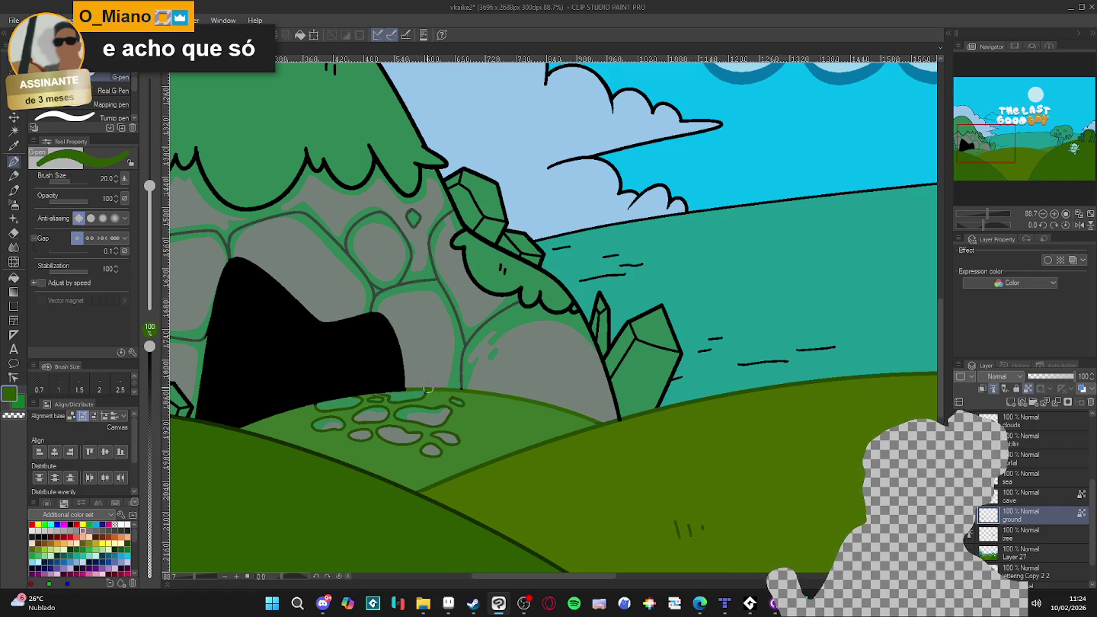
# - Sample colours around the cave, ending on the hill edge's dark olive green
pyautogui.keyDown('alt'); pyautogui.click(428, 391); pyautogui.keyUp('alt')
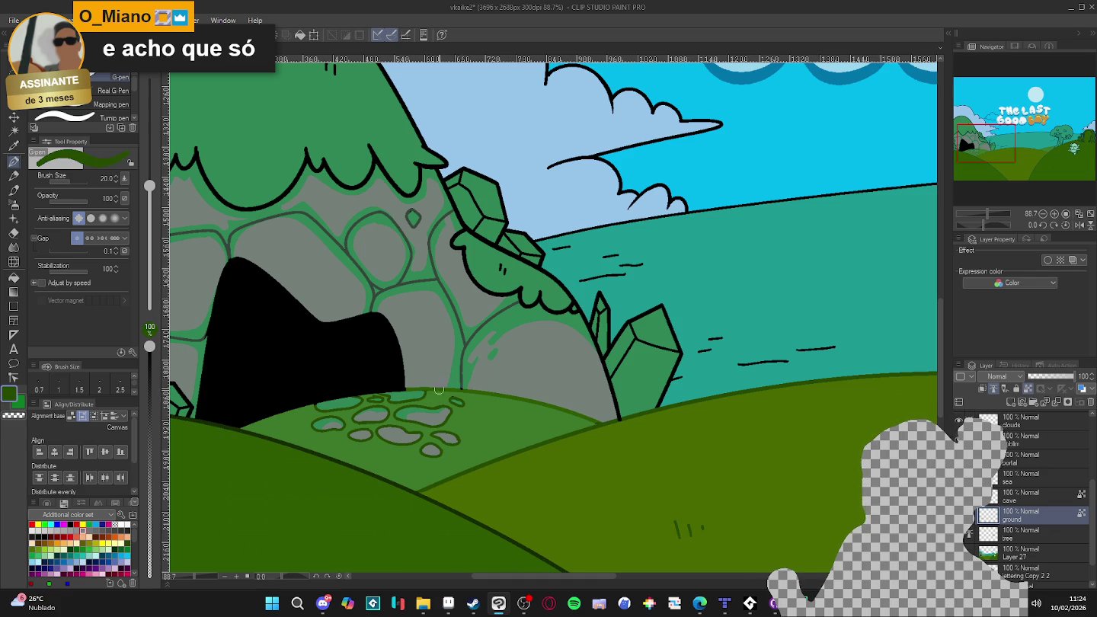
pyautogui.keyDown('alt'); pyautogui.click(445, 385); pyautogui.keyUp('alt')
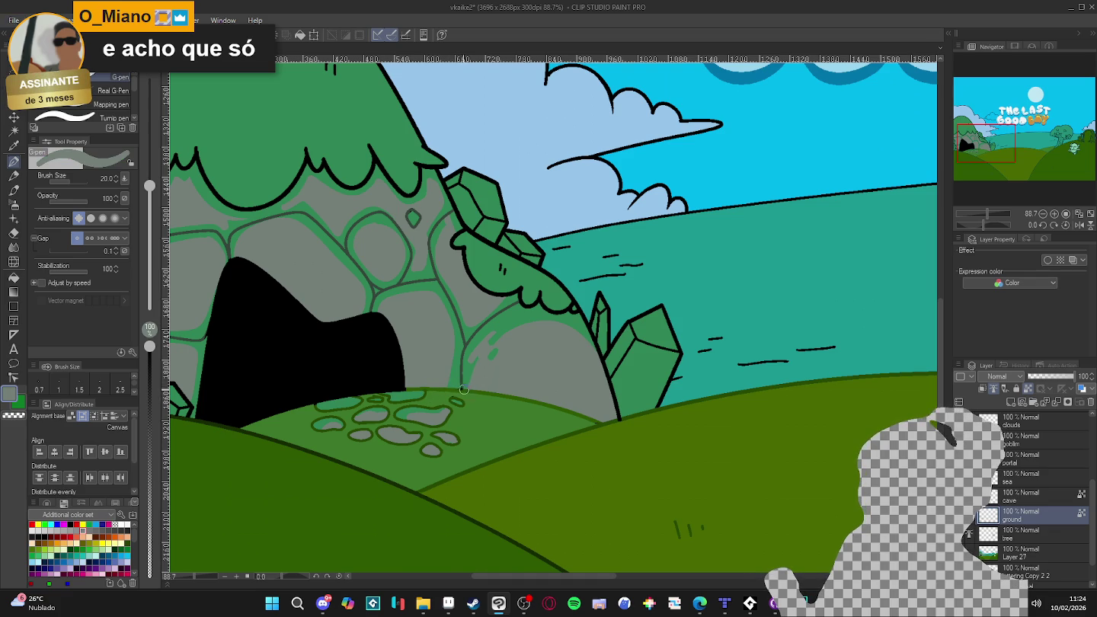
pyautogui.keyDown('alt'); pyautogui.click(462, 387); pyautogui.keyUp('alt')
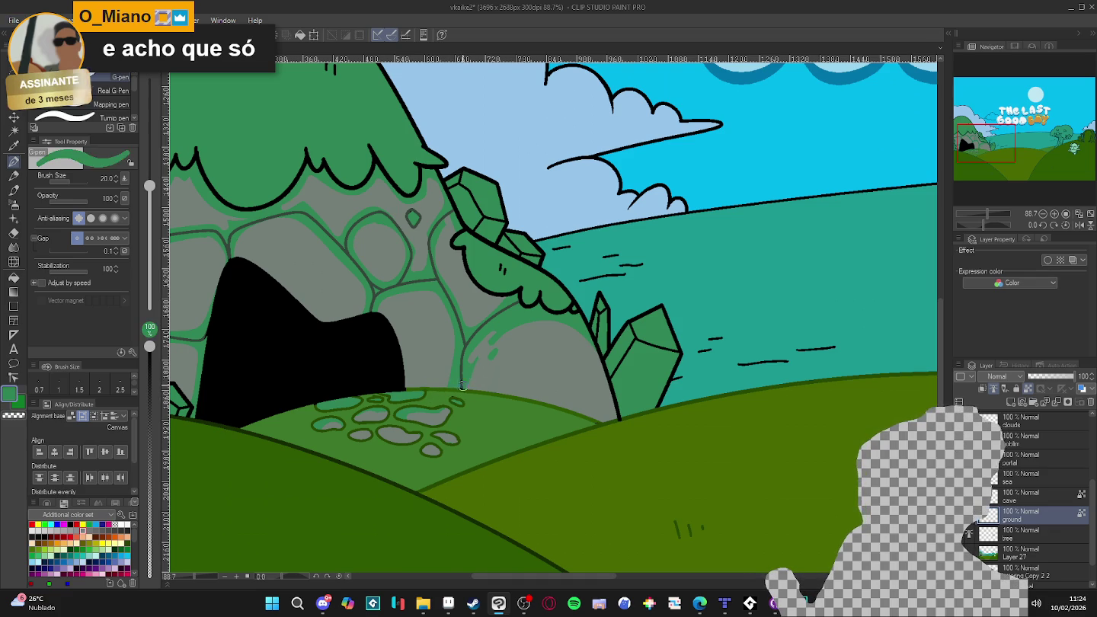
pyautogui.keyDown('alt'); pyautogui.click(457, 390); pyautogui.keyUp('alt')
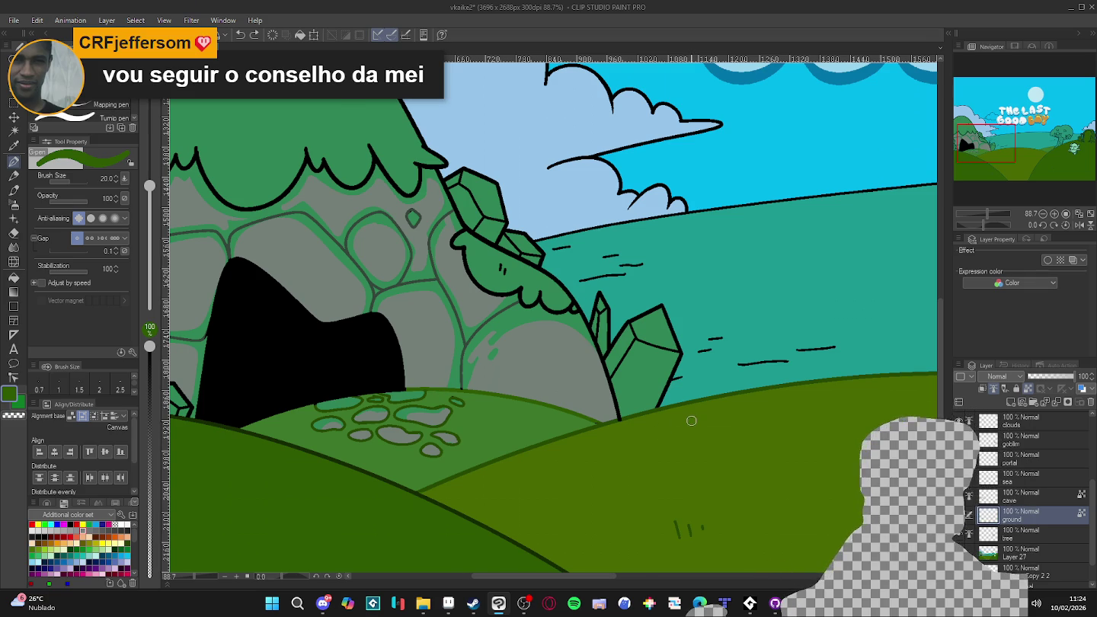
# - Fit the whole illustration in view and show, then hide, the orange dog
pyautogui.scroll(-5, 670, 374)
pyautogui.moveTo(754, 371); pyautogui.dragTo(488, 366)
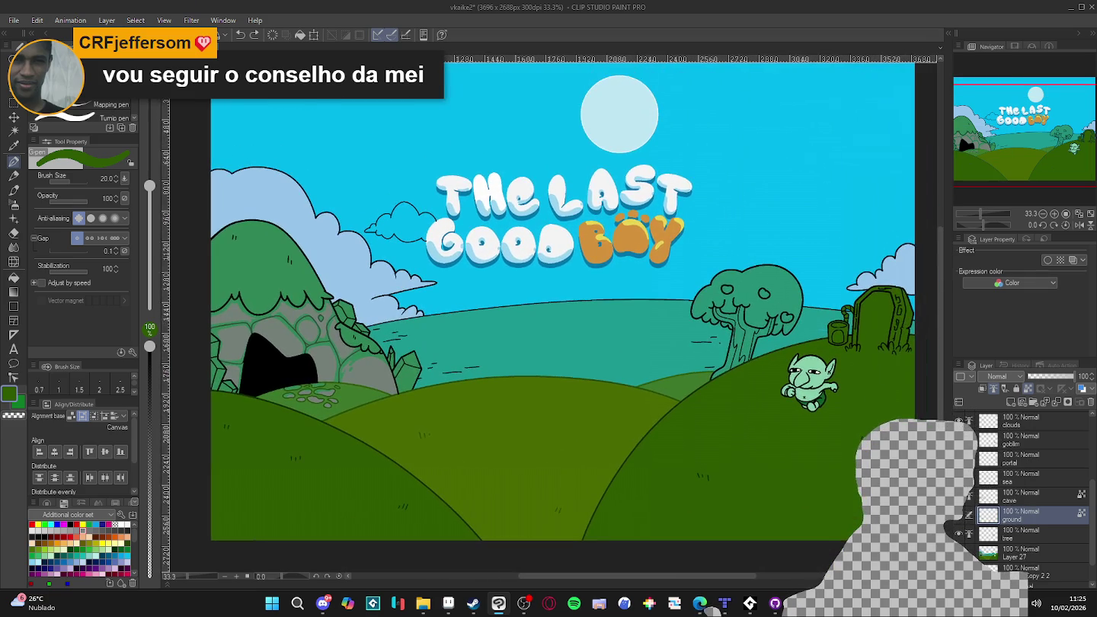
pyautogui.scroll(1, 534, 366)
pyautogui.scroll(5, 979, 454)
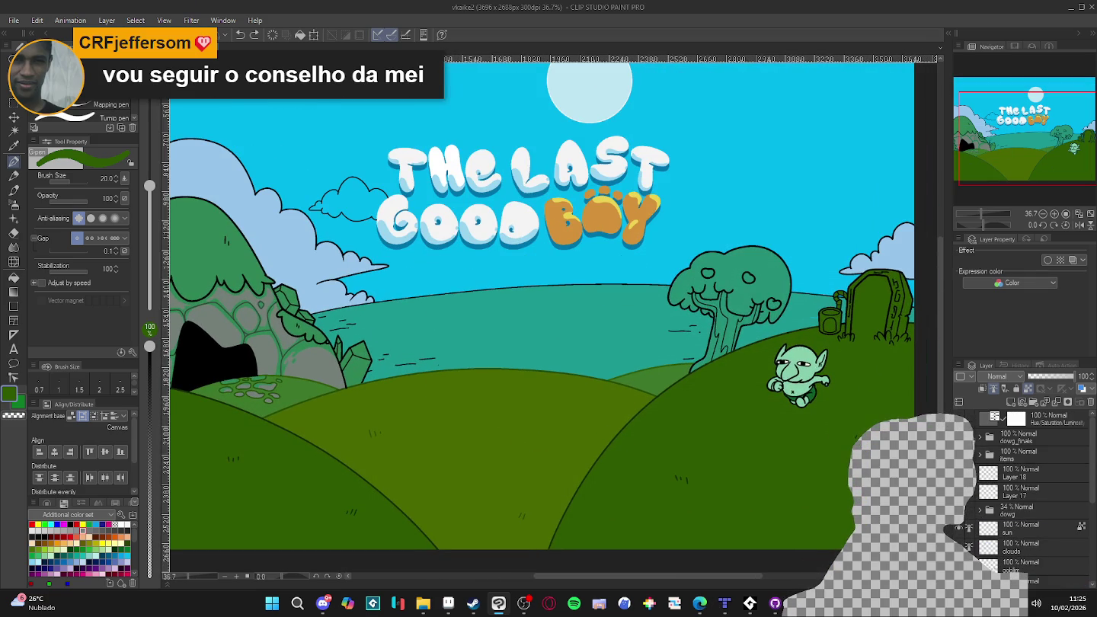
pyautogui.click(958, 509)
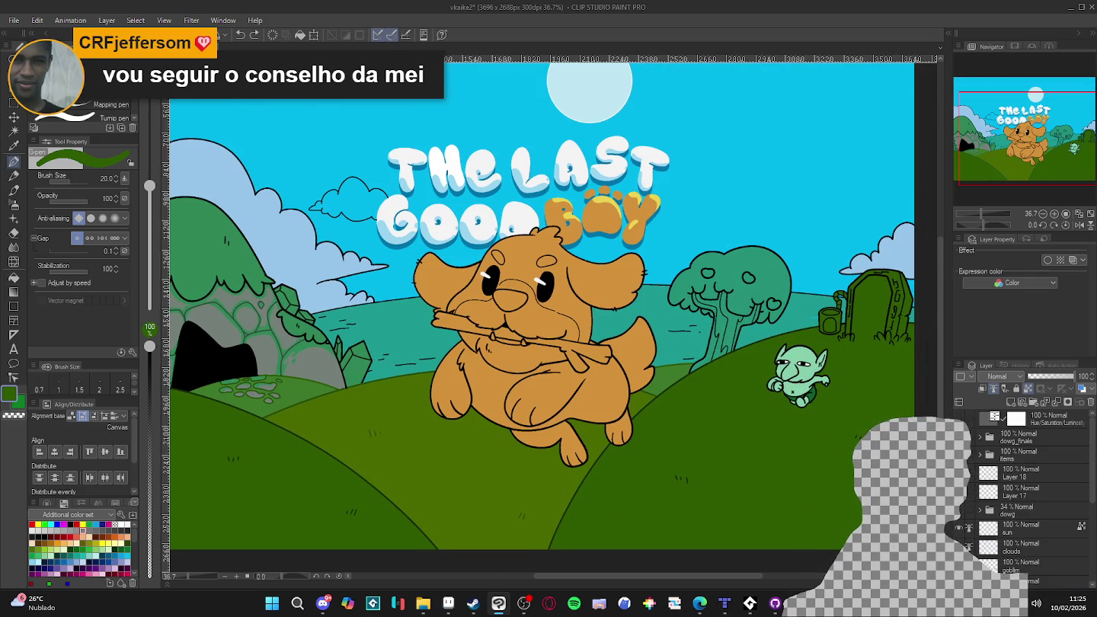
pyautogui.scroll(-1, 651, 417)
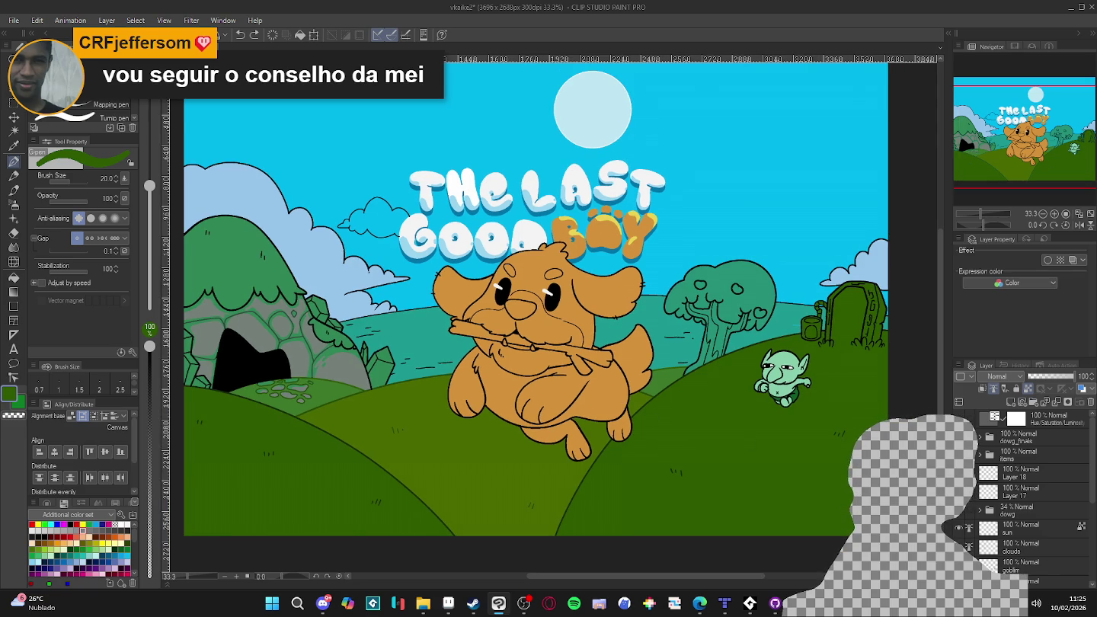
pyautogui.click(959, 510)
pyautogui.scroll(-1, 442, 397)
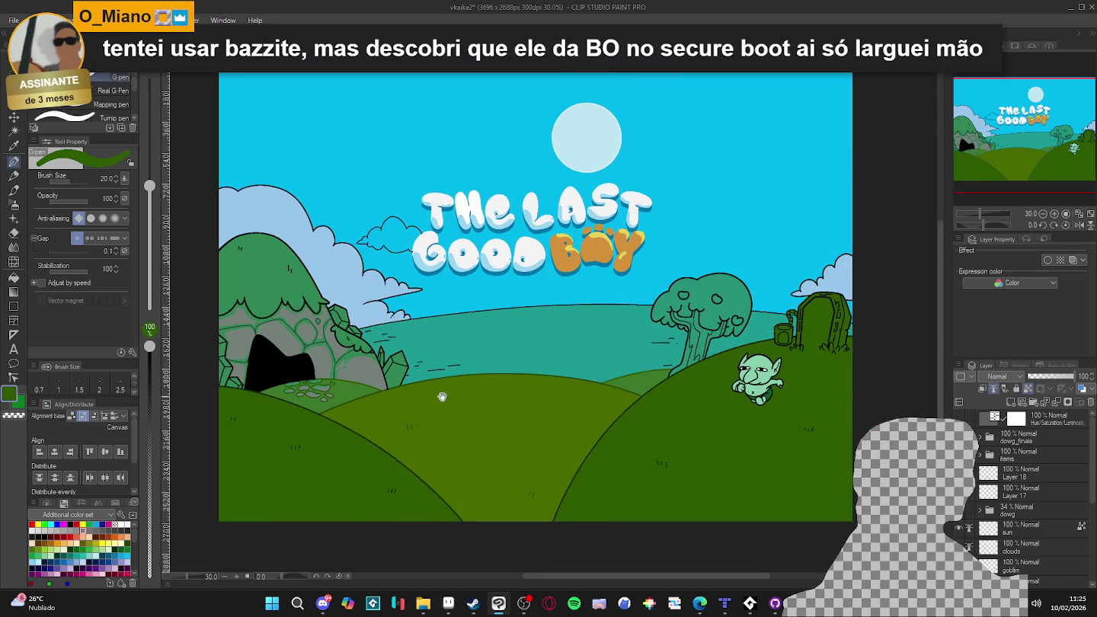
pyautogui.moveTo(443, 397); pyautogui.dragTo(456, 394)
pyautogui.scroll(1, 331, 356)
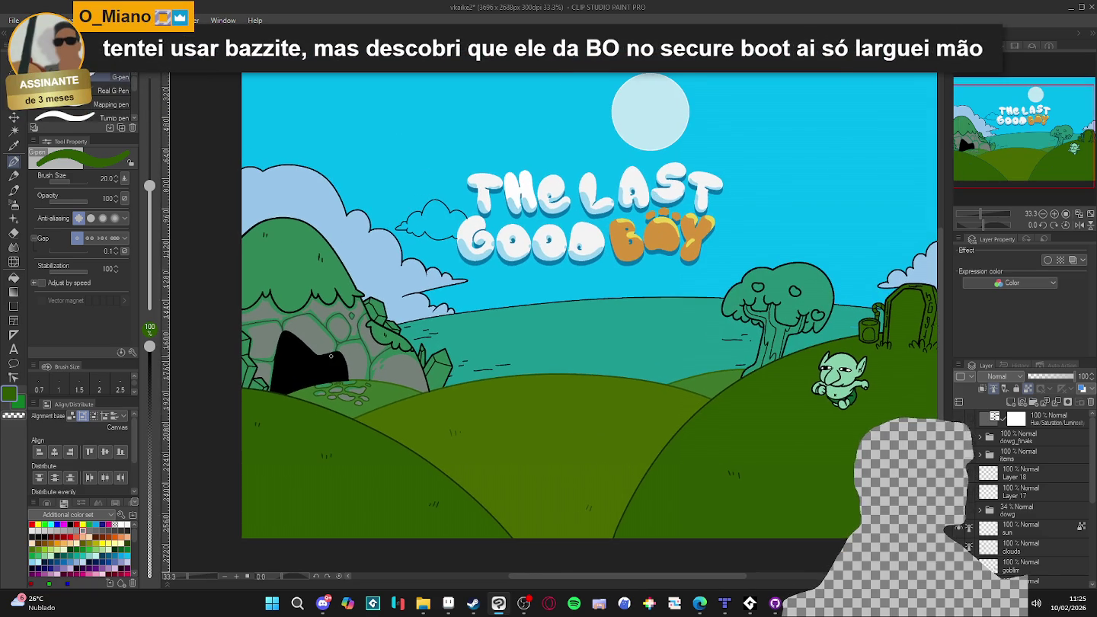
# - Save the document with the dog hidden, then hide Layer 27 to check the artwork
pyautogui.hotkey('ctrl', 's')
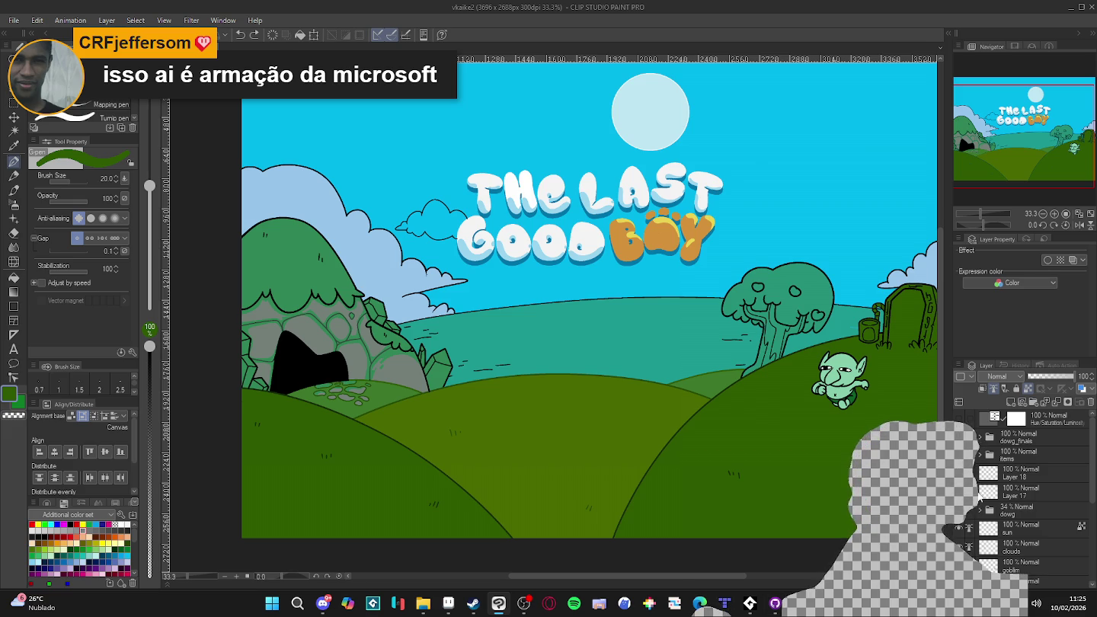
pyautogui.scroll(-2, 978, 494)
pyautogui.scroll(-3, 969, 518)
pyautogui.click(958, 531)
# - Show Layer 27 again, make the tree layer active, and sample the sky's cyan with the pen
pyautogui.click(959, 531)
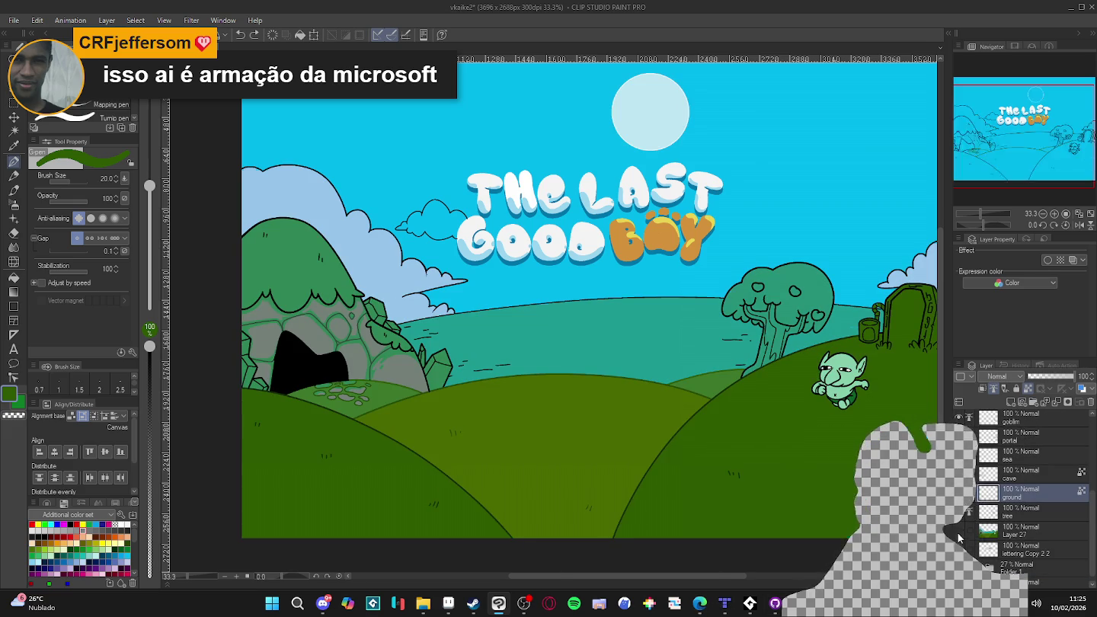
pyautogui.click(1021, 512)
pyautogui.press('w')
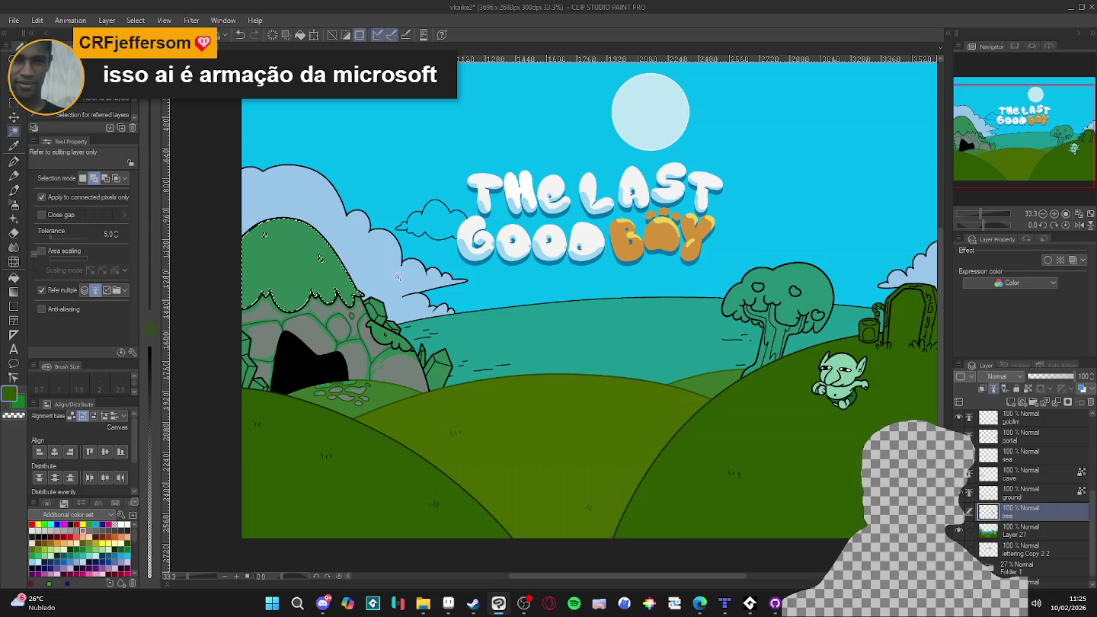
pyautogui.scroll(2, 392, 277)
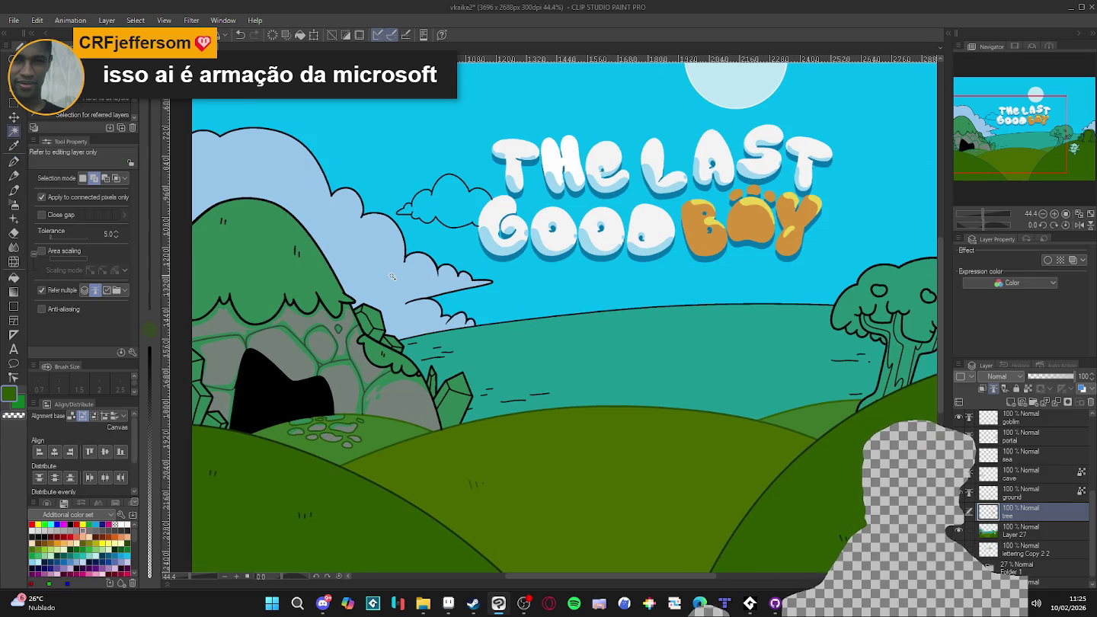
pyautogui.scroll(-1, 394, 277)
pyautogui.scroll(1, 412, 228)
pyautogui.scroll(1, 425, 198)
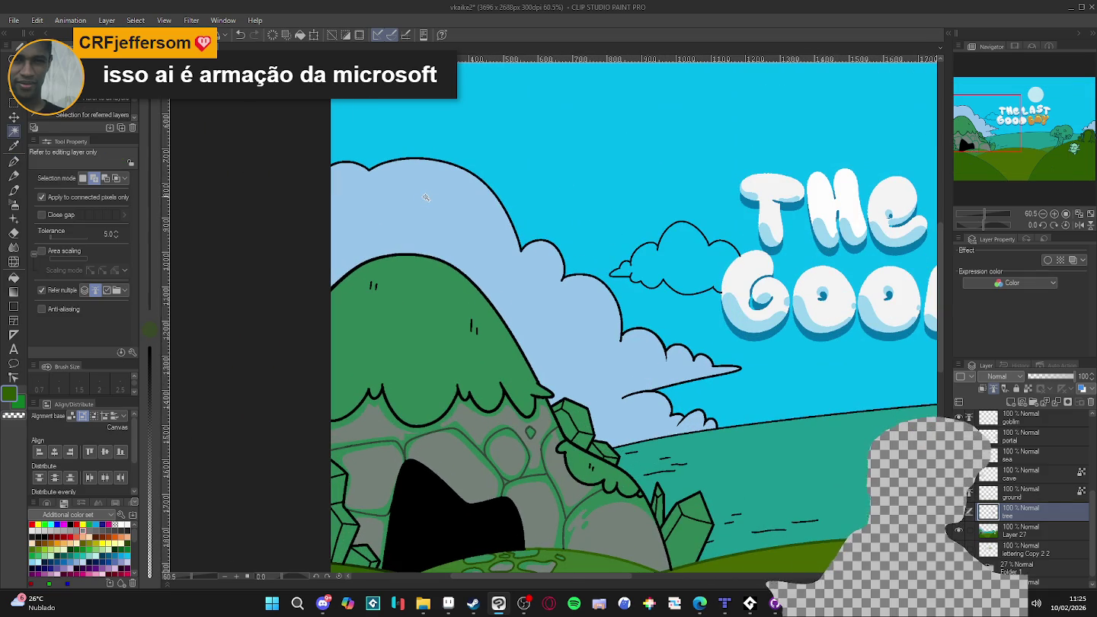
pyautogui.press('p')
pyautogui.keyDown('alt'); pyautogui.click(572, 216); pyautogui.keyUp('alt')
# - Paint a thin cyan rim along the cave hill's top and right outline, resizing the brush as needed
pyautogui.moveTo(449, 263); pyautogui.dragTo(516, 351)
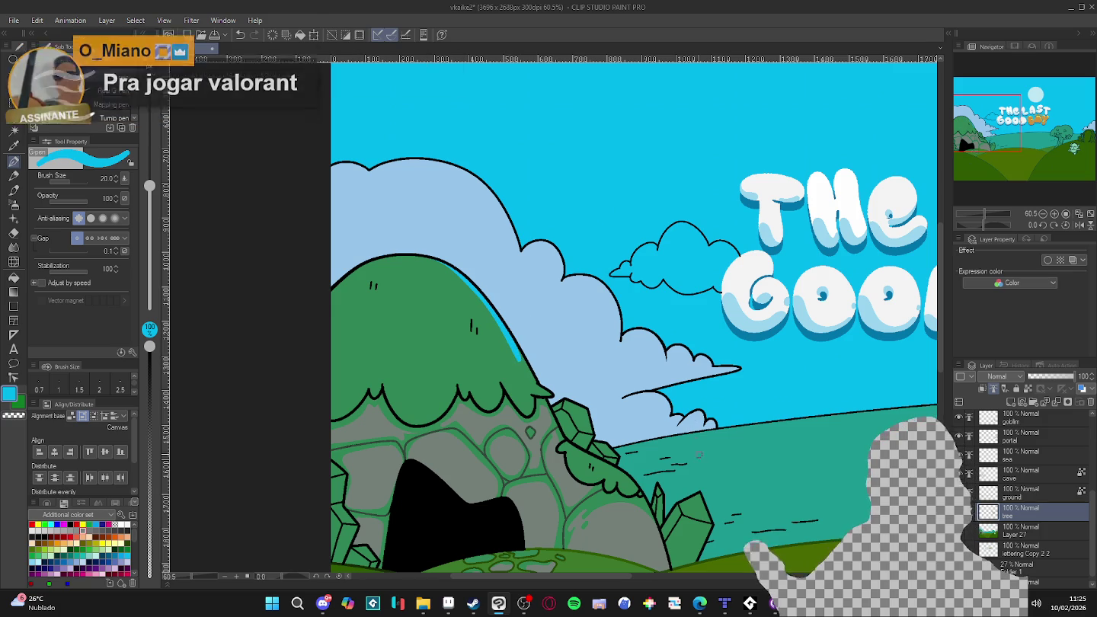
pyautogui.hotkey('ctrl', 'z')
pyautogui.press(']')
pyautogui.press(']')
pyautogui.press(']')
pyautogui.press(']')
pyautogui.moveTo(369, 261)
pyautogui.mouseDown()
pyautogui.moveTo(480, 288)
pyautogui.moveTo(552, 394)
pyautogui.mouseUp()
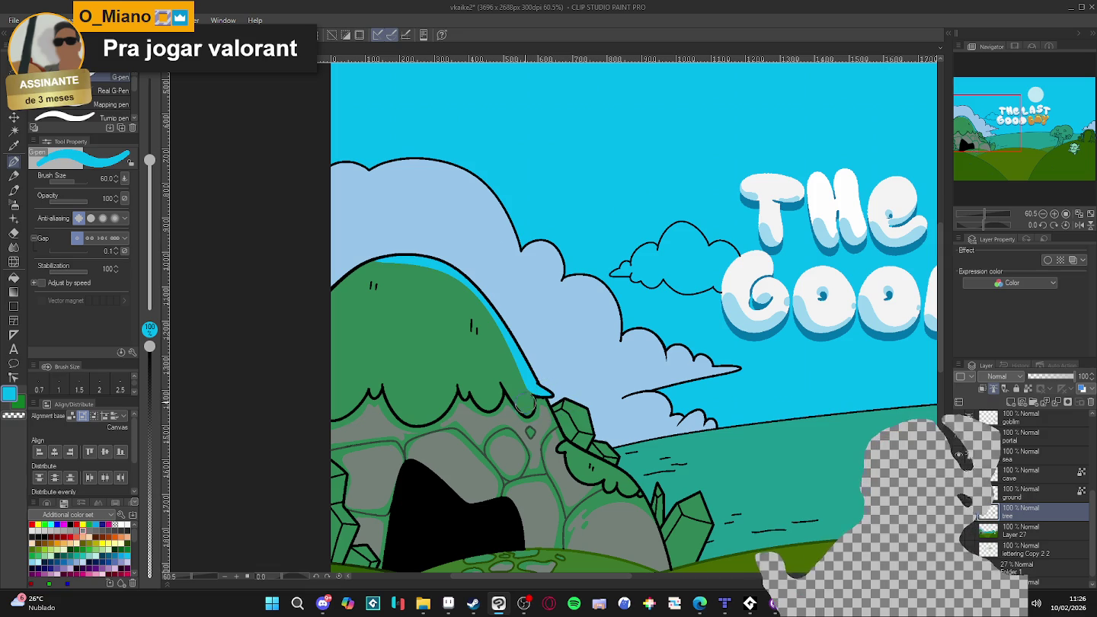
pyautogui.press('[')
pyautogui.press('[')
pyautogui.press('[')
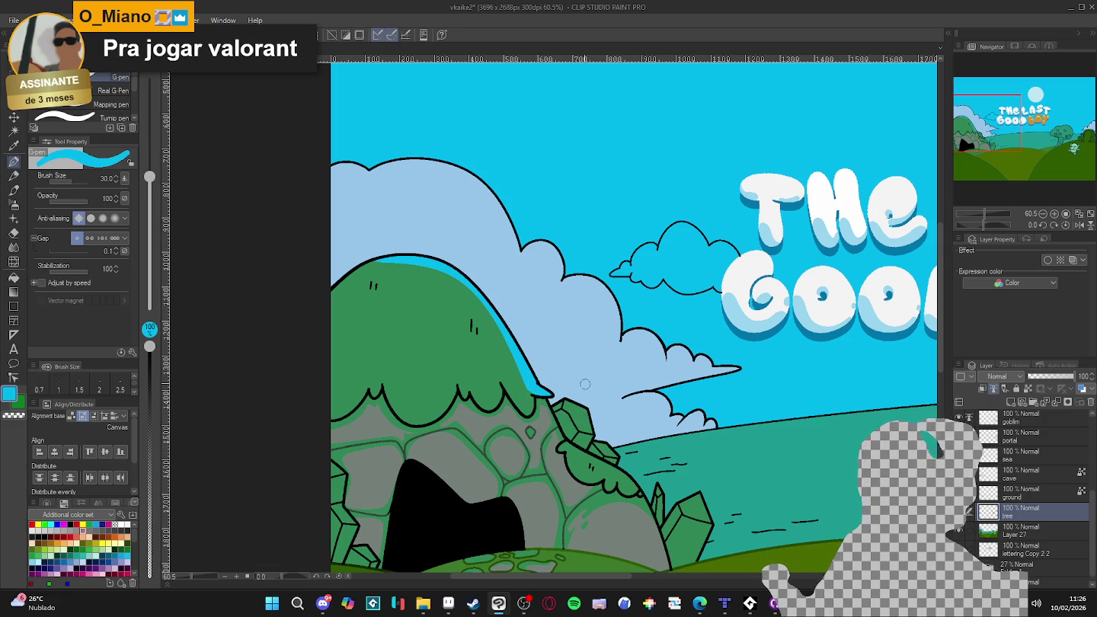
pyautogui.moveTo(528, 410); pyautogui.dragTo(493, 381)
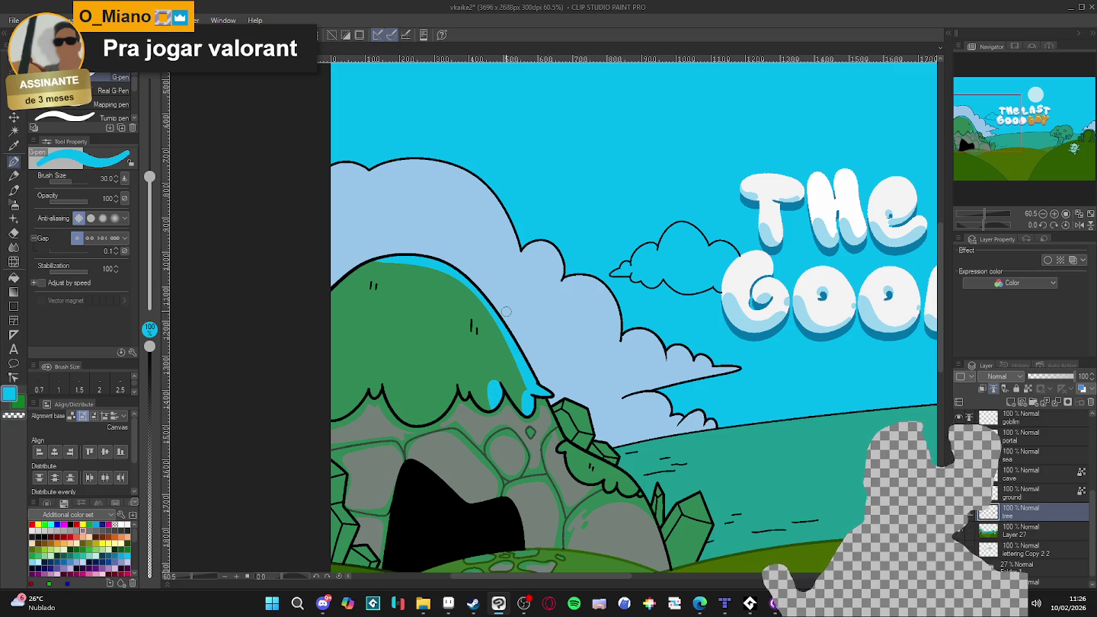
pyautogui.moveTo(527, 389); pyautogui.dragTo(515, 355)
pyautogui.moveTo(486, 311); pyautogui.dragTo(346, 267)
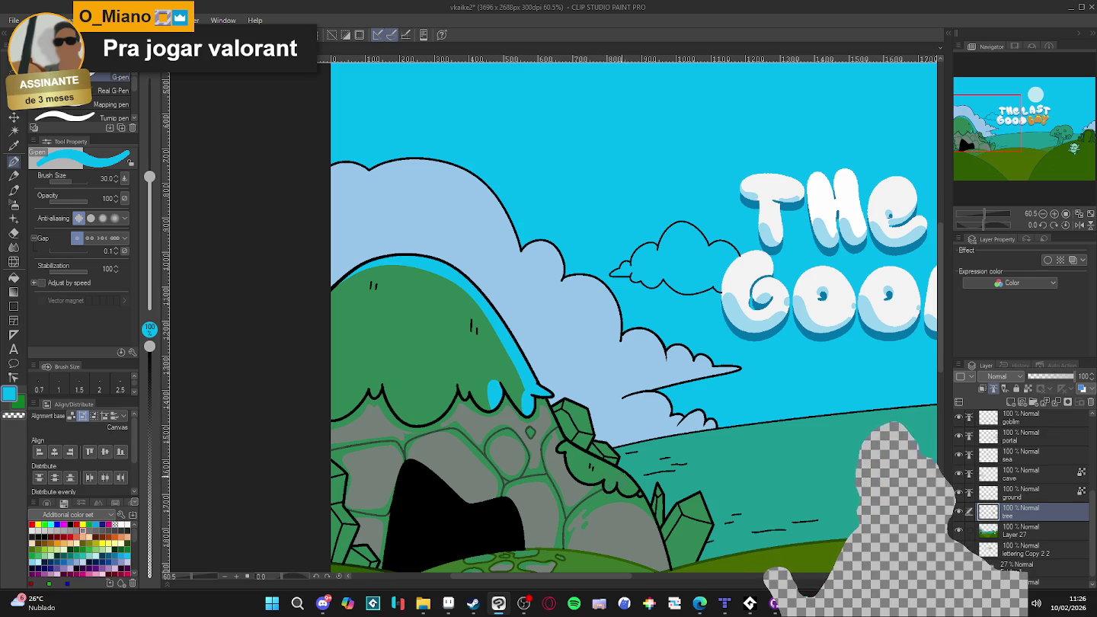
pyautogui.scroll(-3, 521, 346)
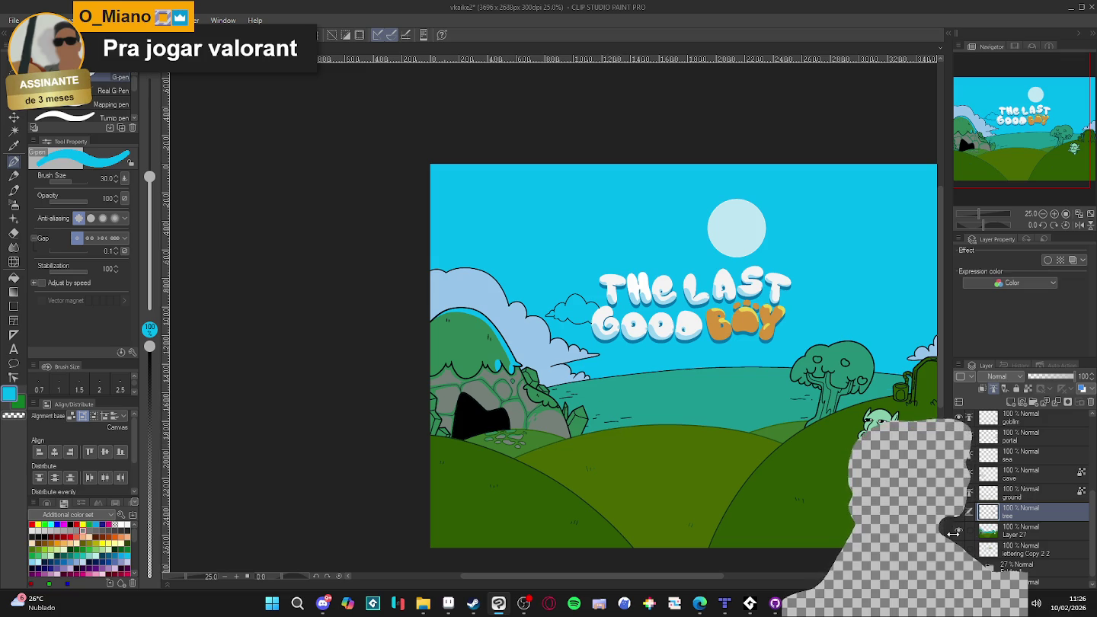
pyautogui.scroll(3, 597, 452)
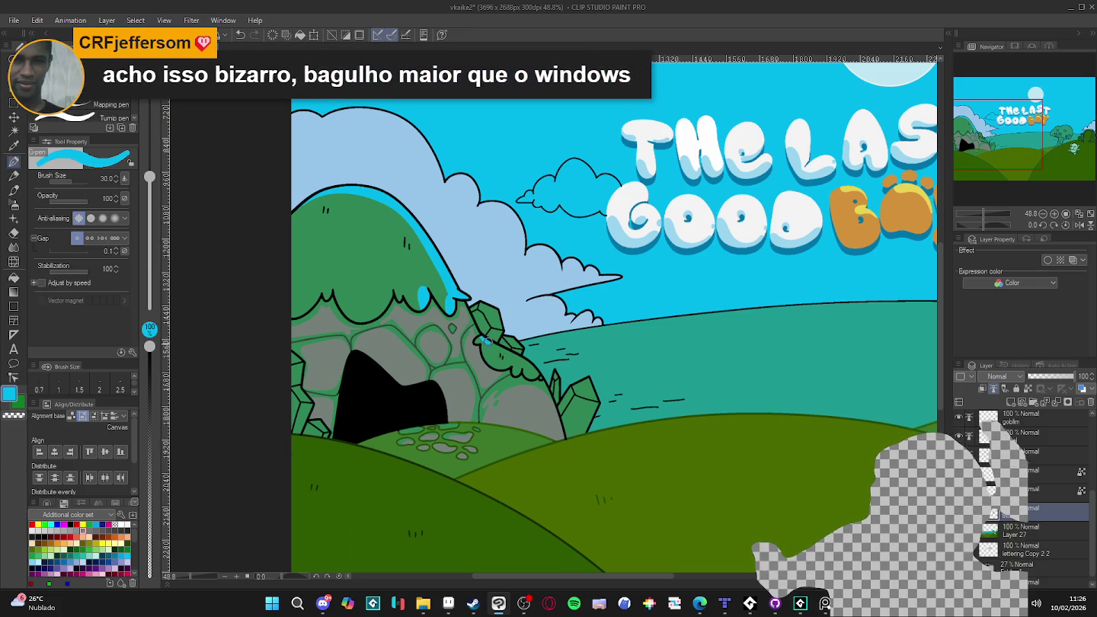
# - Add a cyan rim along the rocks beside the cave and make the cave layer active
pyautogui.moveTo(480, 335); pyautogui.dragTo(543, 418)
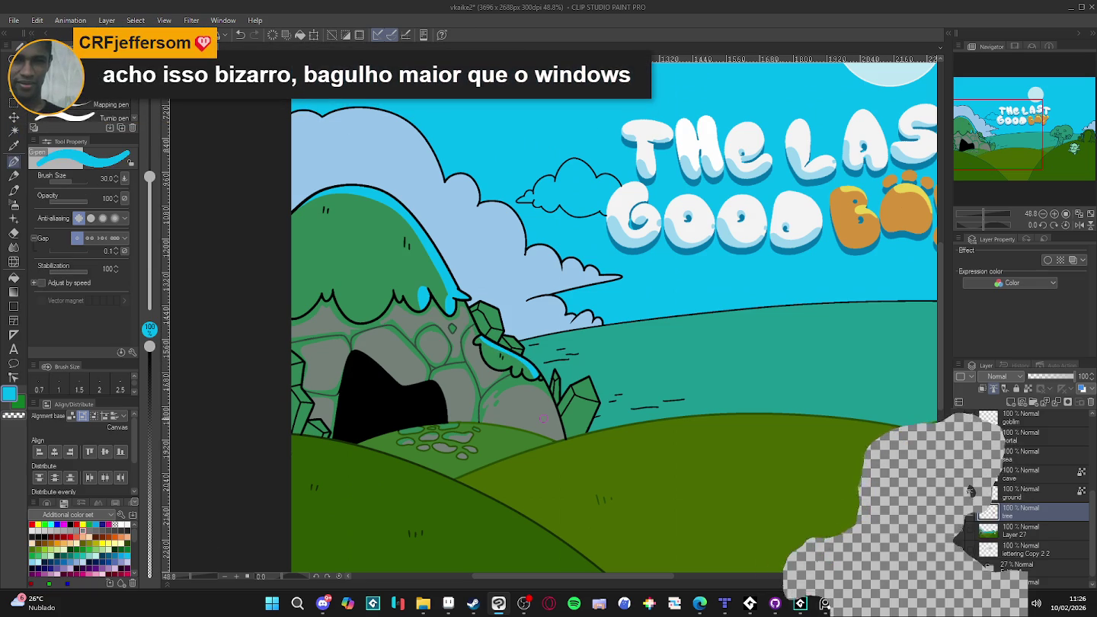
pyautogui.moveTo(597, 281); pyautogui.dragTo(663, 280)
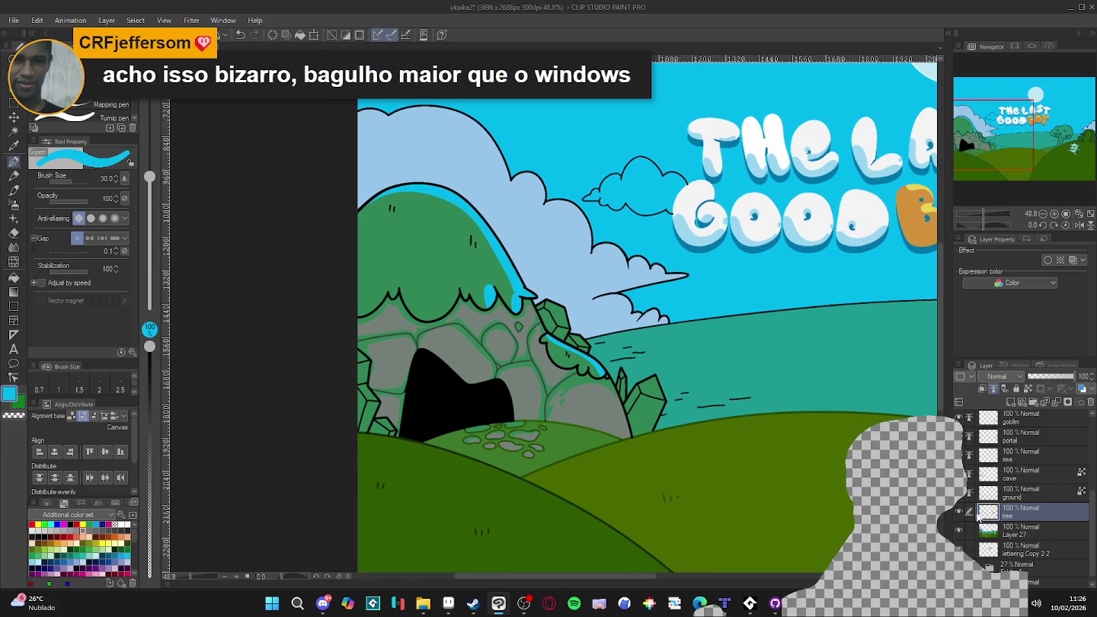
pyautogui.scroll(1, 989, 515)
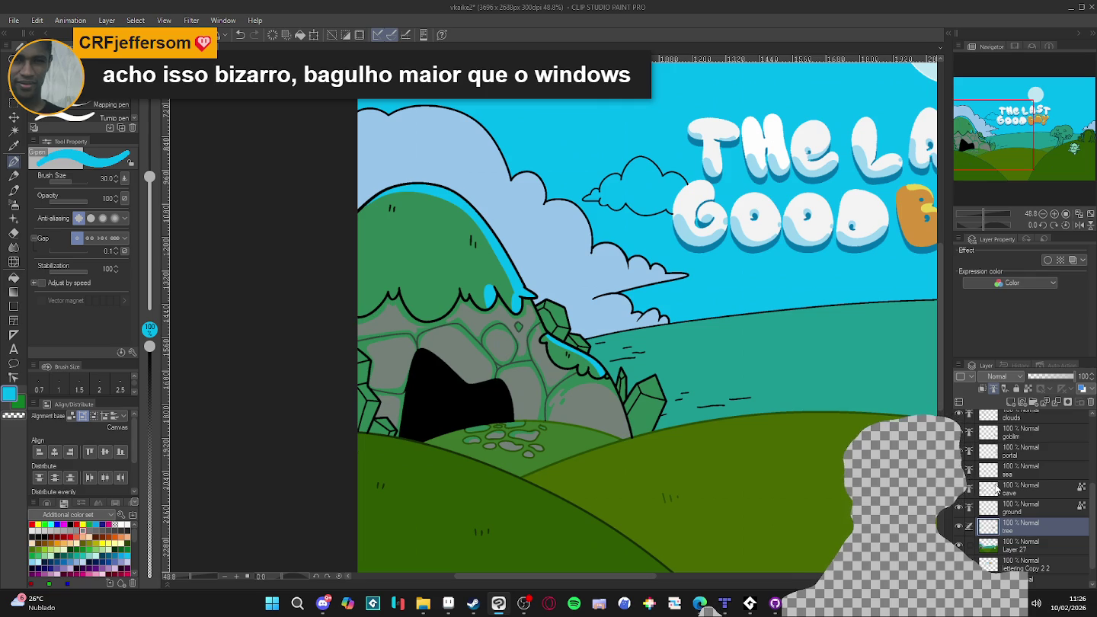
pyautogui.click(997, 491)
pyautogui.scroll(3, 438, 264)
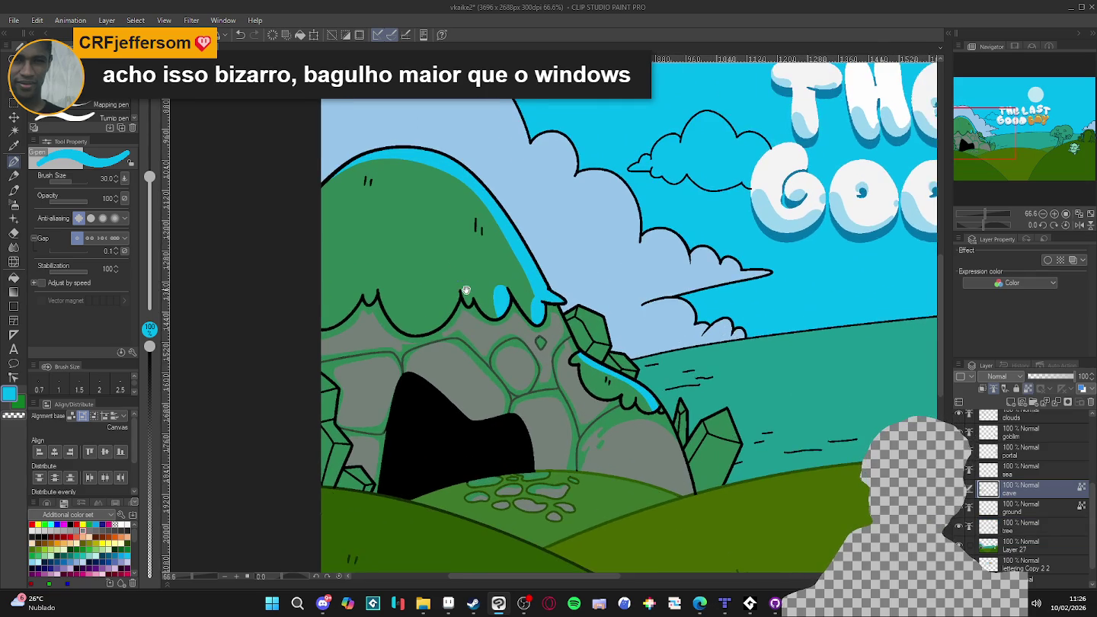
pyautogui.scroll(1, 479, 307)
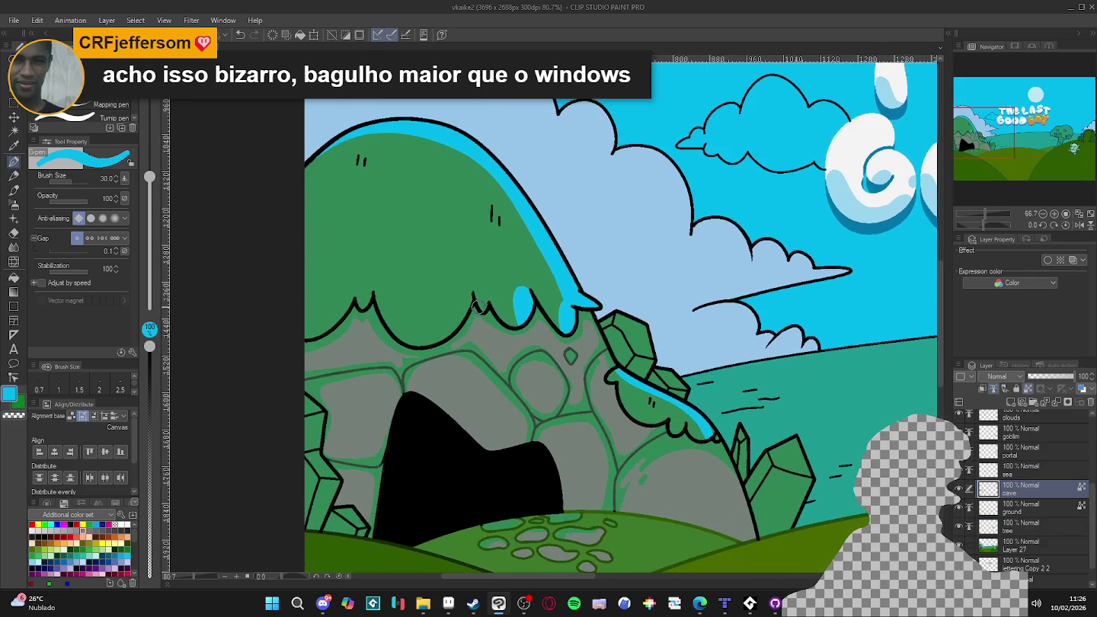
pyautogui.scroll(1, 488, 309)
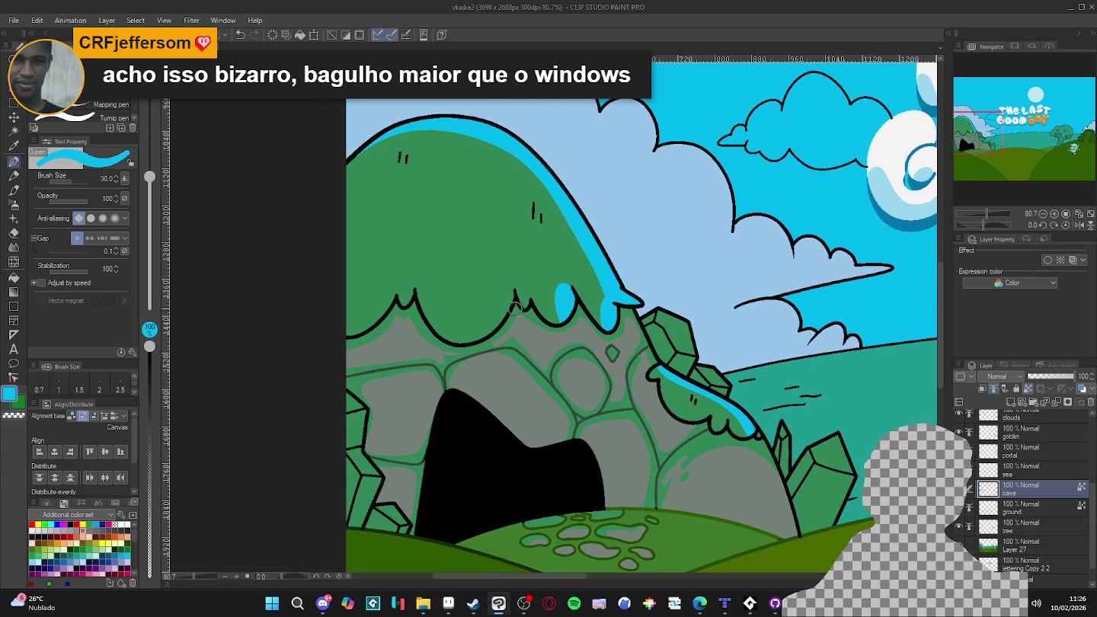
pyautogui.scroll(1, 539, 342)
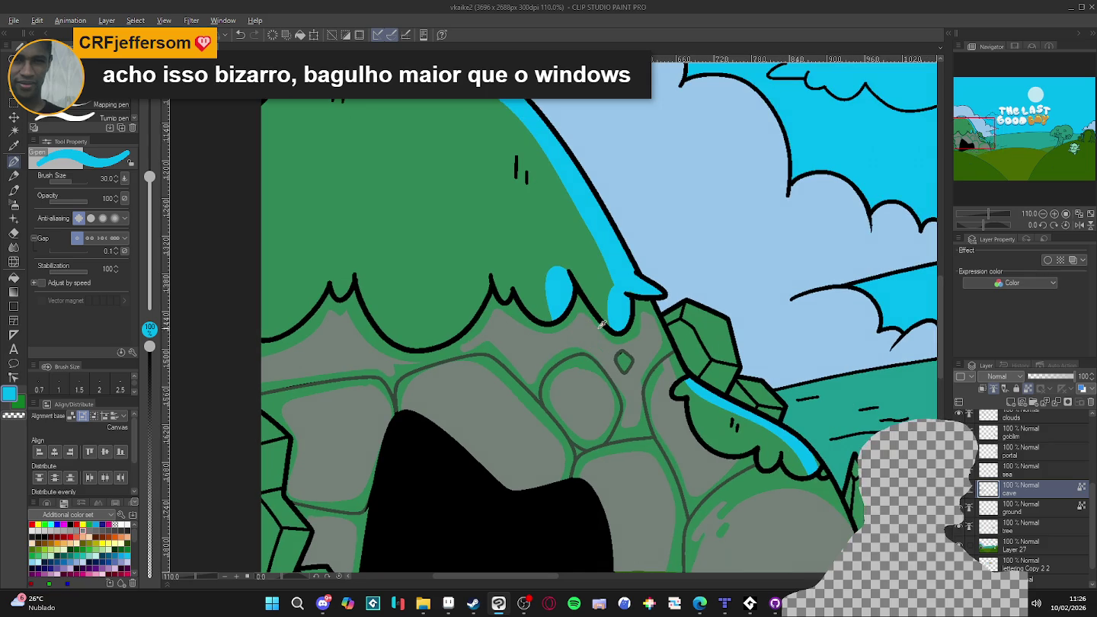
# - Sample the hill's green, then choose a dark green swatch as the drawing colour
pyautogui.keyDown('alt'); pyautogui.click(587, 281); pyautogui.keyUp('alt')
pyautogui.scroll(1, 478, 372)
pyautogui.scroll(-3, 477, 373)
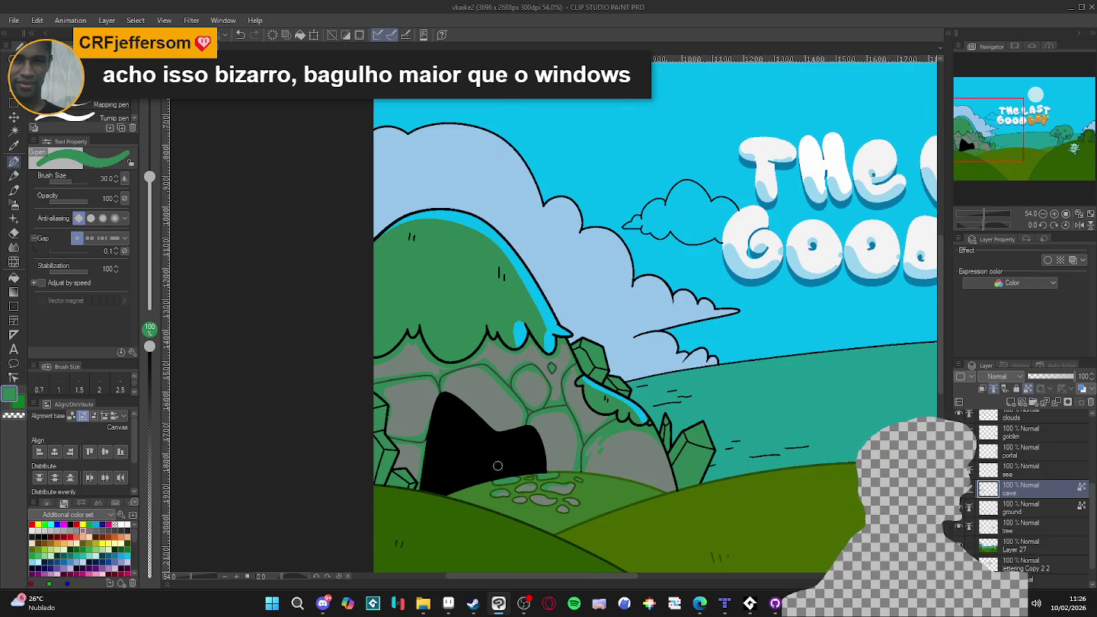
pyautogui.scroll(1, 501, 457)
pyautogui.scroll(2, 505, 472)
pyautogui.scroll(1, 508, 496)
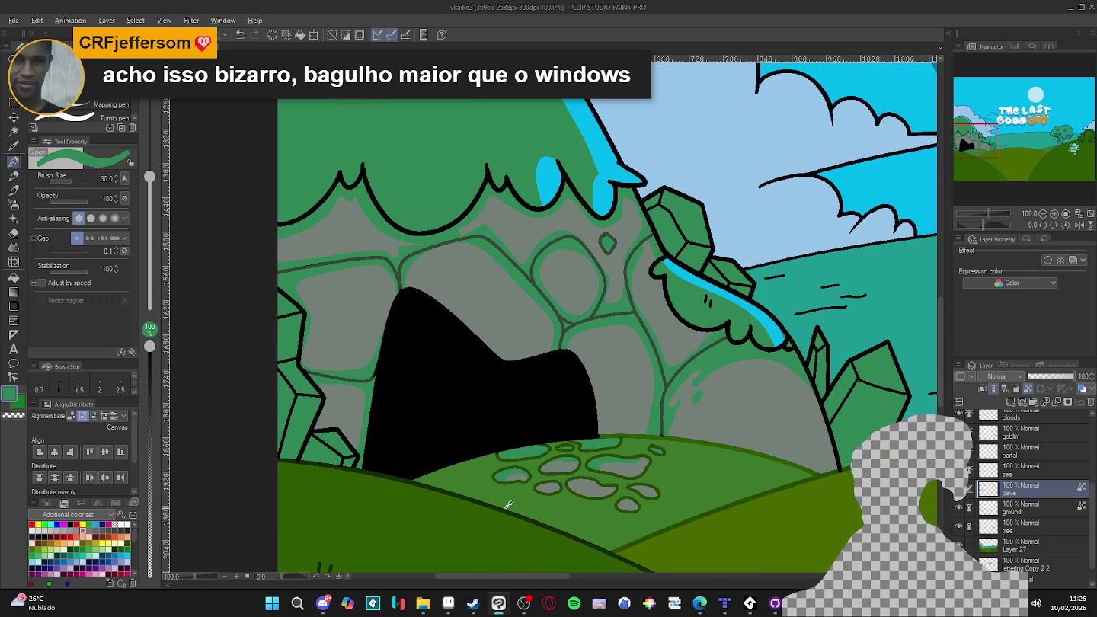
pyautogui.keyDown('alt'); pyautogui.click(513, 508); pyautogui.keyUp('alt')
pyautogui.click(498, 502)
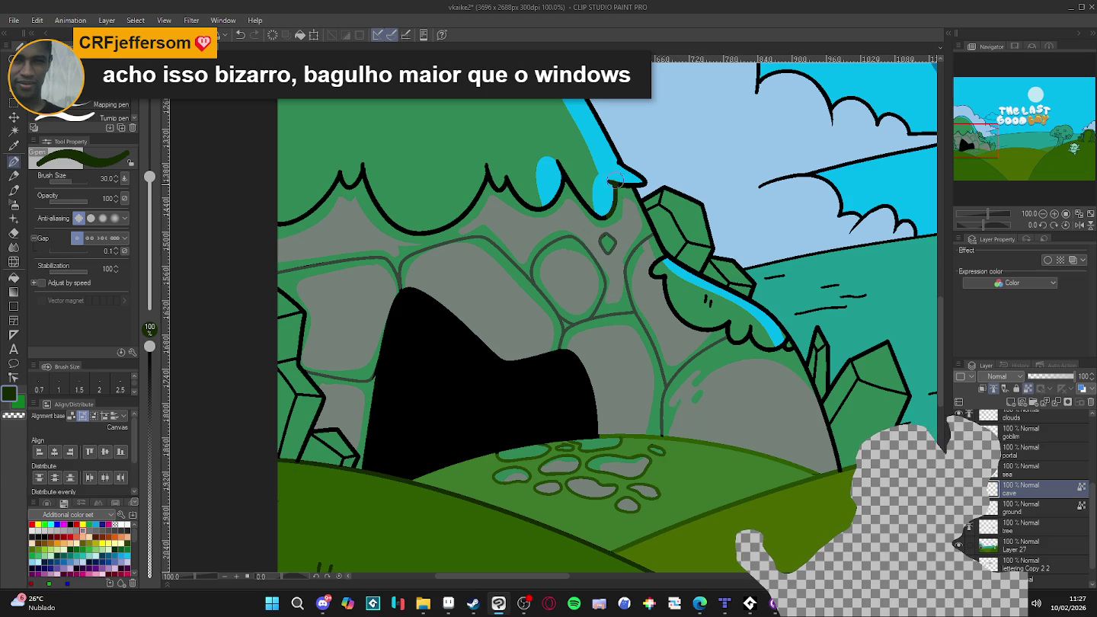
# - With a lighter green, paint over the hill's black outline and the blue drip's edge
pyautogui.keyDown('alt'); pyautogui.click(772, 501); pyautogui.keyUp('alt')
pyautogui.moveTo(607, 183)
pyautogui.mouseDown()
pyautogui.moveTo(625, 188)
pyautogui.moveTo(518, 196)
pyautogui.moveTo(489, 167)
pyautogui.moveTo(456, 221)
pyautogui.moveTo(386, 221)
pyautogui.moveTo(359, 164)
pyautogui.moveTo(279, 223)
pyautogui.mouseUp()
pyautogui.scroll(-2, 537, 317)
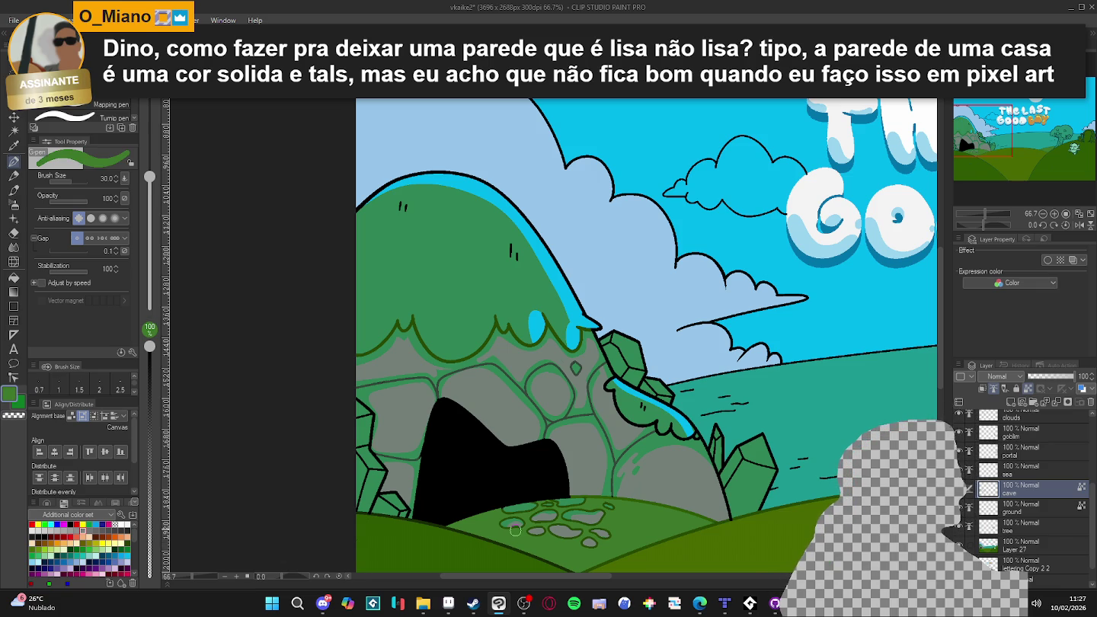
pyautogui.moveTo(587, 320)
pyautogui.mouseDown()
pyautogui.moveTo(491, 187)
pyautogui.moveTo(358, 203)
pyautogui.mouseUp()
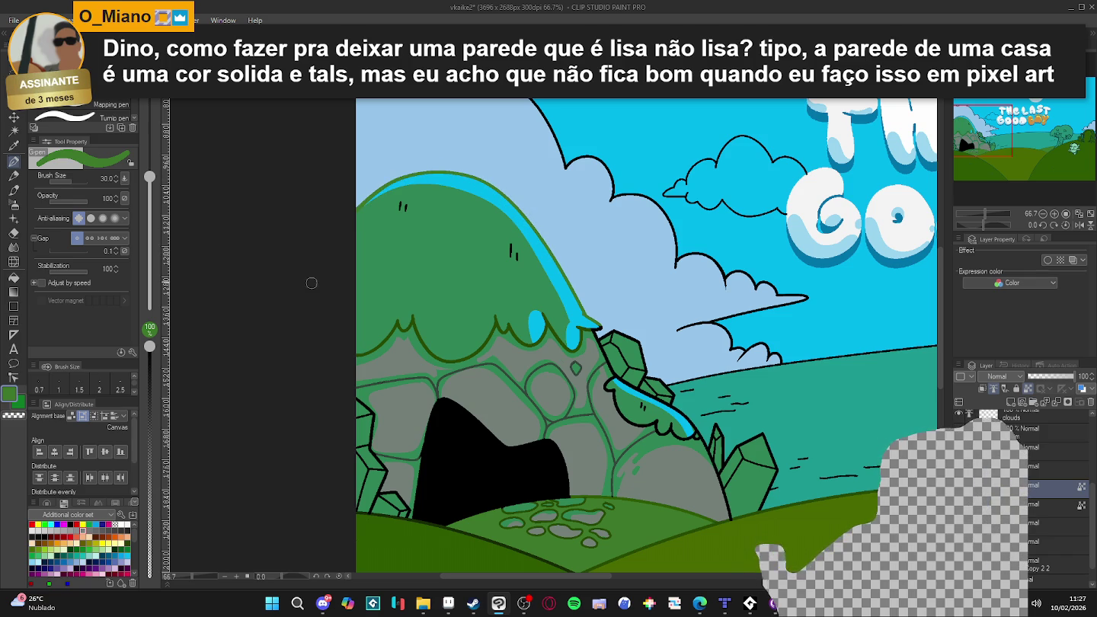
pyautogui.moveTo(590, 304); pyautogui.dragTo(594, 328)
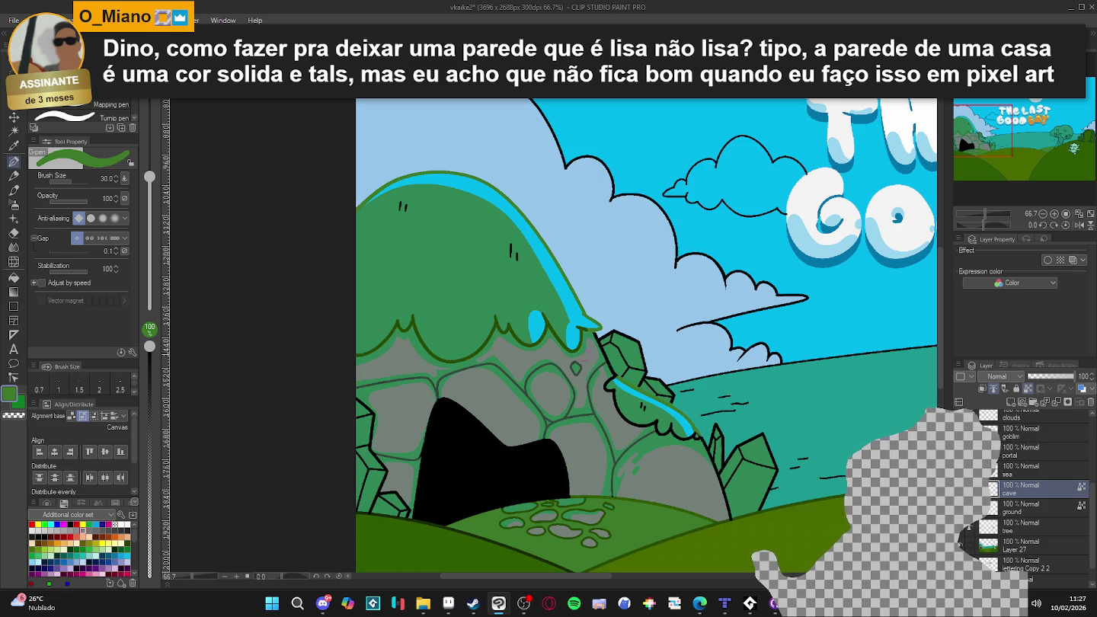
# - Try dark, mid and outline greens from the palette as the drawing colour
pyautogui.keyDown('alt'); pyautogui.click(604, 366); pyautogui.keyUp('alt')
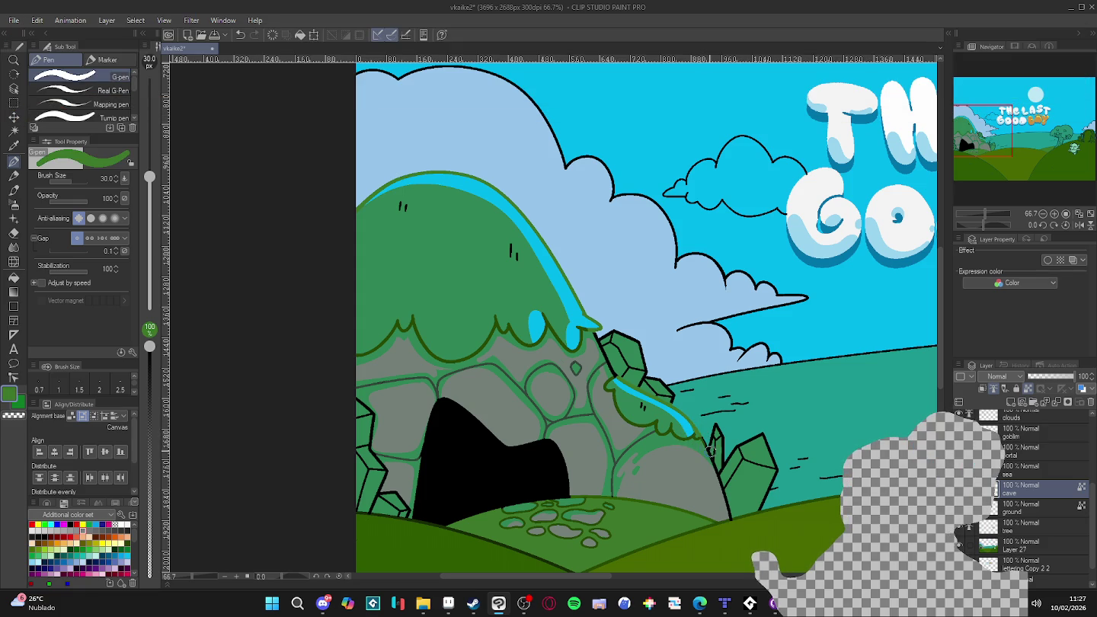
pyautogui.press('c')
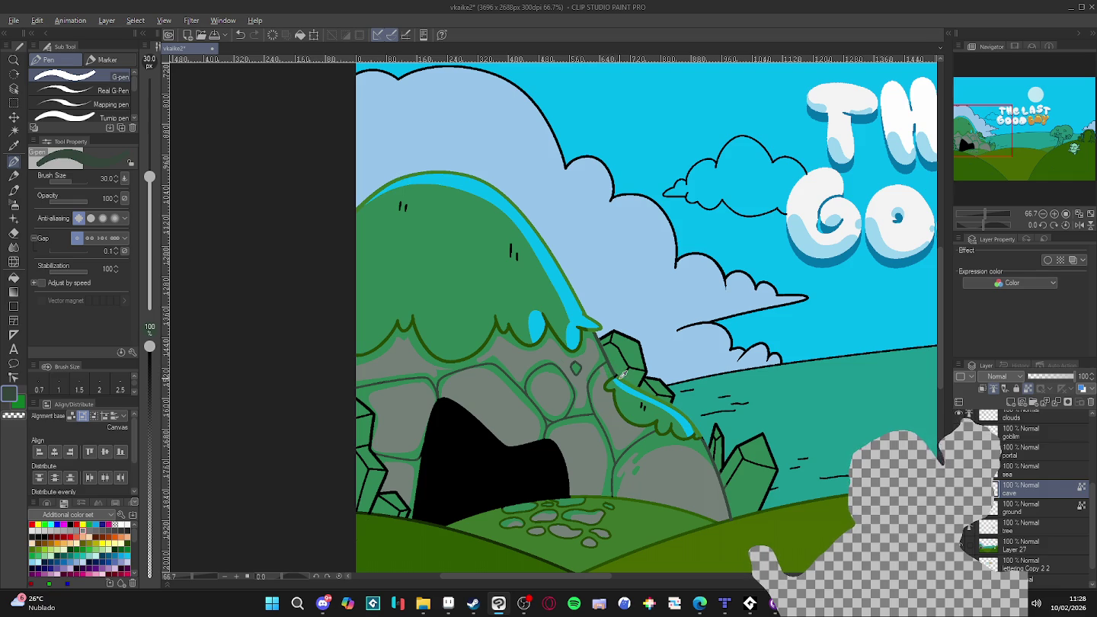
pyautogui.keyDown('alt'); pyautogui.click(617, 377); pyautogui.keyUp('alt')
pyautogui.keyDown('alt'); pyautogui.click(616, 368); pyautogui.keyUp('alt')
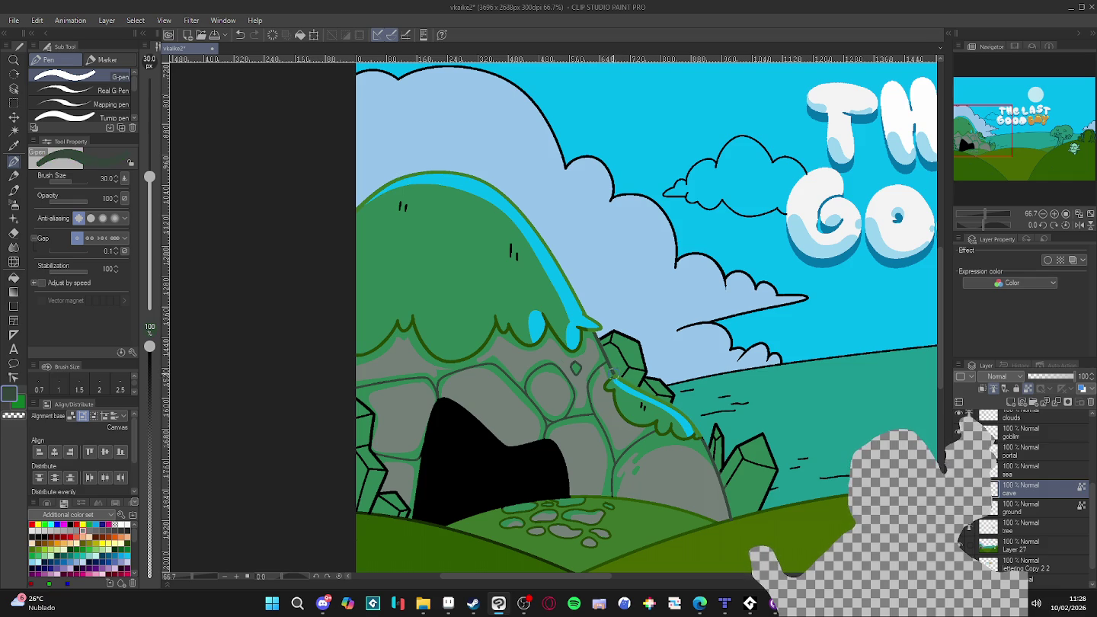
pyautogui.scroll(-1, 625, 355)
# - On Layer 27, Auto Select the gray cave rocks plus the gray band and strip beside them
pyautogui.scroll(-2, 617, 381)
pyautogui.scroll(-2, 605, 416)
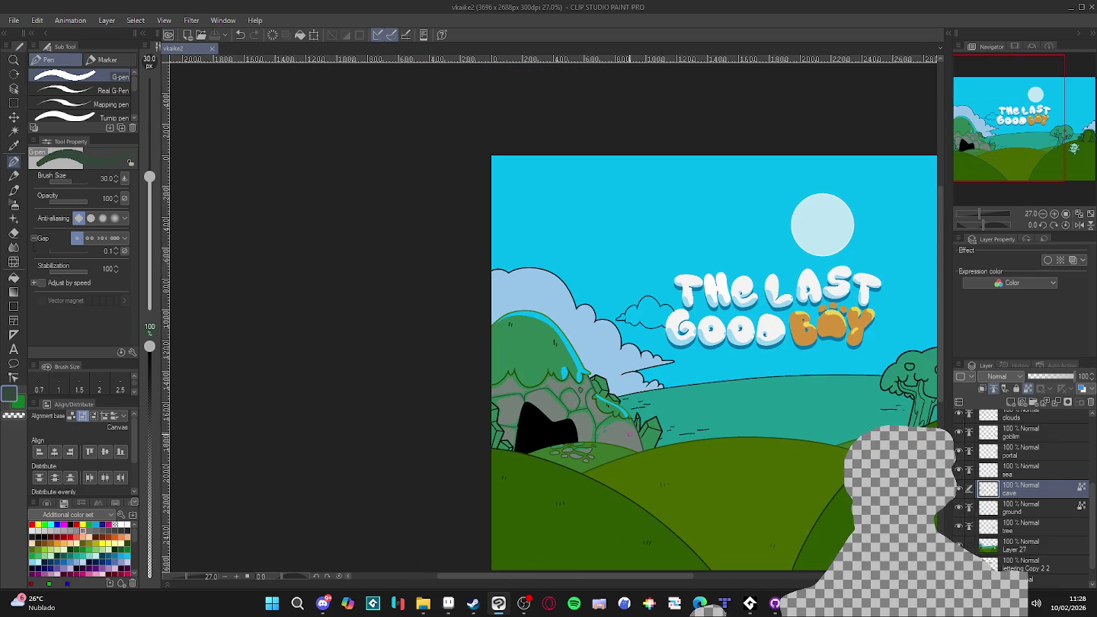
pyautogui.scroll(2, 627, 420)
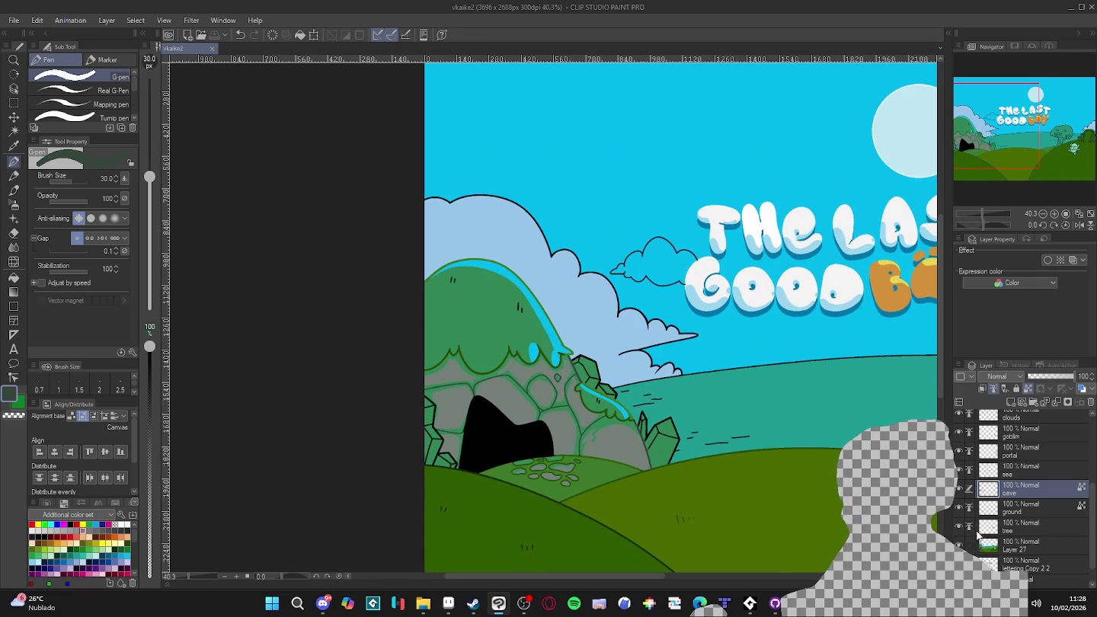
pyautogui.click(991, 545)
pyautogui.scroll(1, 537, 354)
pyautogui.scroll(1, 538, 355)
pyautogui.press('w')
pyautogui.click(581, 385)
pyautogui.scroll(1, 581, 385)
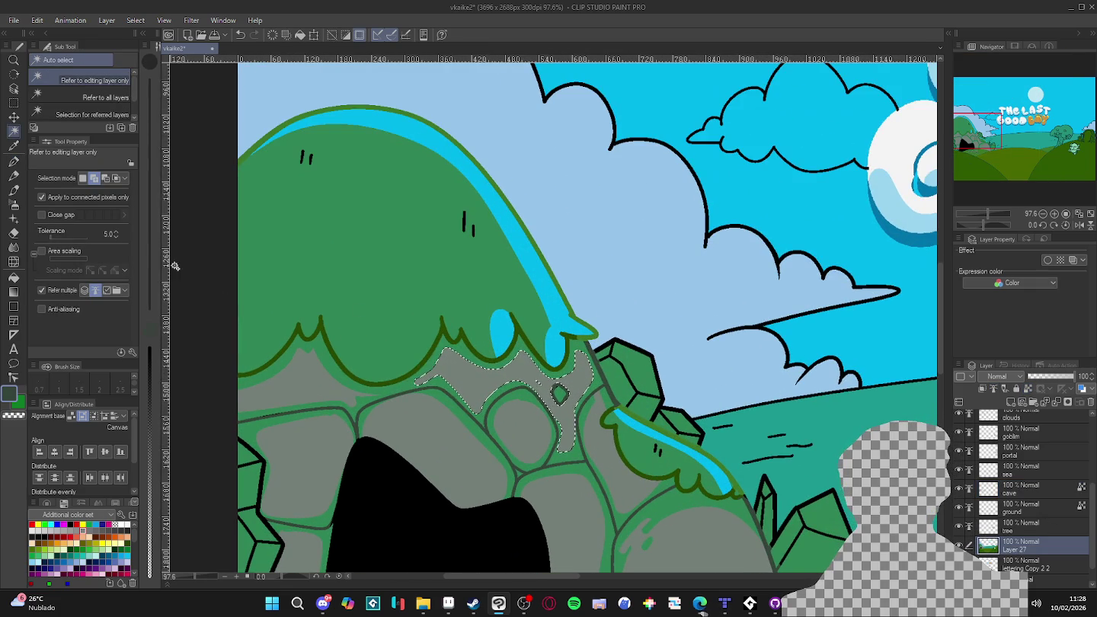
pyautogui.click(579, 362)
pyautogui.click(600, 396)
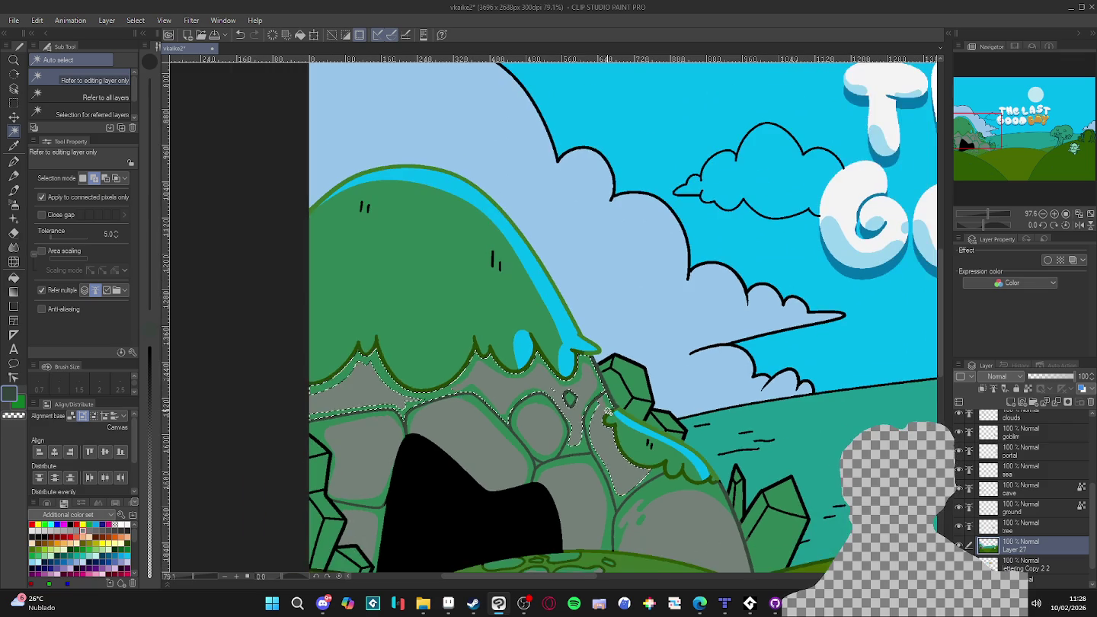
pyautogui.scroll(-1, 607, 413)
# - Try cyan strokes along the rock edge at brush size 15, undoing the attempts
pyautogui.press('p')
pyautogui.keyDown('alt'); pyautogui.click(595, 374); pyautogui.keyUp('alt')
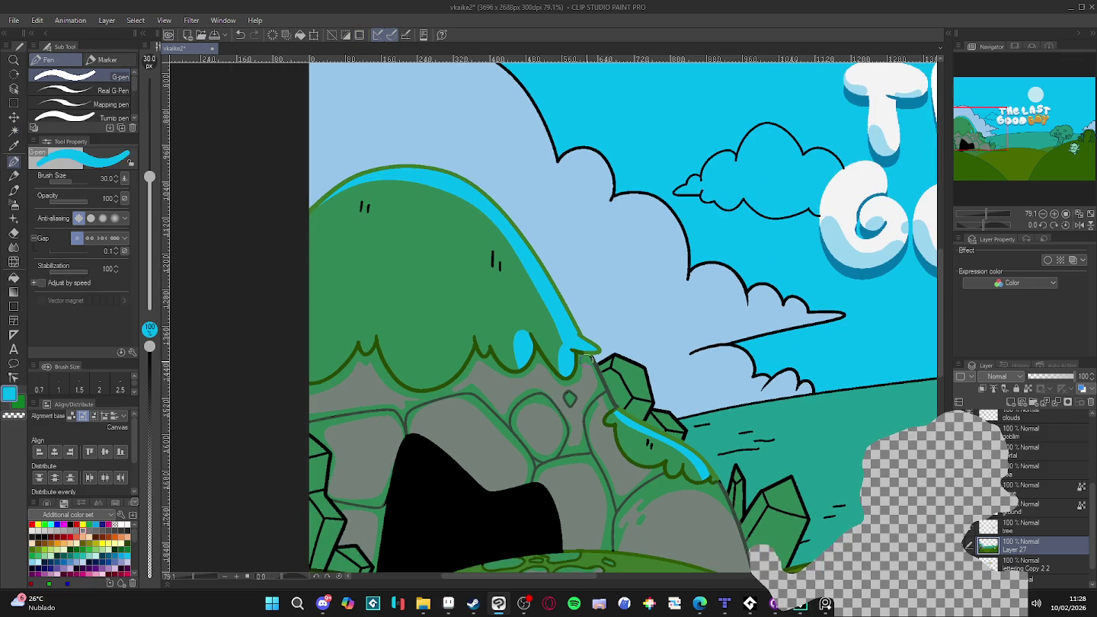
pyautogui.moveTo(596, 375); pyautogui.dragTo(612, 407)
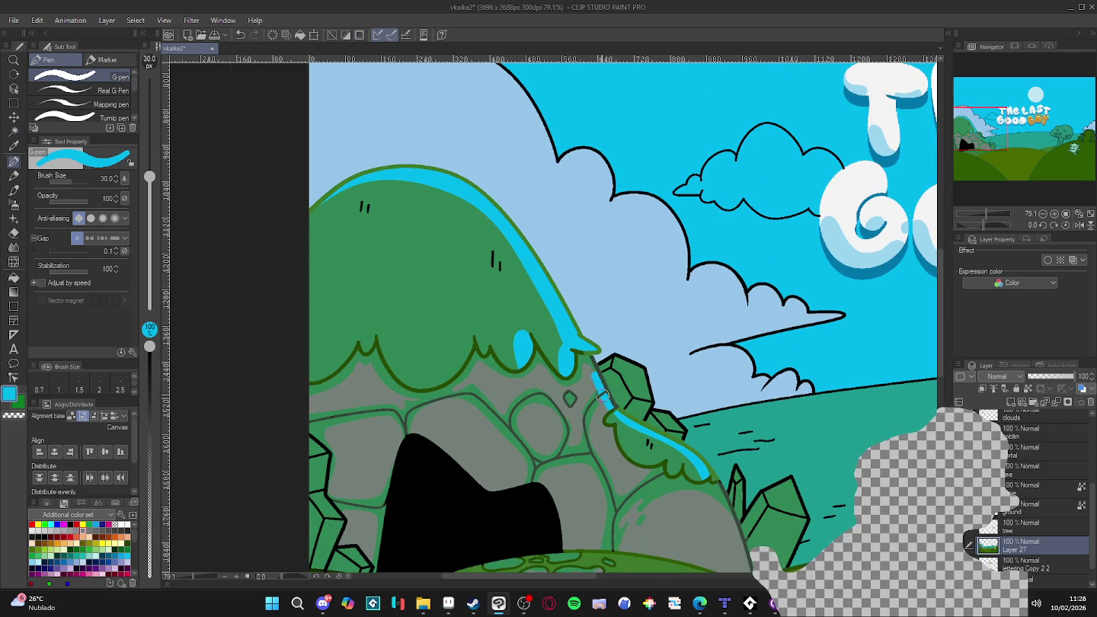
pyautogui.press('[')
pyautogui.press('[')
pyautogui.press('[')
pyautogui.hotkey('ctrl', 'z')
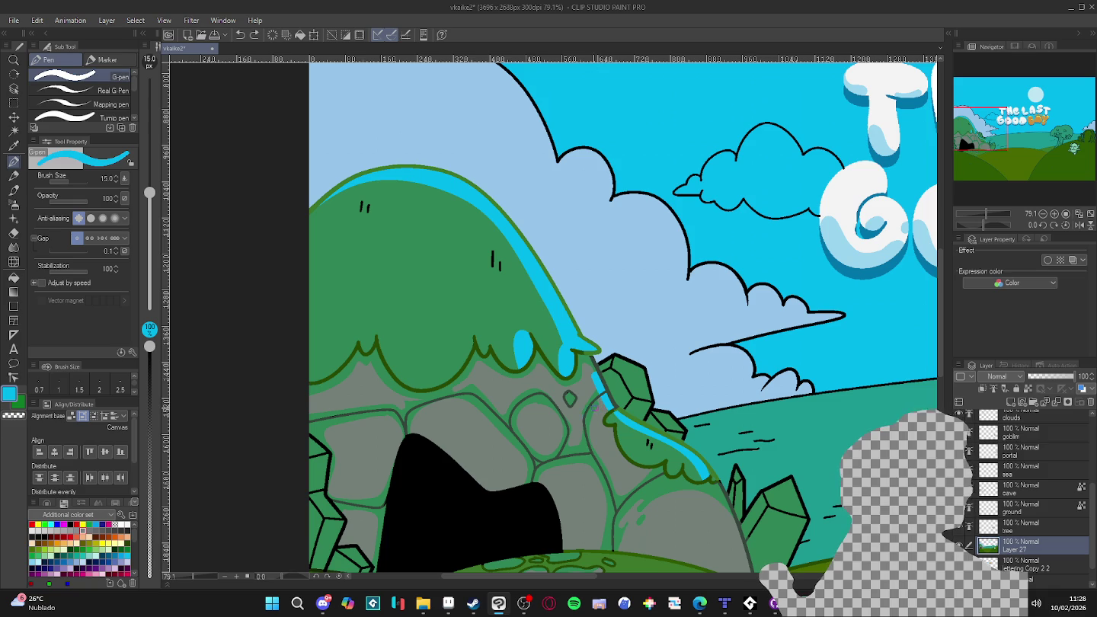
pyautogui.moveTo(596, 408)
pyautogui.mouseDown()
pyautogui.moveTo(605, 397)
pyautogui.moveTo(586, 412)
pyautogui.mouseUp()
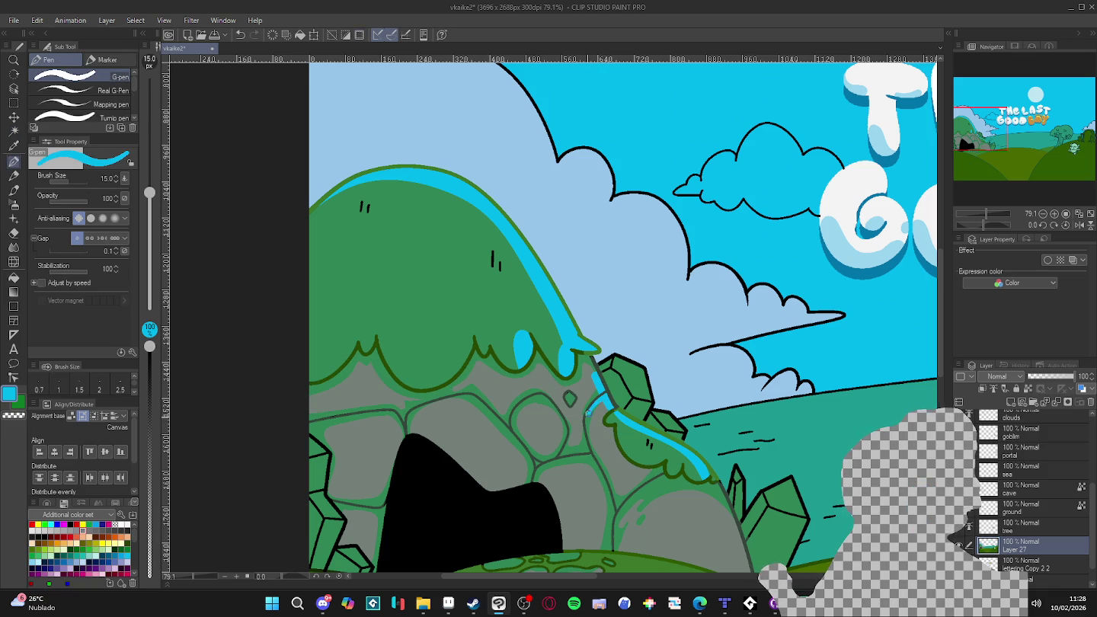
pyautogui.hotkey('ctrl', 'z')
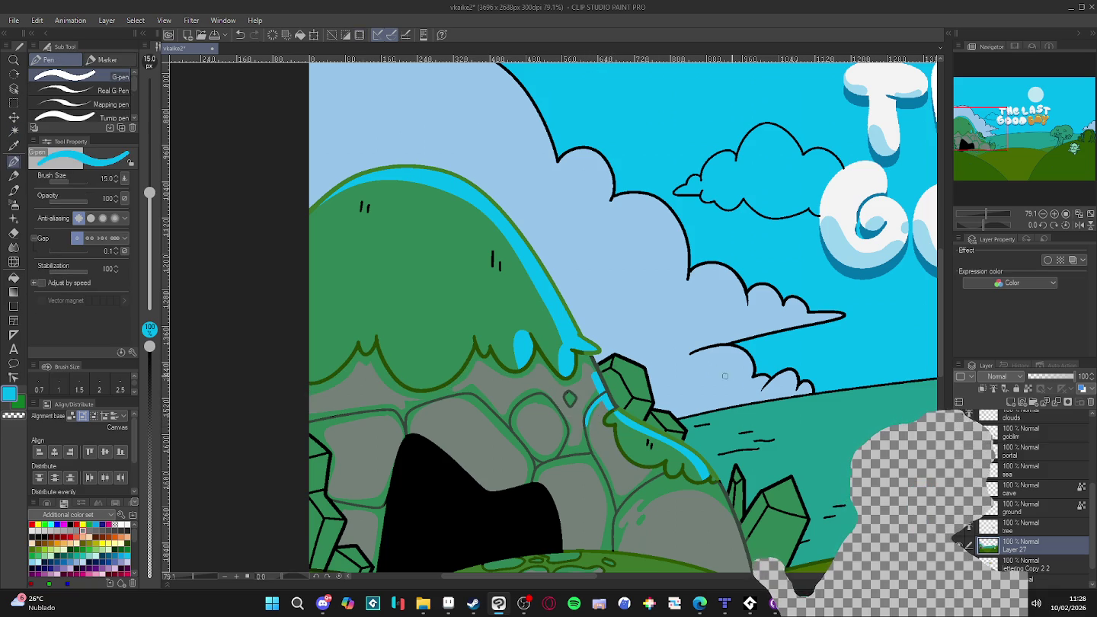
# - Reselect the gray rocks and draw a cyan rim down the hill's right edge, then zoom out
pyautogui.moveTo(731, 512); pyautogui.dragTo(674, 419)
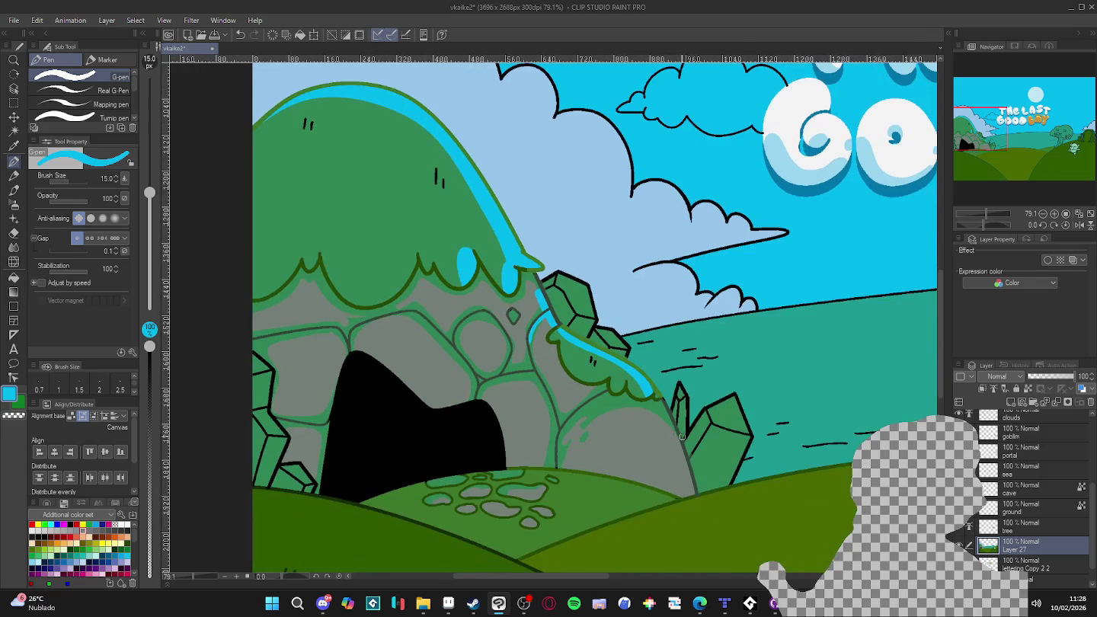
pyautogui.press('w')
pyautogui.click(507, 313)
pyautogui.press('p')
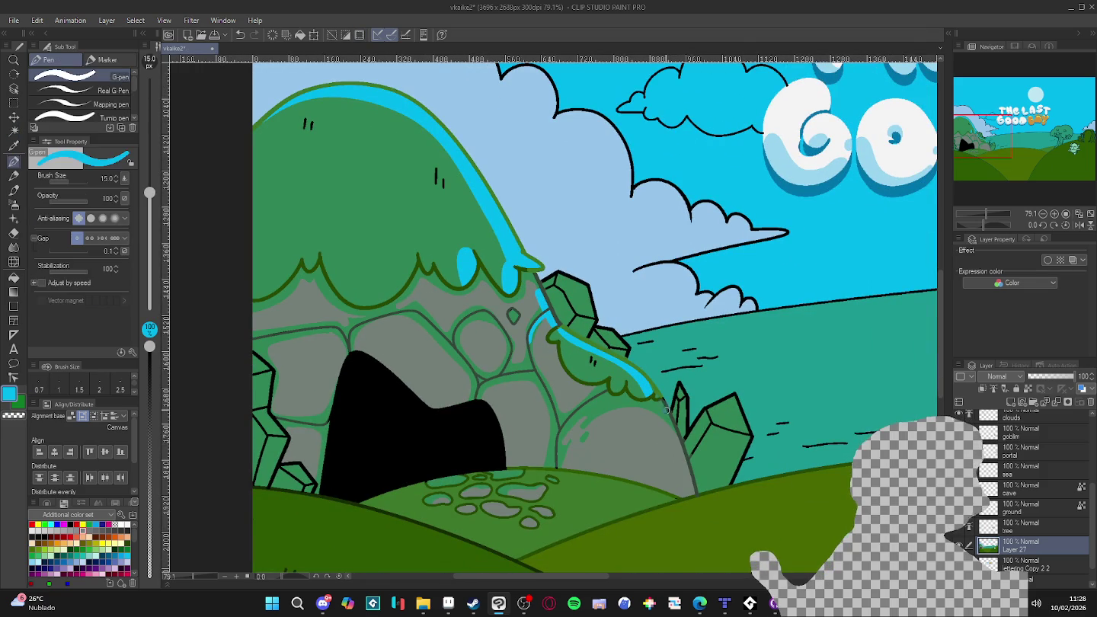
pyautogui.moveTo(661, 401); pyautogui.dragTo(669, 415)
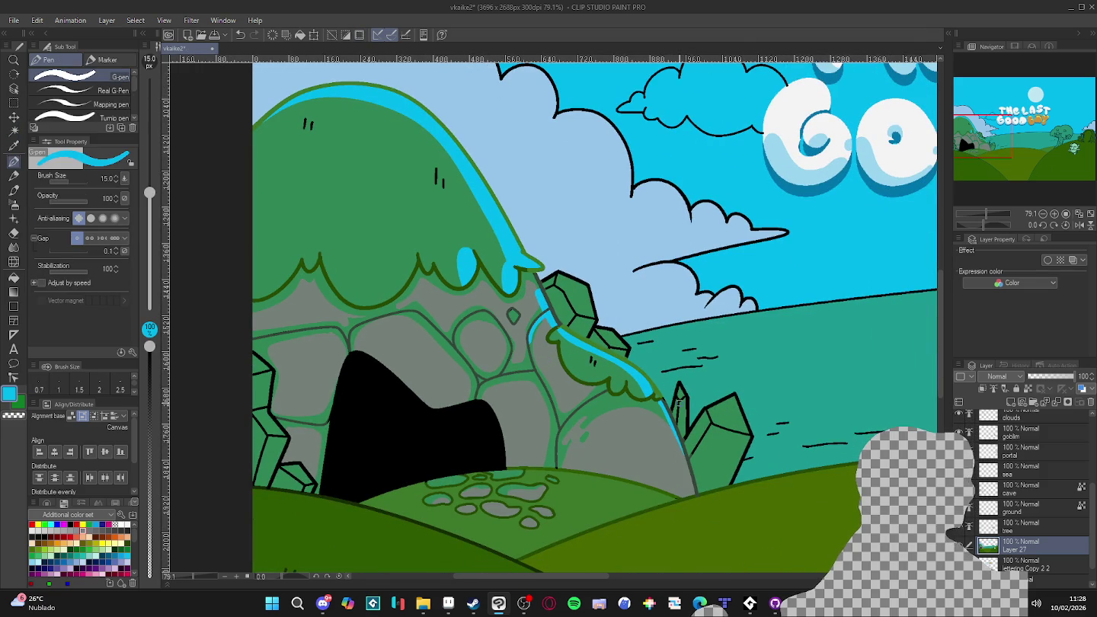
pyautogui.keyDown('alt'); pyautogui.click(656, 399); pyautogui.keyUp('alt')
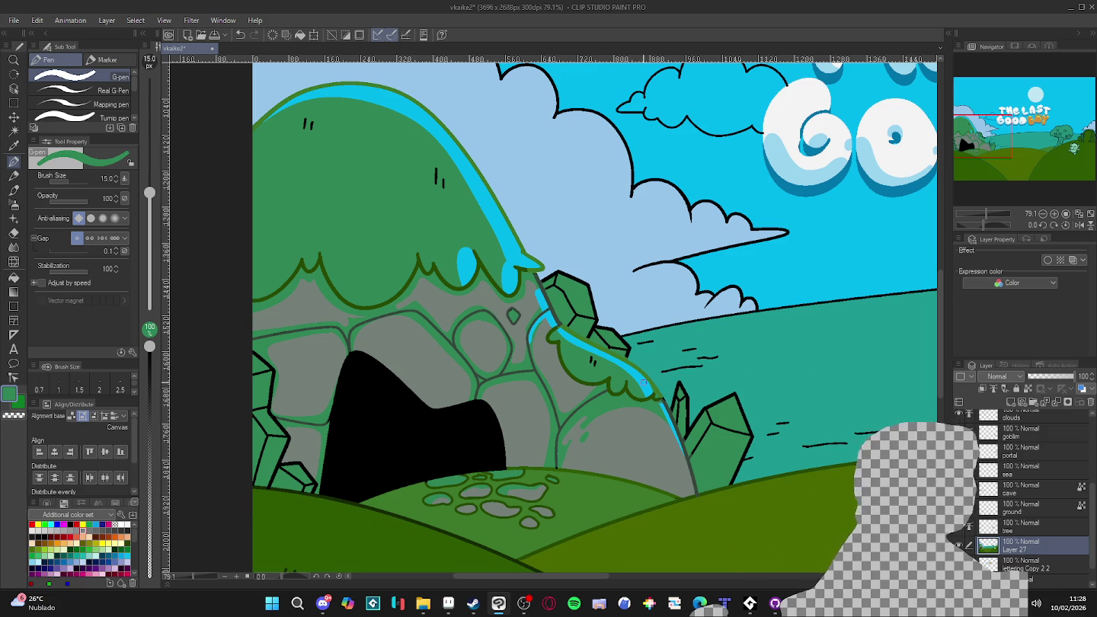
pyautogui.scroll(-2, 656, 400)
pyautogui.scroll(-2, 656, 399)
pyautogui.scroll(-1, 669, 453)
pyautogui.moveTo(675, 452); pyautogui.dragTo(584, 462)
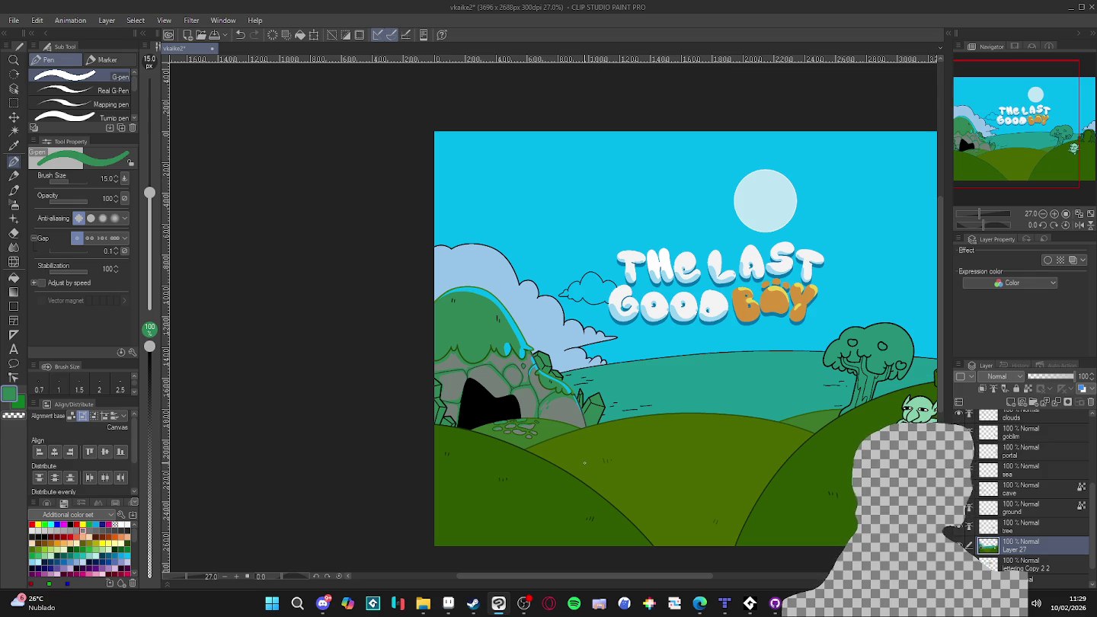
pyautogui.scroll(-1, 575, 445)
pyautogui.scroll(-1, 575, 441)
pyautogui.scroll(1, 575, 441)
pyautogui.scroll(1, 579, 439)
pyautogui.scroll(2, 580, 437)
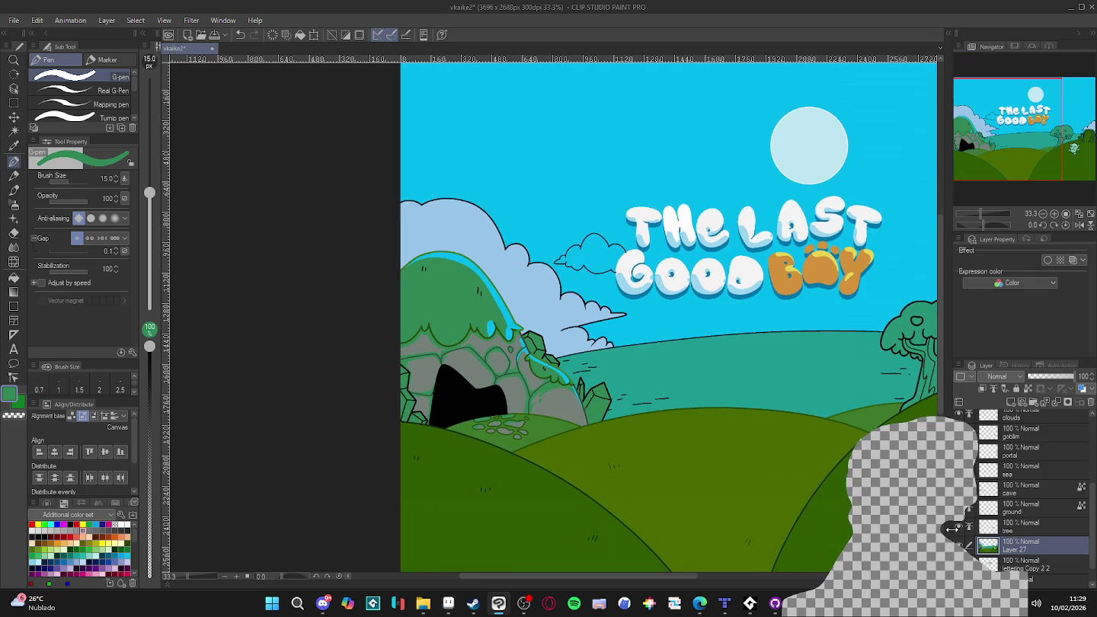
pyautogui.click(1000, 489)
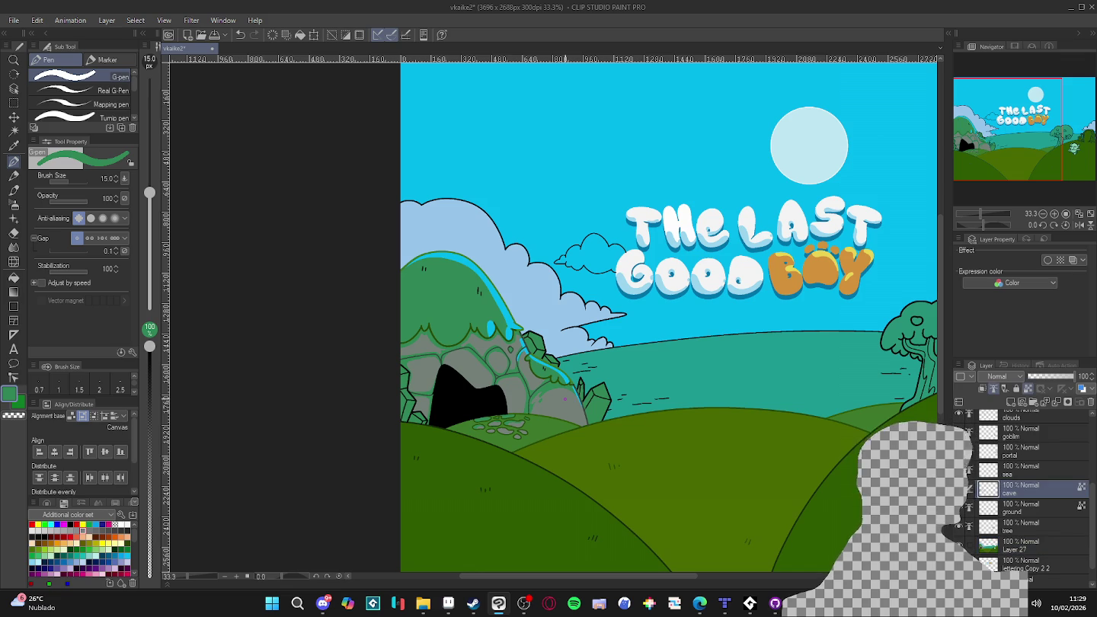
pyautogui.scroll(1, 480, 344)
pyautogui.scroll(-1, 480, 346)
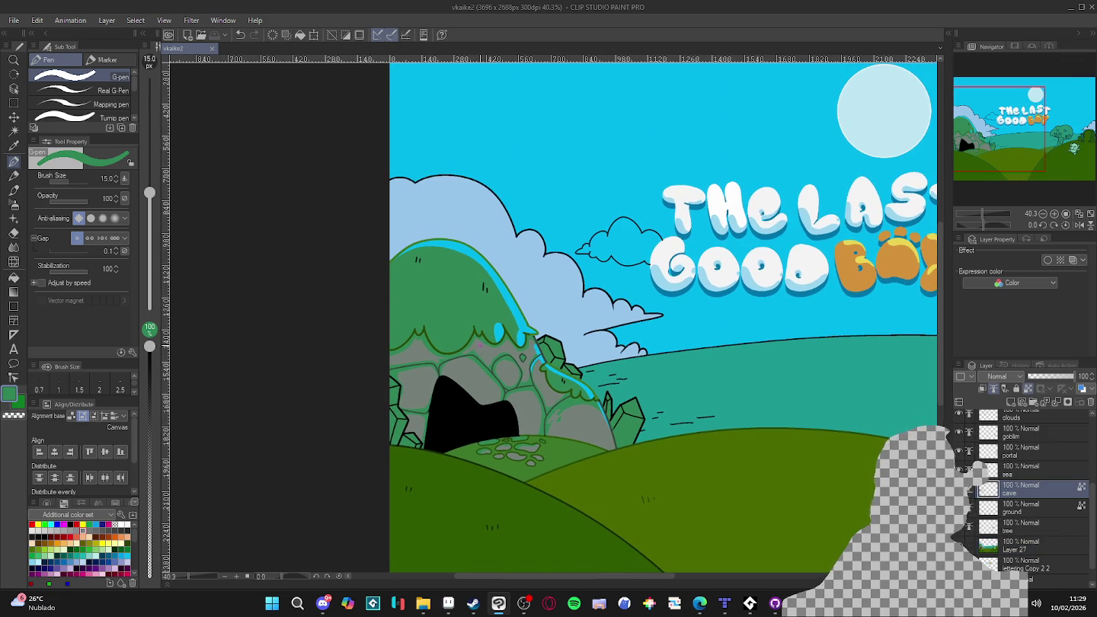
pyautogui.scroll(-1, 480, 345)
pyautogui.scroll(3, 957, 420)
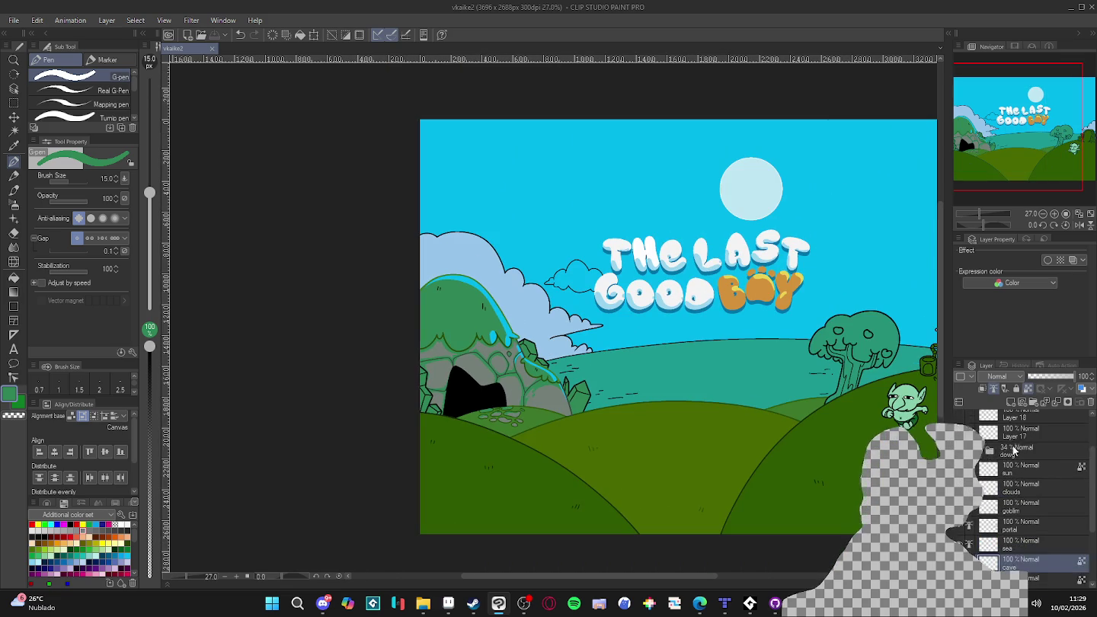
pyautogui.click(959, 509)
pyautogui.click(959, 510)
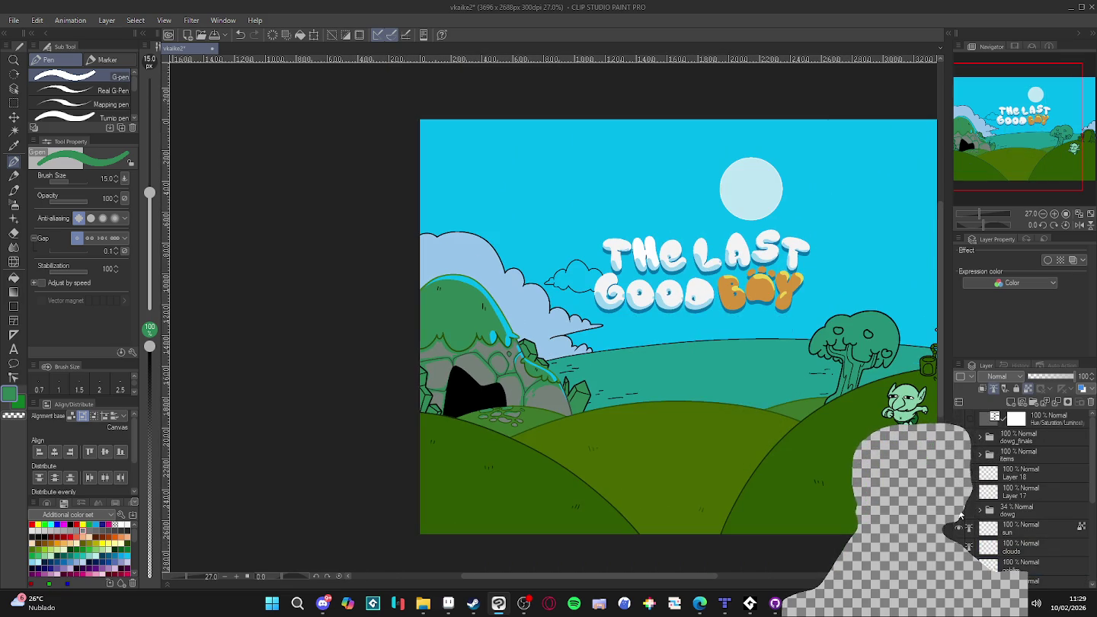
pyautogui.click(959, 512)
pyautogui.scroll(2, 448, 306)
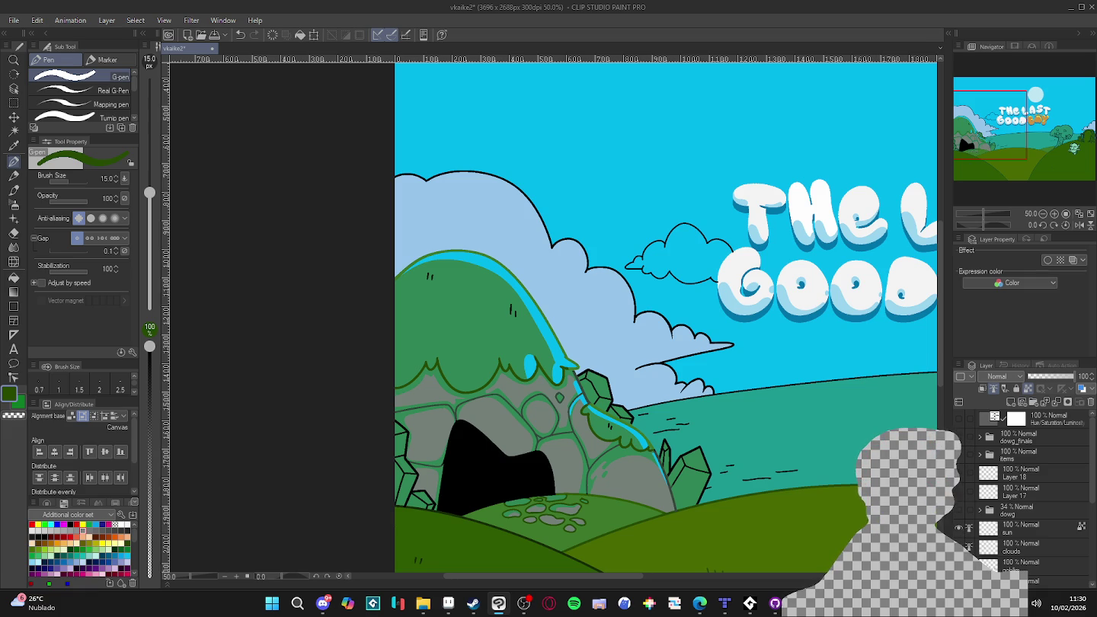
pyautogui.scroll(-3, 1029, 495)
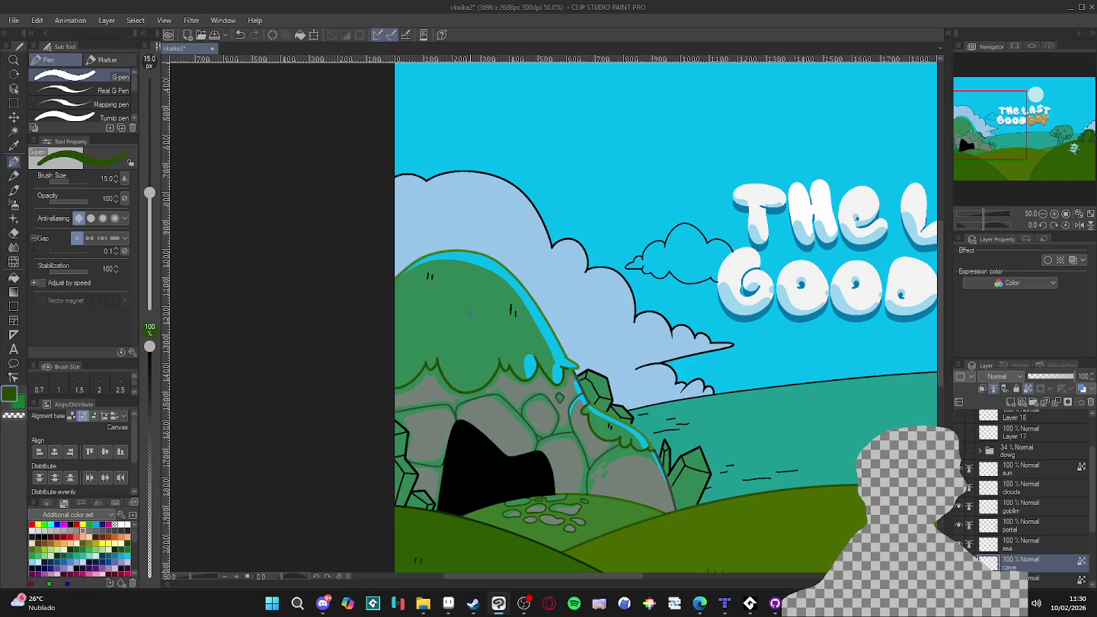
pyautogui.scroll(3, 500, 330)
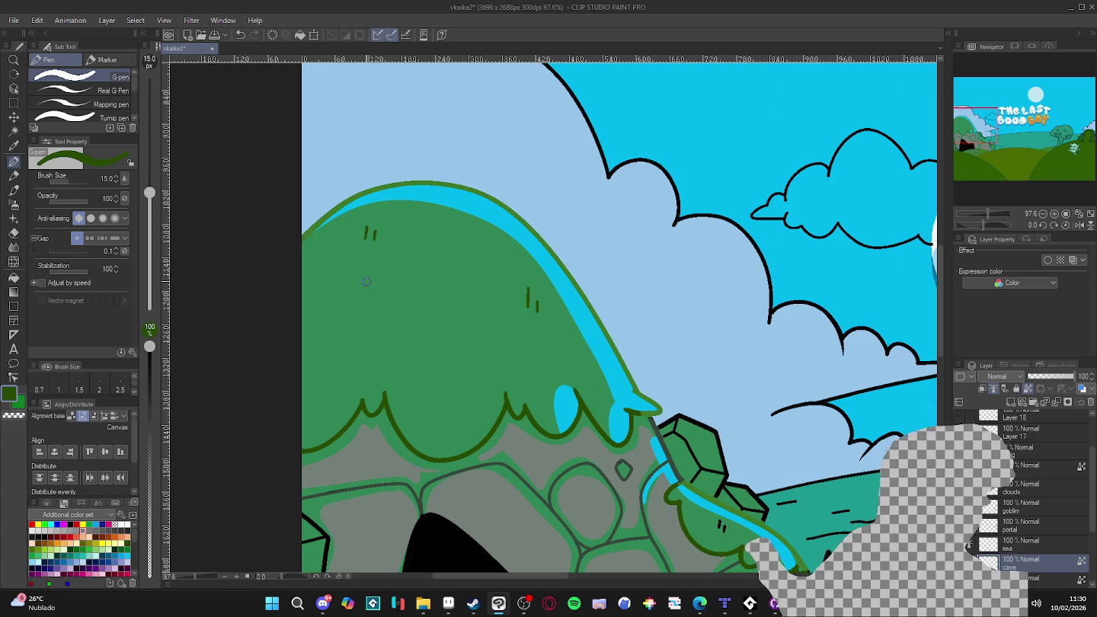
# - Make the tree layer active, Auto Select the green tree area, then clear the selection
pyautogui.scroll(-2, 487, 289)
pyautogui.scroll(-2, 599, 330)
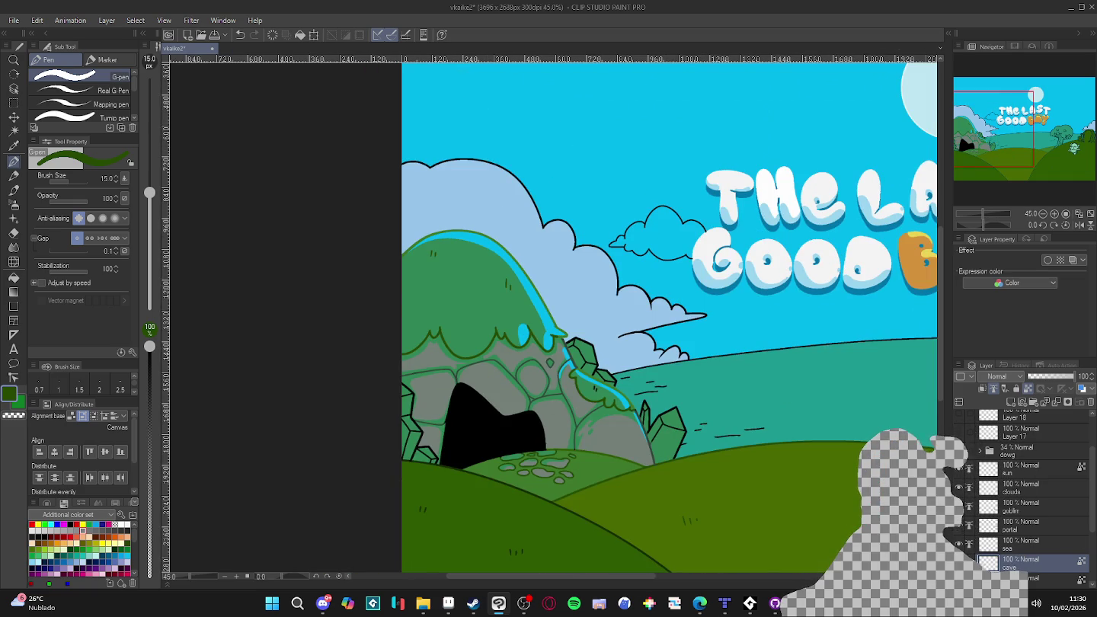
pyautogui.scroll(-5, 1021, 495)
pyautogui.click(1013, 504)
pyautogui.click(958, 523)
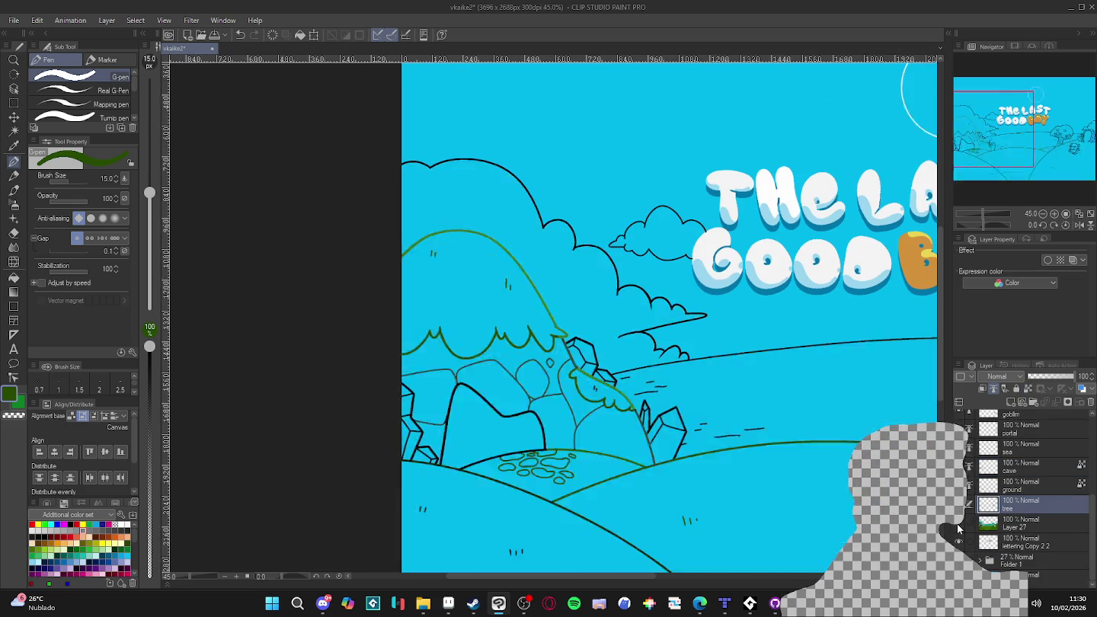
pyautogui.click(957, 529)
pyautogui.scroll(2, 488, 281)
pyautogui.press('w')
pyautogui.click(491, 242)
pyautogui.hotkey('ctrl', 'd')
# - Repaint the hilltop's cyan rim longer and thicker at pen size 20, then select the cave layer
pyautogui.press('p')
pyautogui.keyDown('alt'); pyautogui.click(485, 232); pyautogui.keyUp('alt')
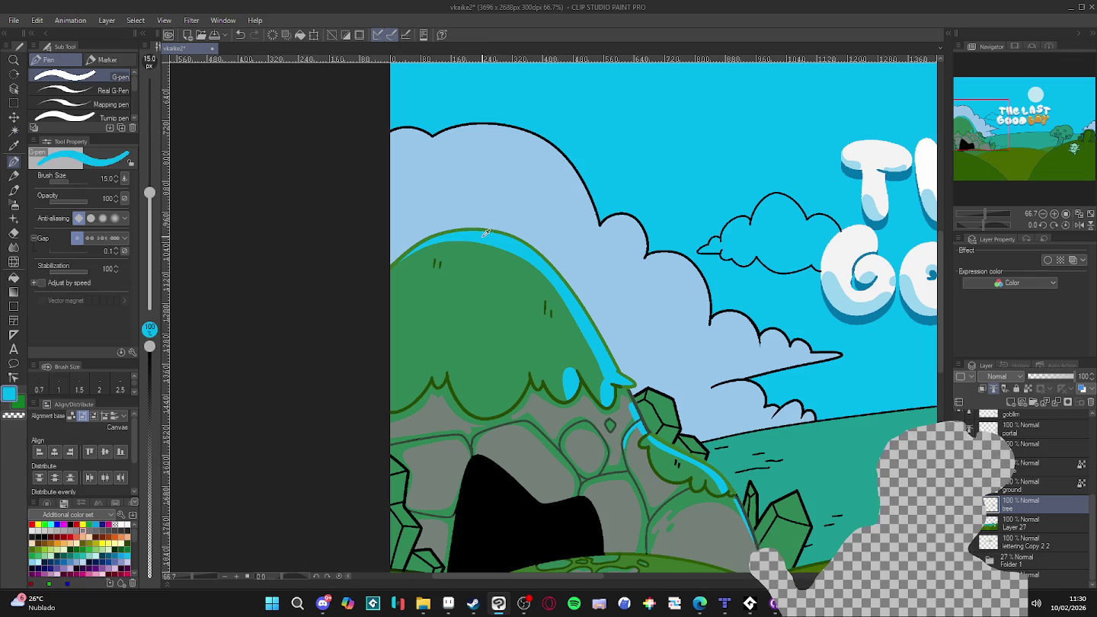
pyautogui.moveTo(397, 259); pyautogui.dragTo(442, 239)
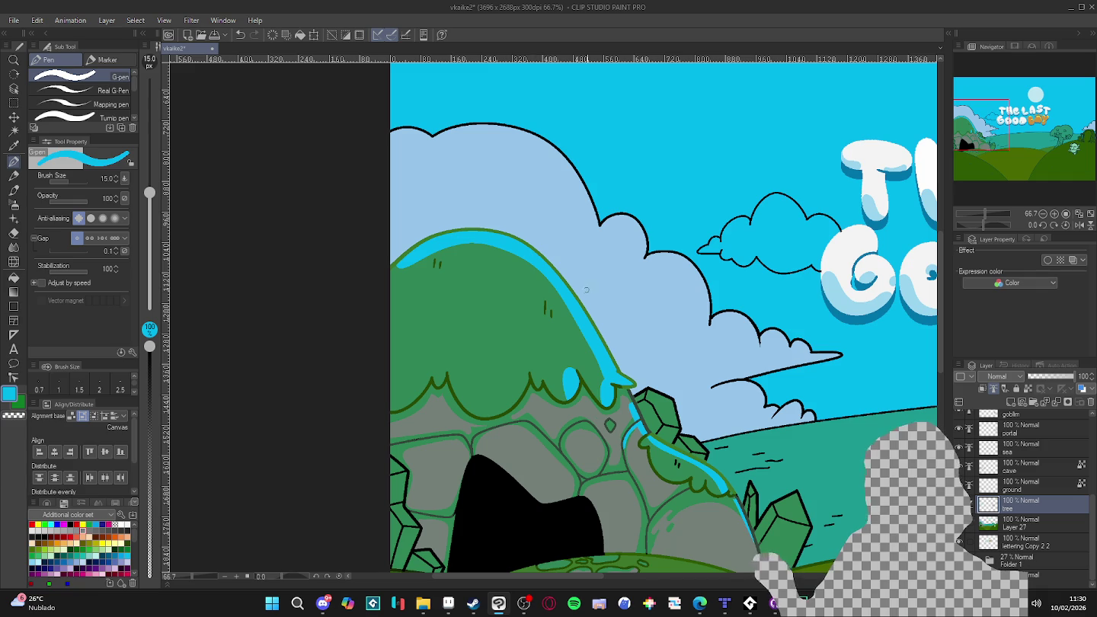
pyautogui.press(']')
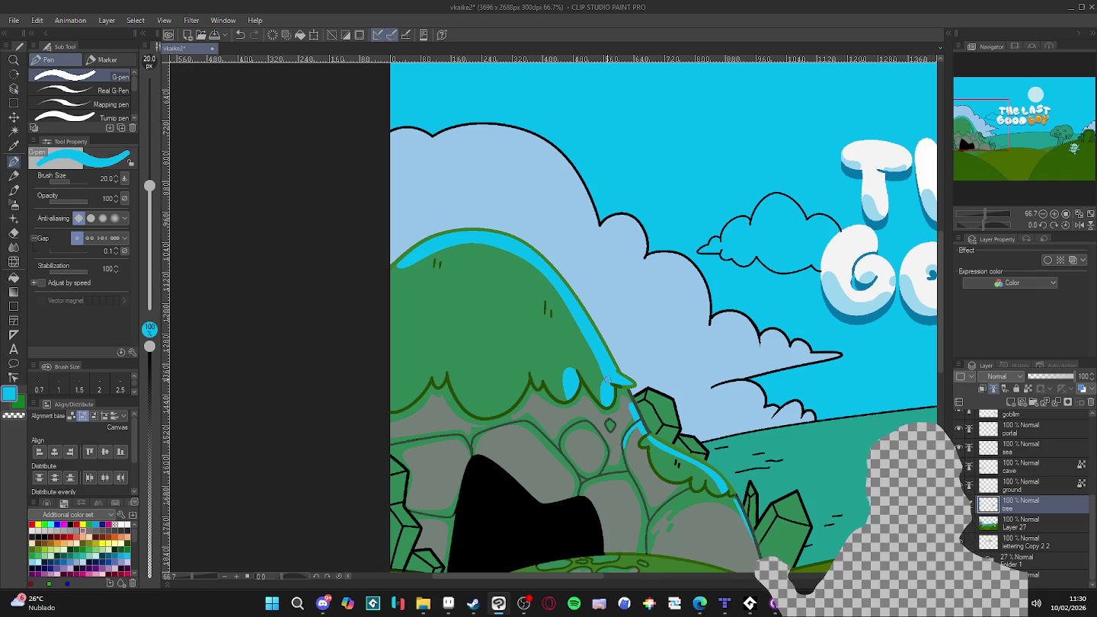
pyautogui.moveTo(603, 369); pyautogui.dragTo(435, 250)
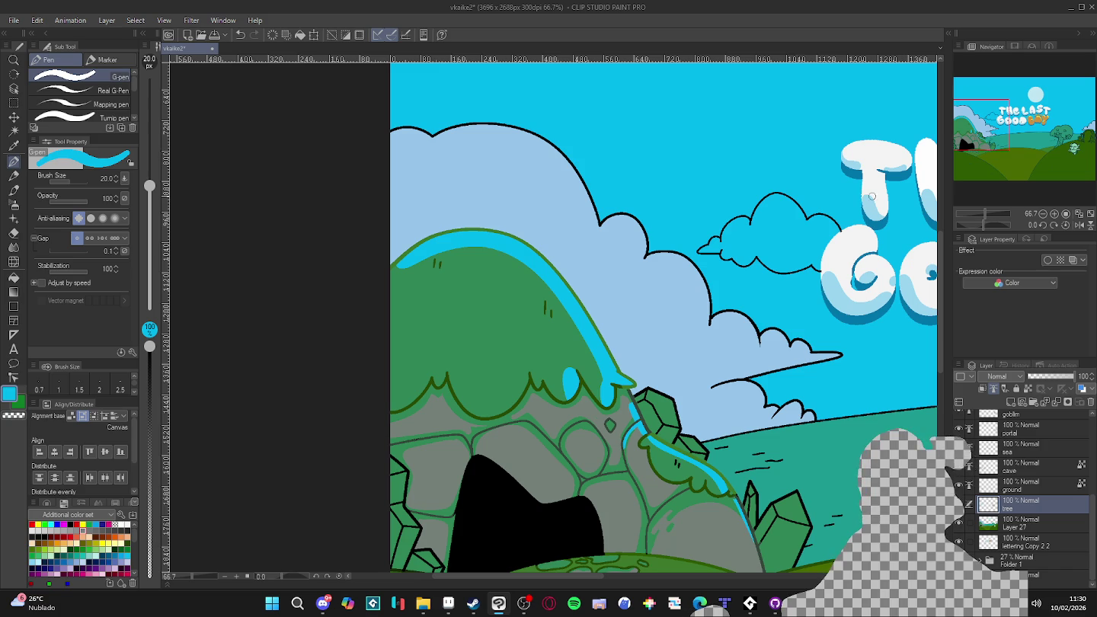
pyautogui.scroll(-2, 587, 335)
pyautogui.moveTo(615, 361); pyautogui.dragTo(584, 307)
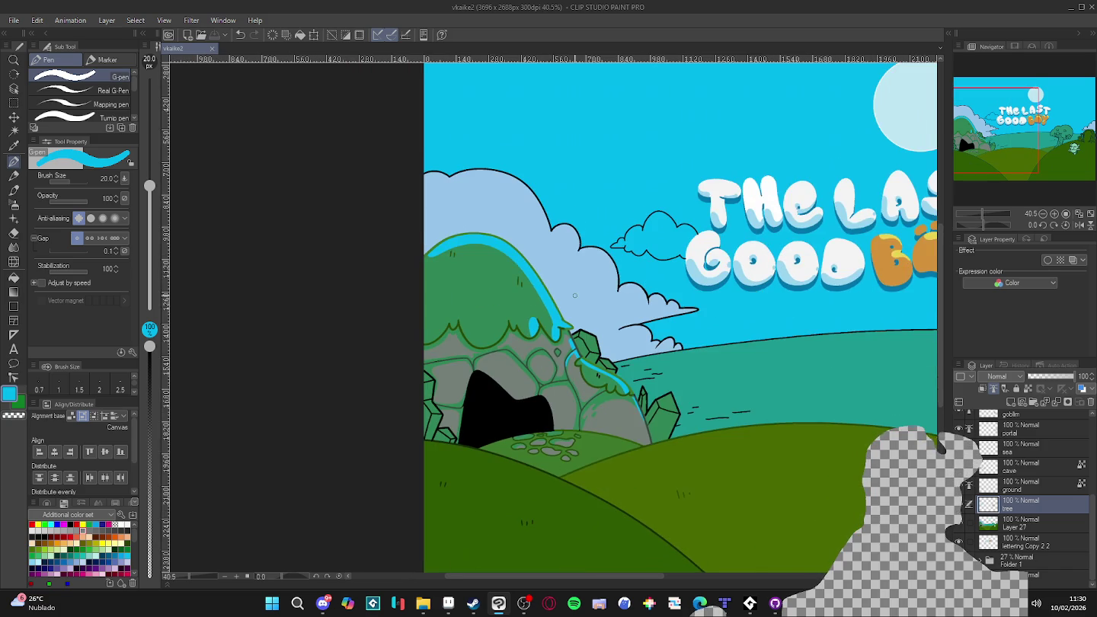
pyautogui.scroll(2, 621, 171)
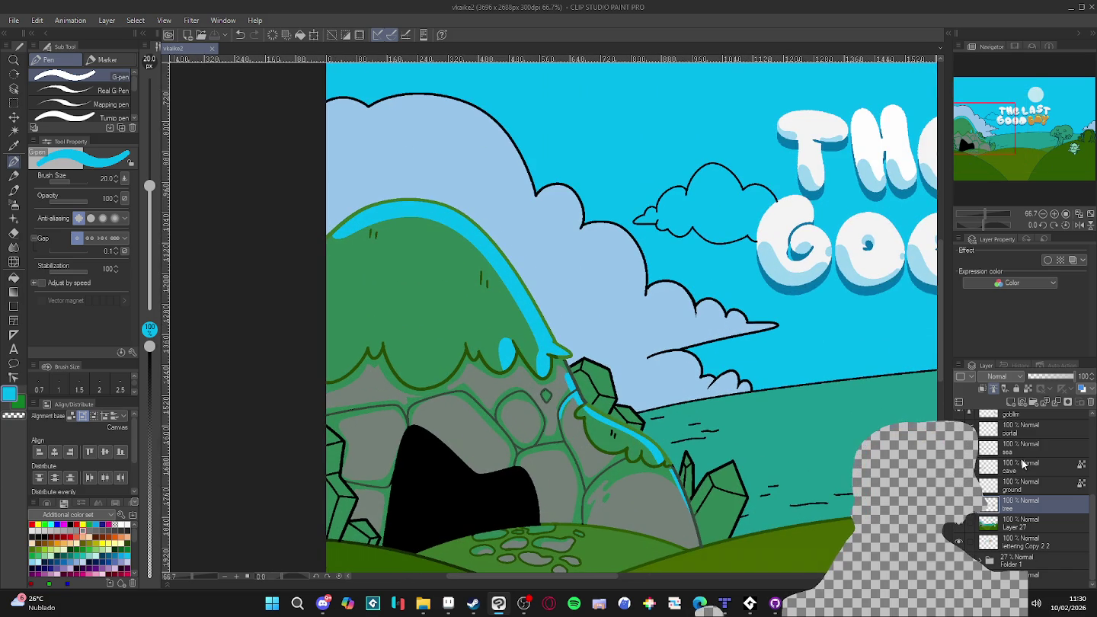
pyautogui.click(1023, 467)
pyautogui.scroll(2, 601, 360)
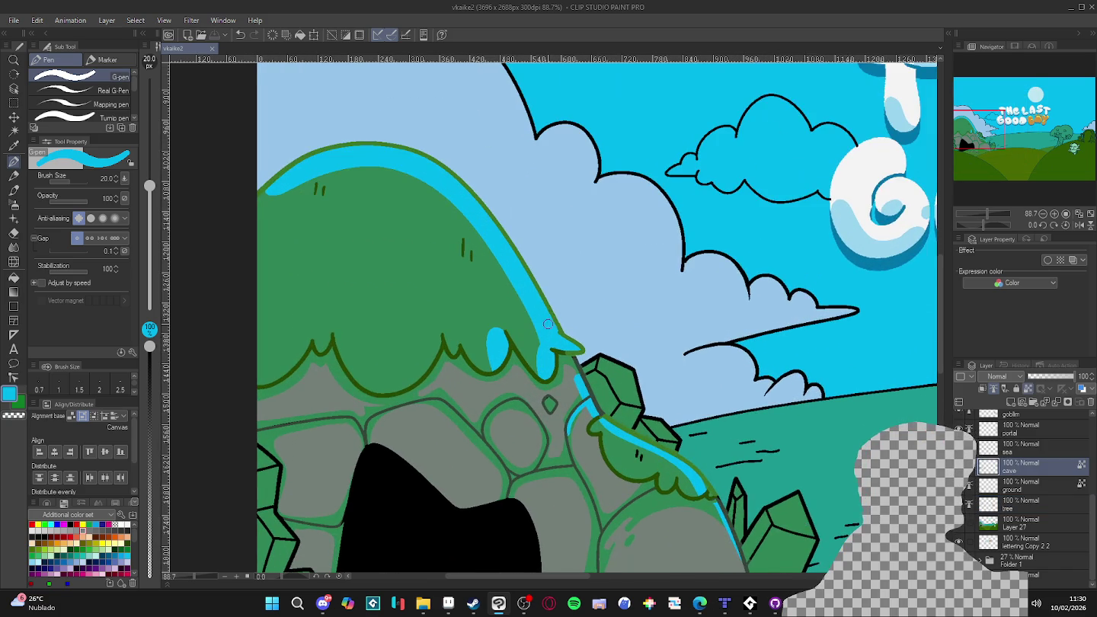
# - Set the drawing colour to the darker blue 0079C8 in Color settings
pyautogui.doubleClick(10, 393)
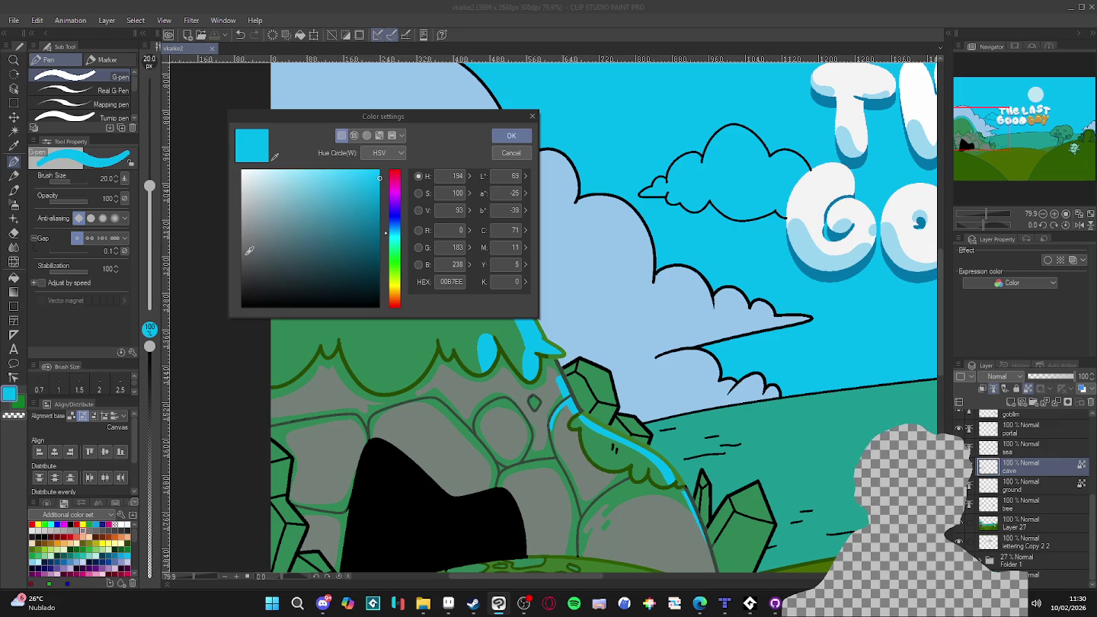
pyautogui.moveTo(379, 182); pyautogui.dragTo(380, 199)
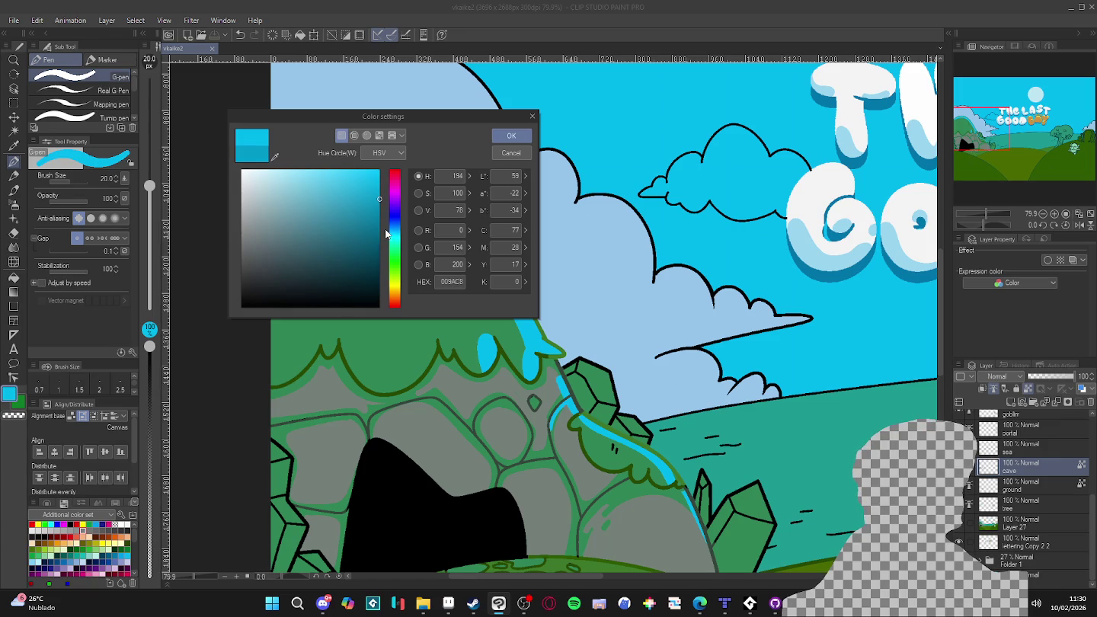
pyautogui.click(390, 229)
pyautogui.click(525, 138)
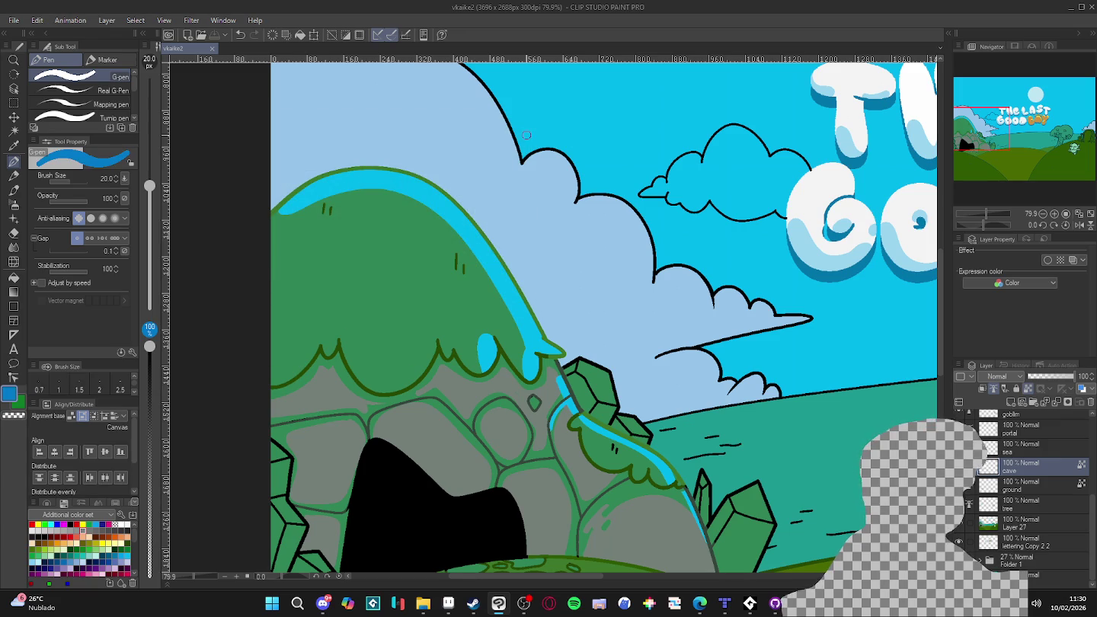
# - Paint the darker blue edge along the cyan rim from the lower hill up its top curve
pyautogui.moveTo(526, 298); pyautogui.dragTo(562, 354)
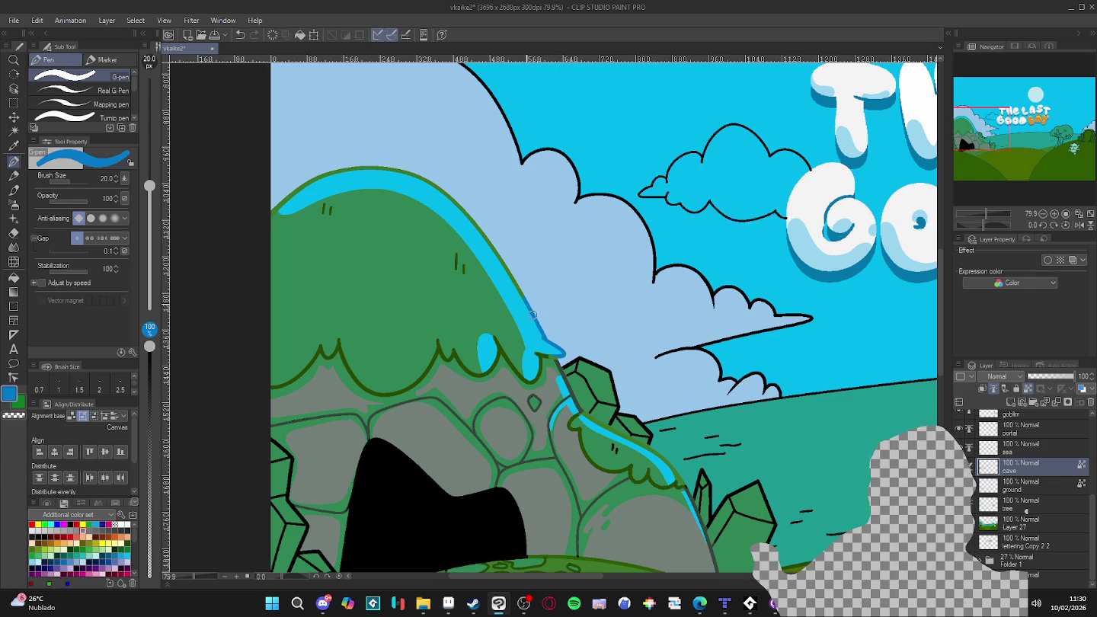
pyautogui.moveTo(523, 294)
pyautogui.mouseDown()
pyautogui.moveTo(467, 209)
pyautogui.moveTo(349, 168)
pyautogui.moveTo(281, 203)
pyautogui.mouseUp()
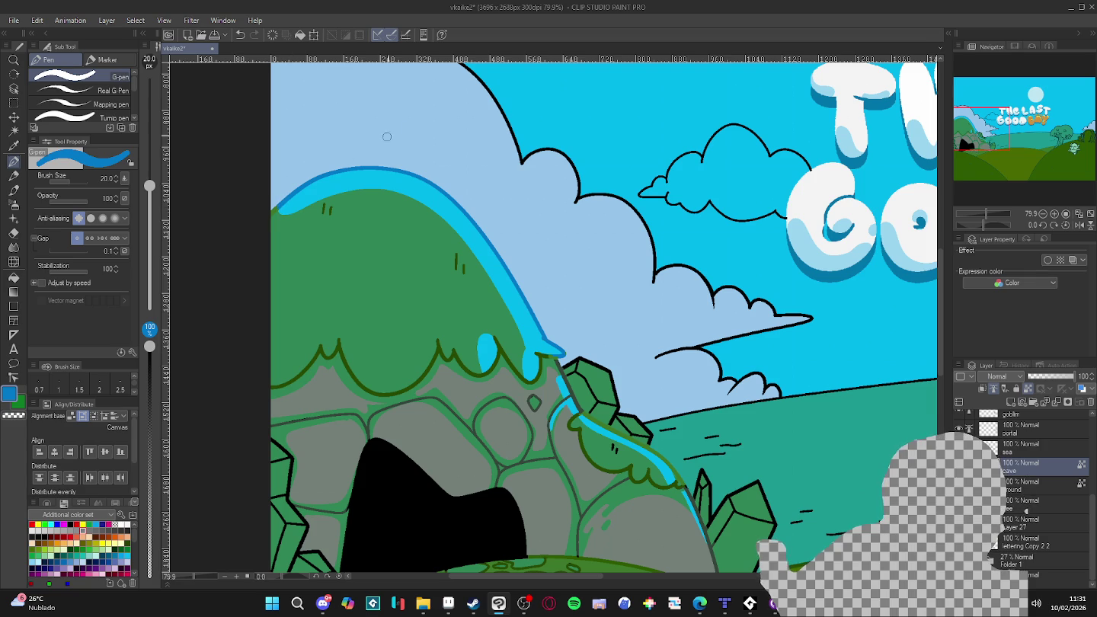
pyautogui.scroll(-5, 520, 288)
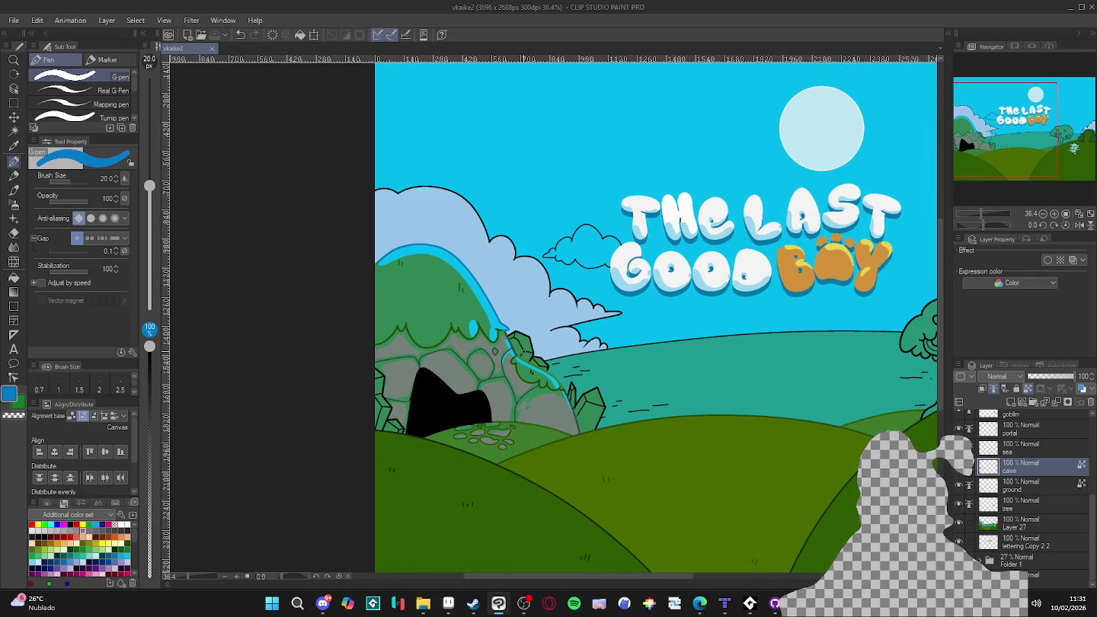
pyautogui.scroll(1, 524, 353)
pyautogui.scroll(2, 503, 340)
pyautogui.scroll(1, 480, 329)
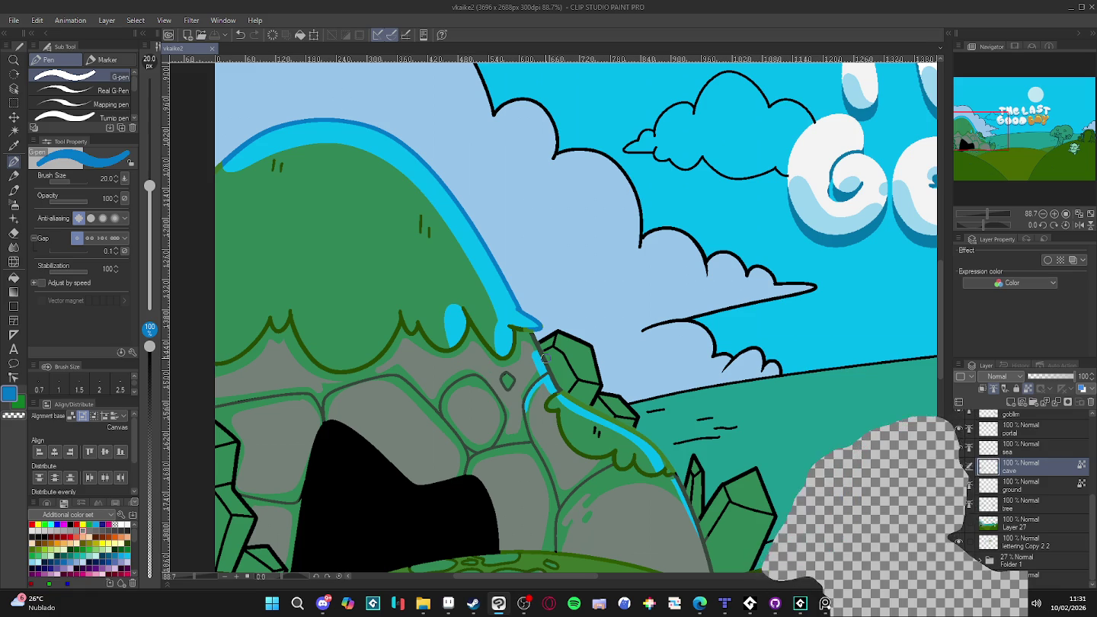
pyautogui.scroll(-2, 547, 367)
pyautogui.scroll(-1, 550, 378)
pyautogui.scroll(-1, 551, 377)
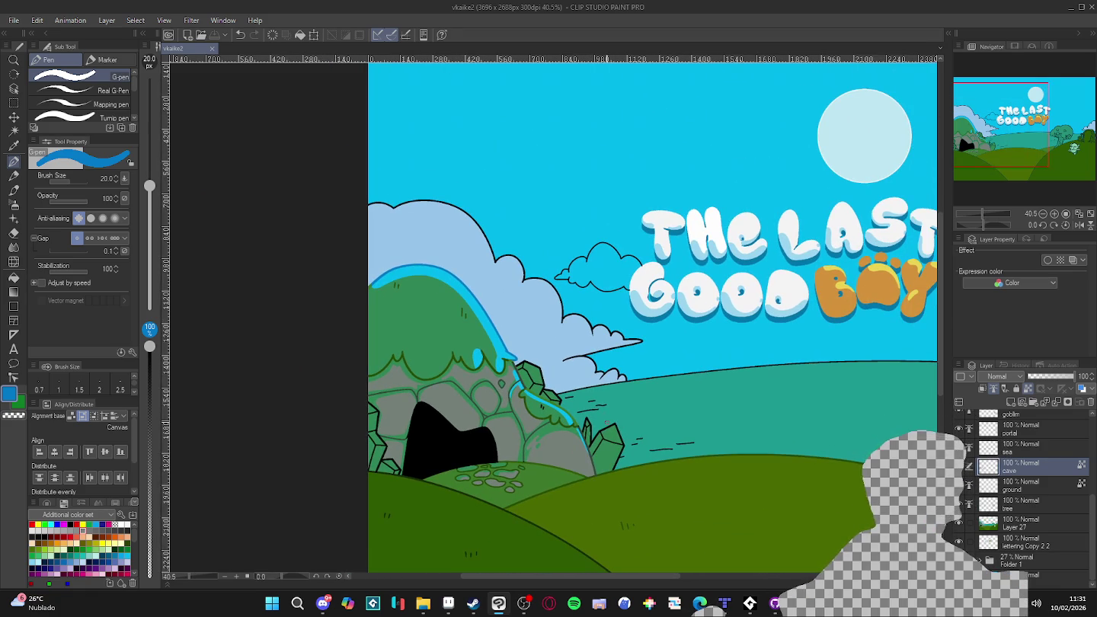
pyautogui.scroll(-1, 590, 428)
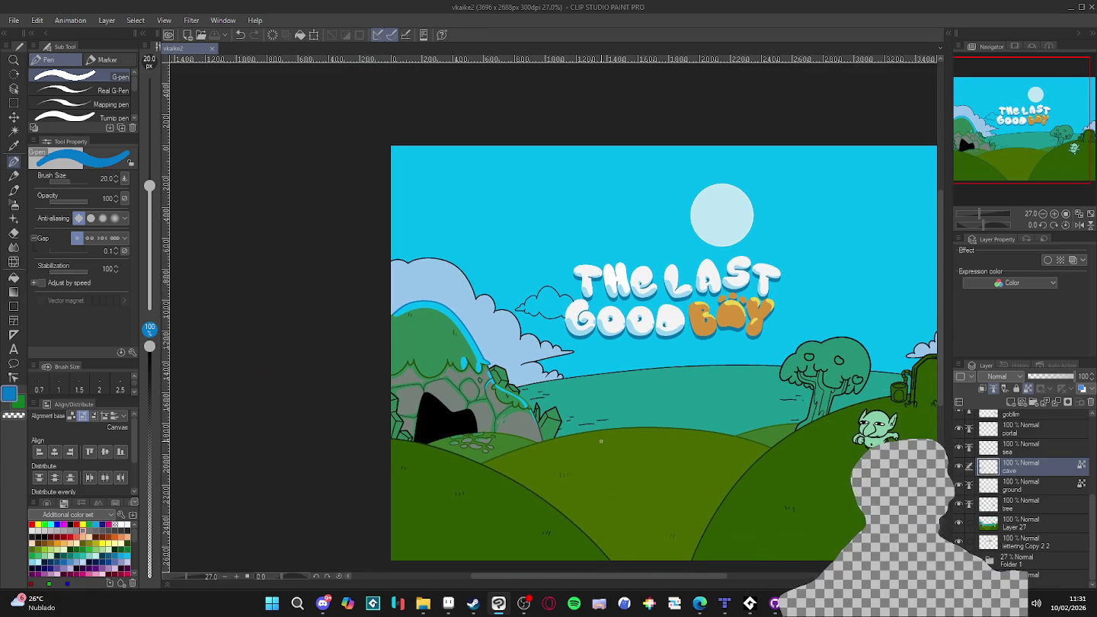
pyautogui.scroll(-1, 587, 435)
pyautogui.scroll(1, 587, 436)
pyautogui.scroll(1, 587, 435)
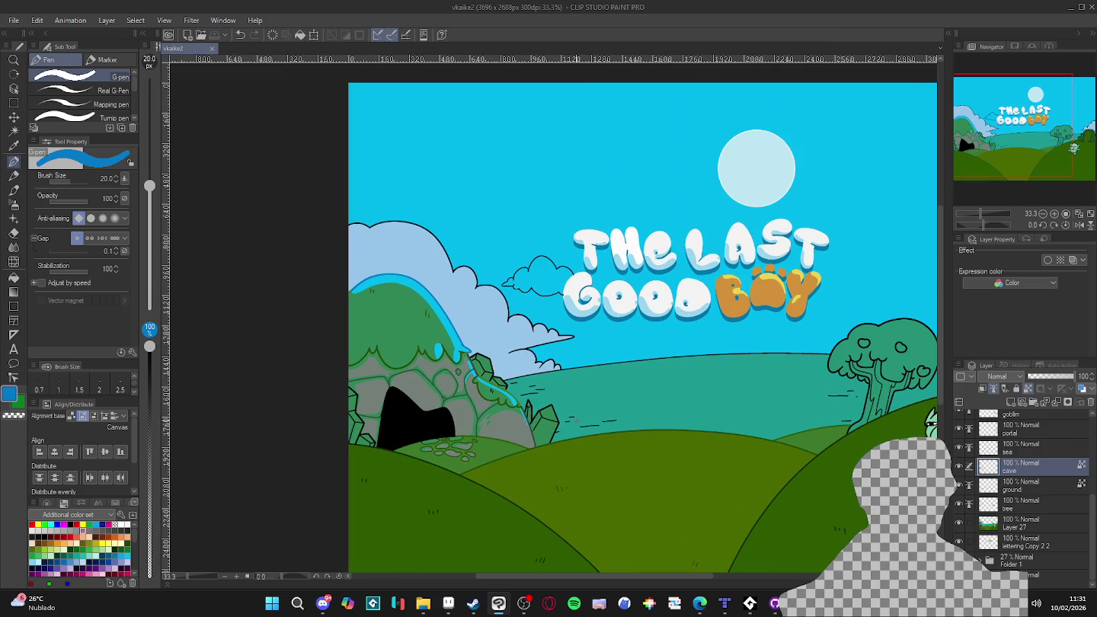
pyautogui.scroll(-1, 579, 422)
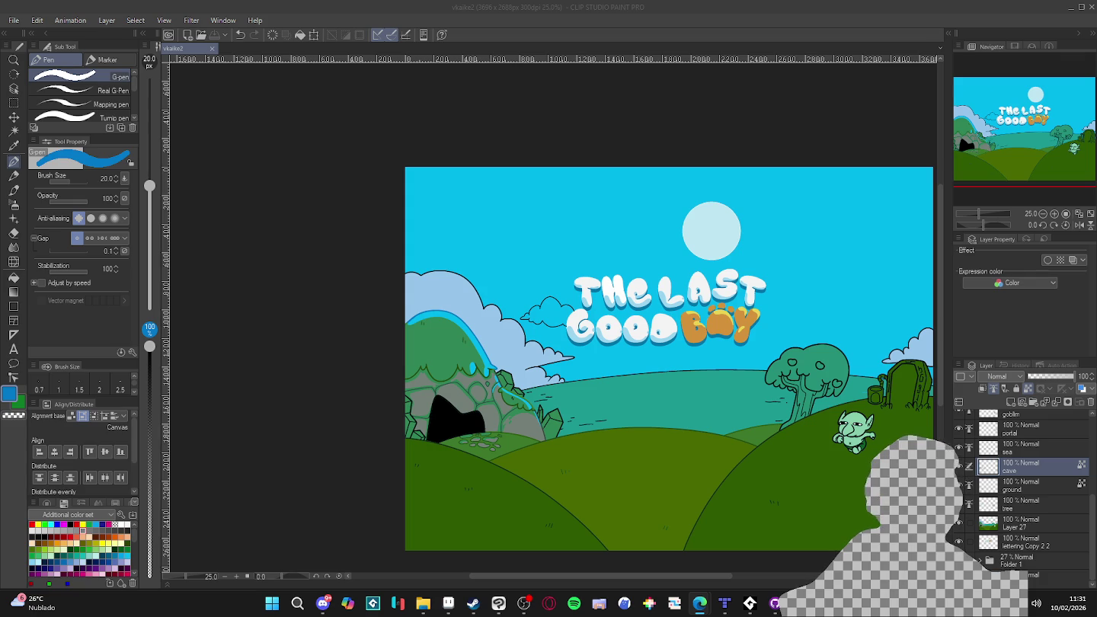
pyautogui.scroll(1, 392, 289)
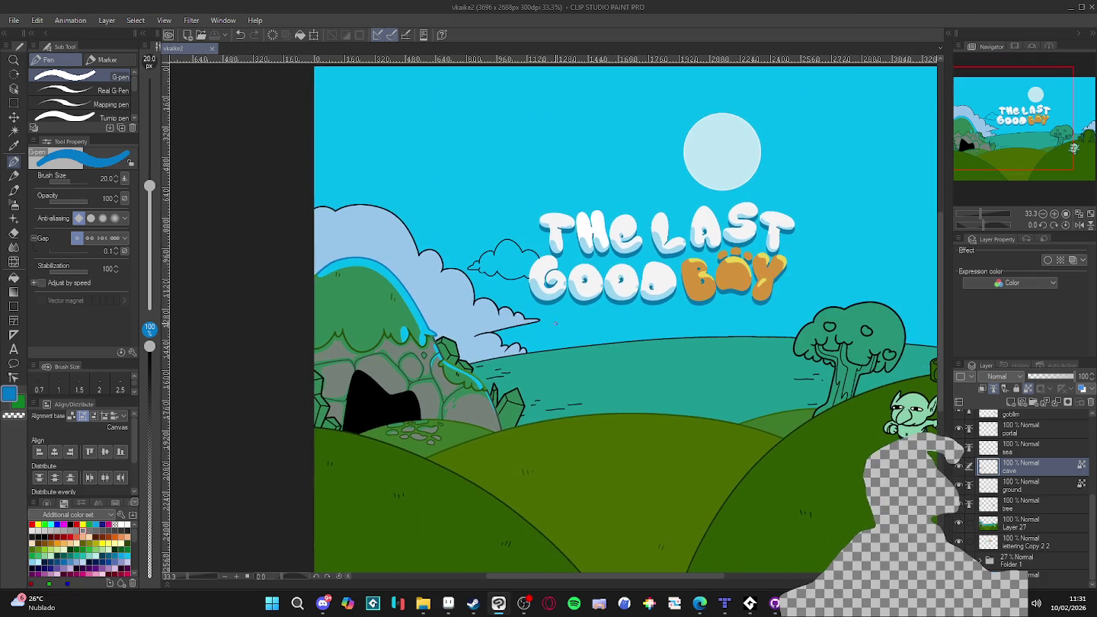
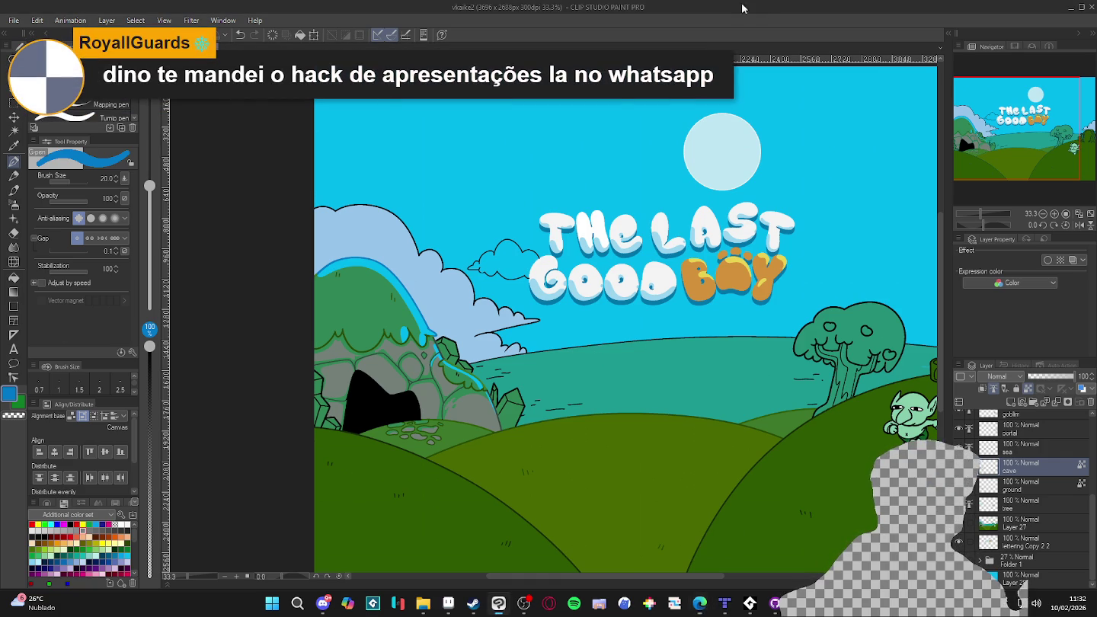
# - Zoom in on the cliff and touch up the blue tip of the waterfall
pyautogui.scroll(1, 406, 368)
pyautogui.scroll(-1, 495, 420)
pyautogui.scroll(-1, 494, 419)
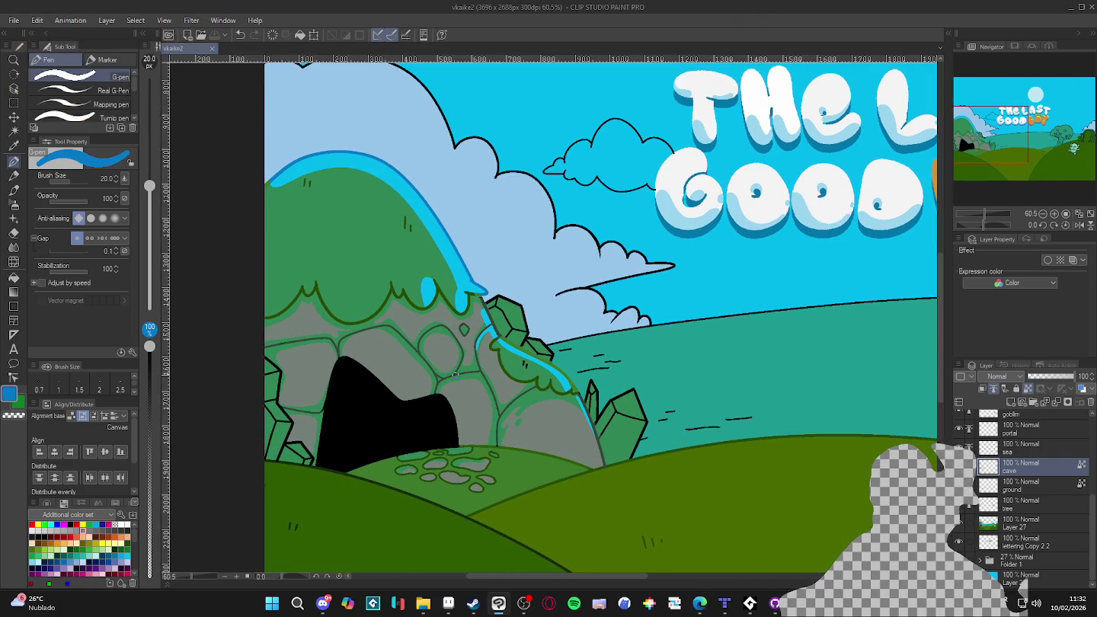
pyautogui.scroll(-1, 495, 420)
pyautogui.scroll(-1, 525, 407)
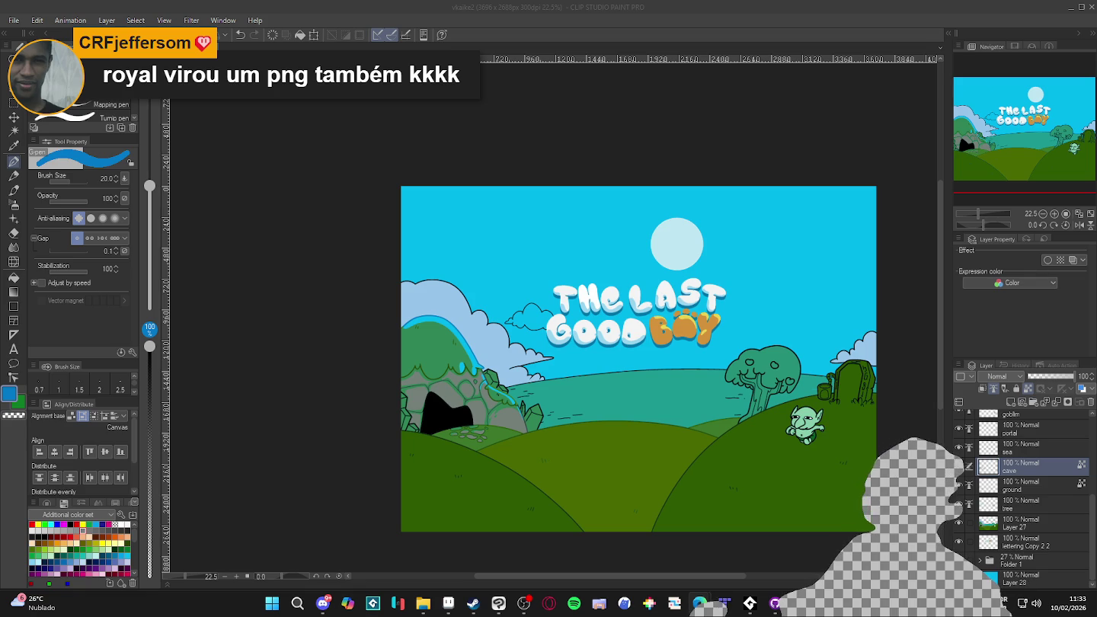
pyautogui.scroll(1, 401, 321)
pyautogui.scroll(1, 401, 321)
pyautogui.scroll(-1, 411, 324)
pyautogui.scroll(2, 427, 324)
pyautogui.scroll(2, 457, 324)
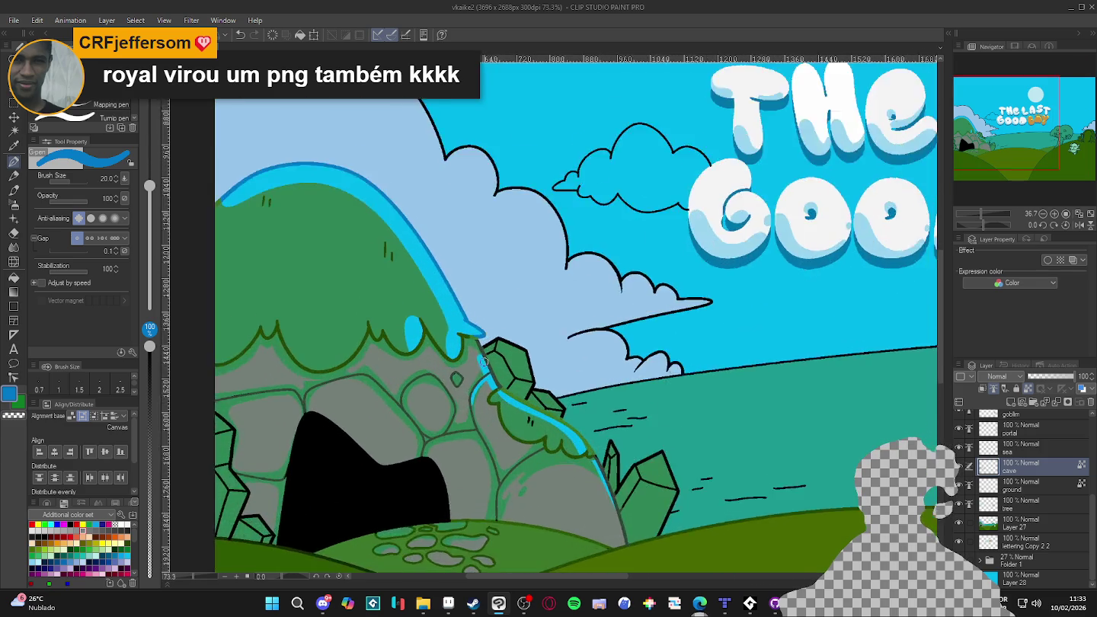
pyautogui.scroll(2, 488, 323)
pyautogui.click(486, 326)
# - Zoom out and rotate the view over the cave and title, then hide the colour fills to check the line art
pyautogui.scroll(1, 499, 382)
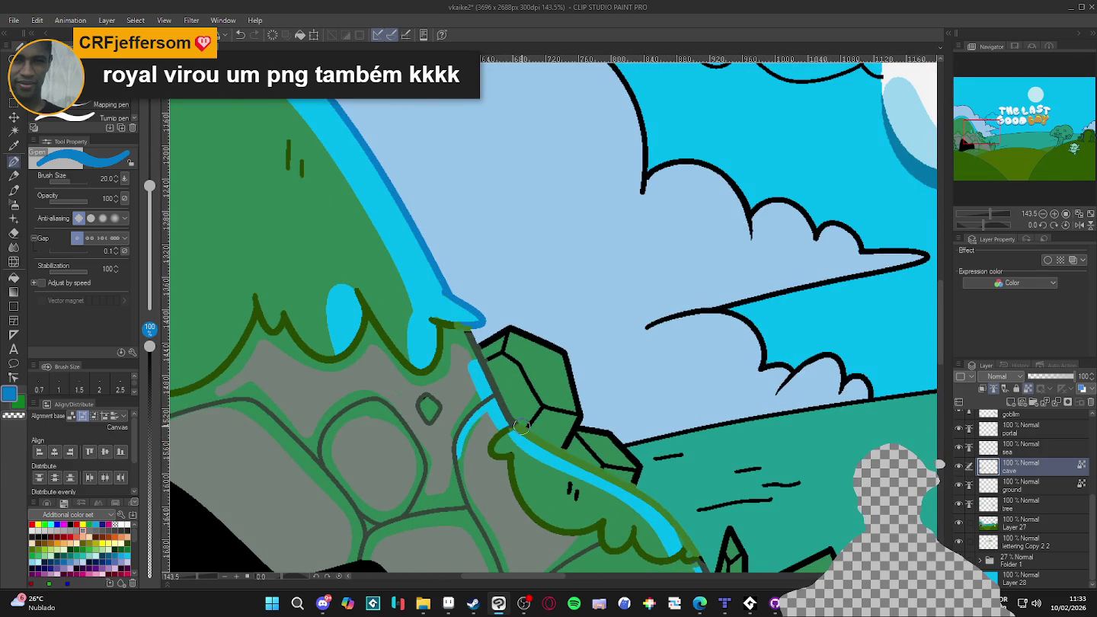
pyautogui.scroll(1, 521, 426)
pyautogui.scroll(-2, 518, 428)
pyautogui.scroll(3, 519, 428)
pyautogui.scroll(-1, 519, 428)
pyautogui.scroll(-1, 519, 428)
pyautogui.scroll(-1, 518, 428)
pyautogui.scroll(-2, 517, 427)
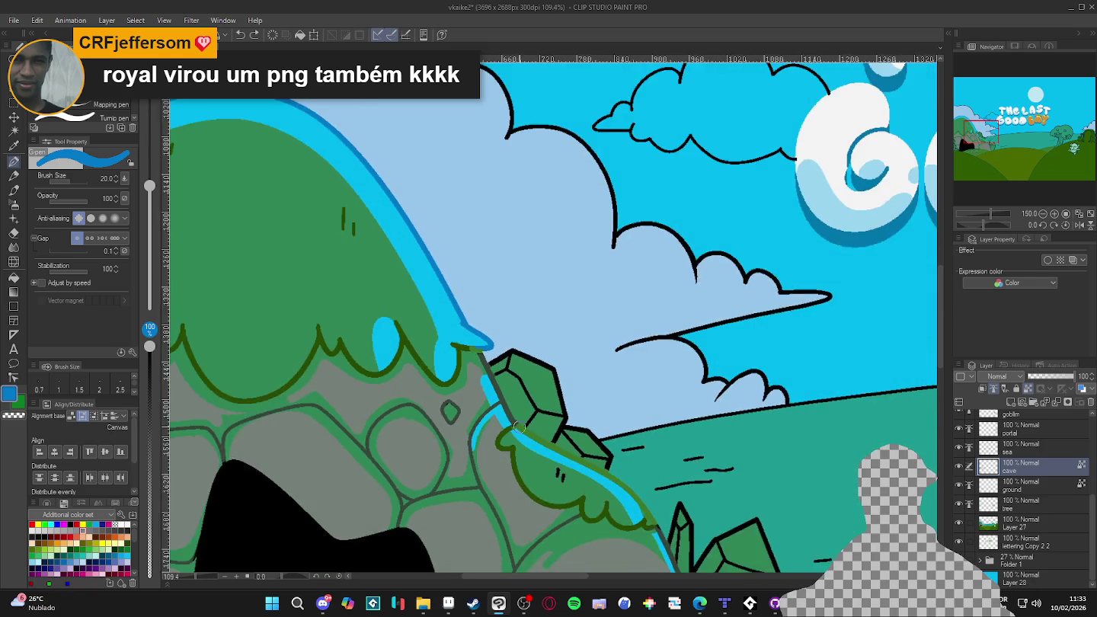
pyautogui.scroll(-2, 517, 427)
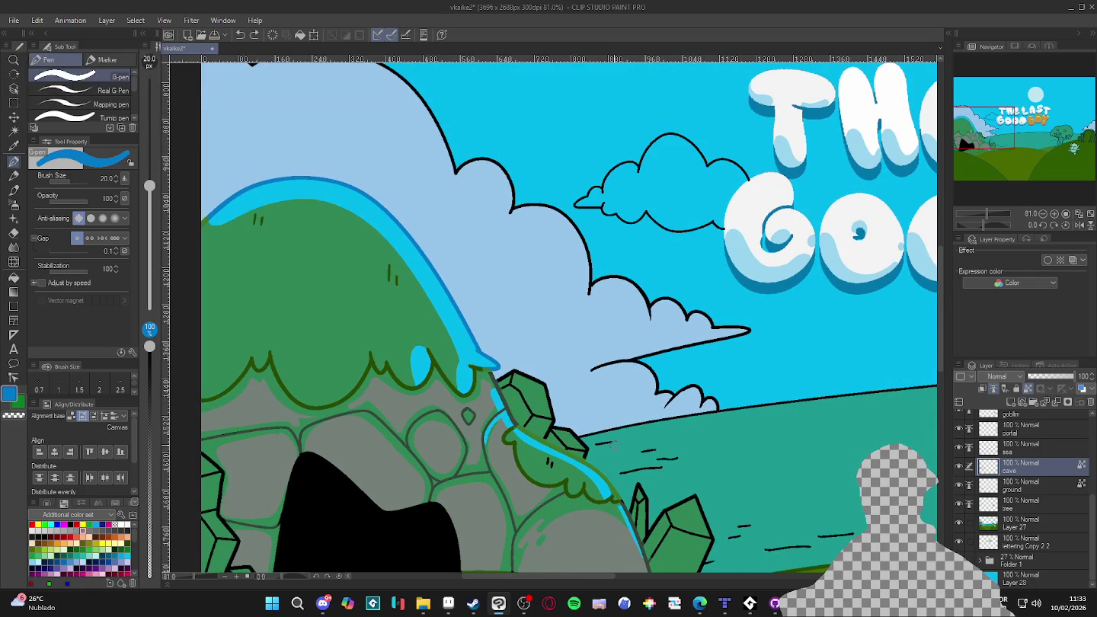
pyautogui.scroll(-1, 517, 428)
pyautogui.scroll(-1, 514, 427)
pyautogui.scroll(-2, 510, 427)
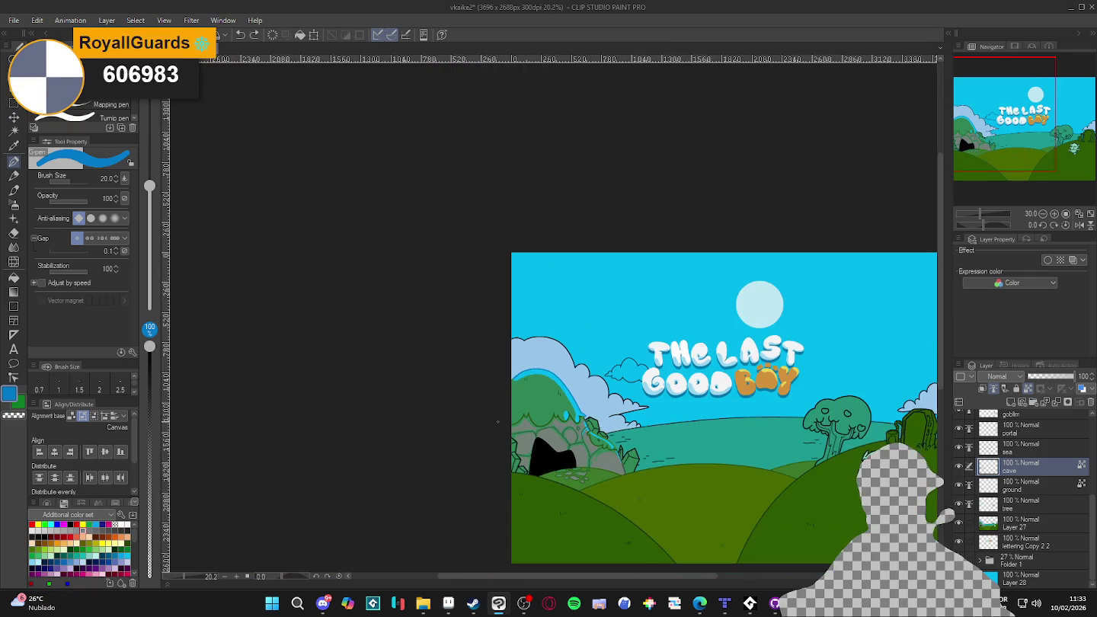
pyautogui.press('r')
pyautogui.scroll(2, 634, 427)
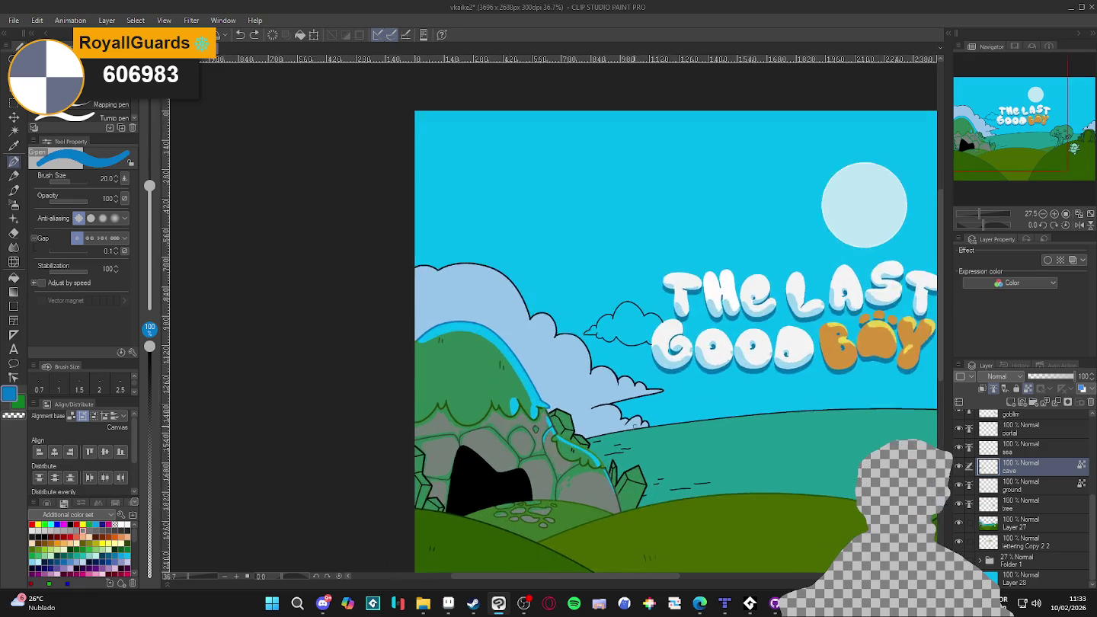
pyautogui.scroll(2, 579, 412)
pyautogui.scroll(2, 495, 396)
pyautogui.scroll(1, 410, 380)
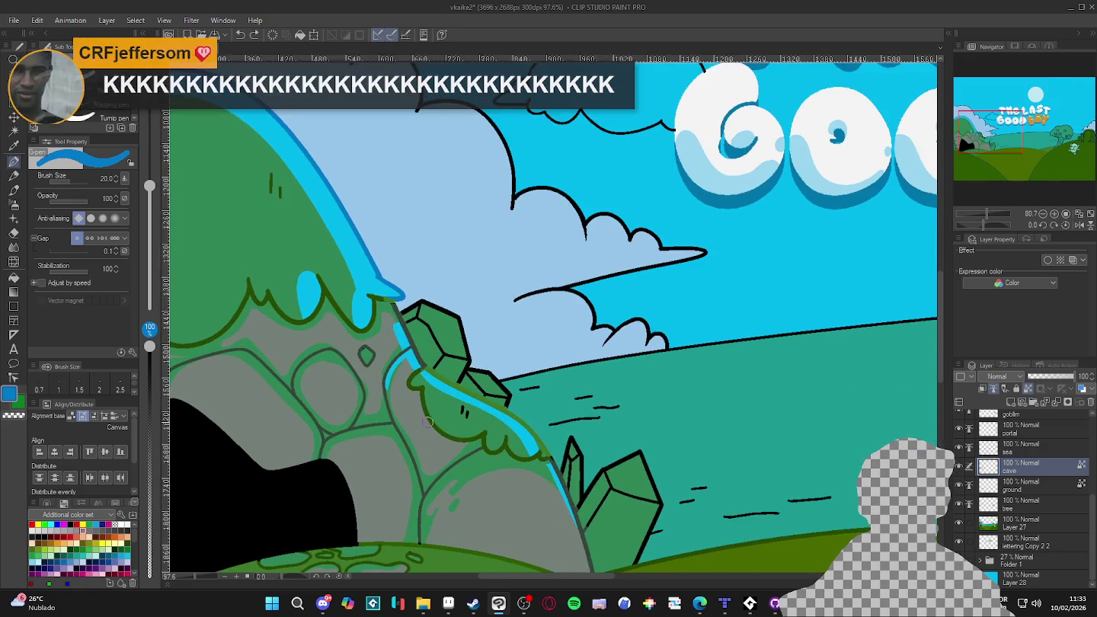
pyautogui.scroll(-1, 409, 396)
pyautogui.moveTo(409, 415); pyautogui.dragTo(438, 419)
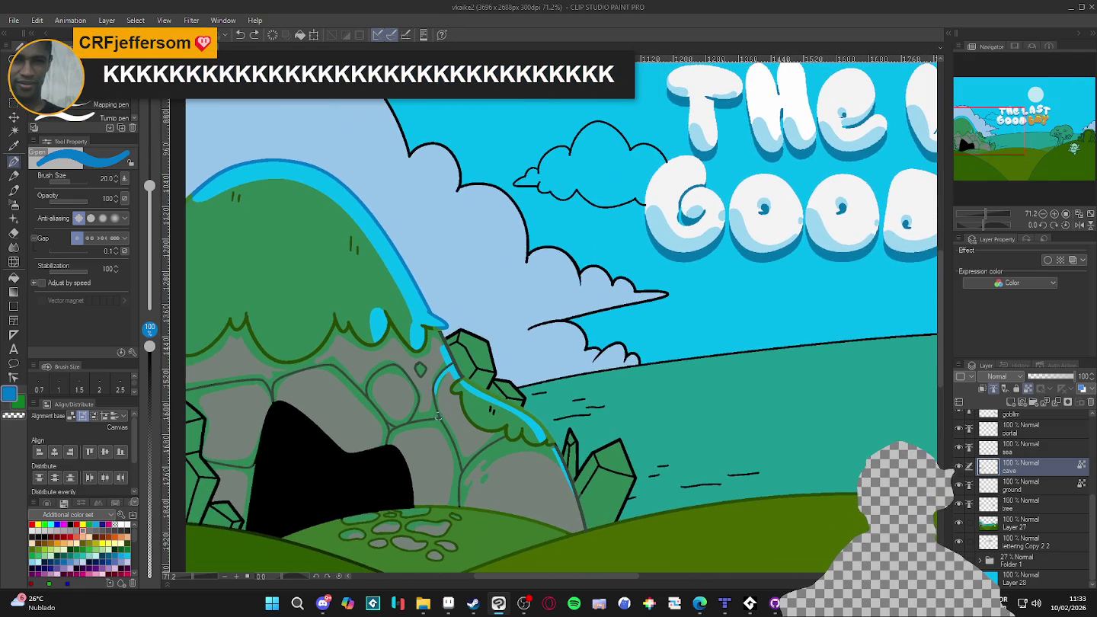
pyautogui.scroll(-1, 413, 421)
pyautogui.scroll(-1, 408, 424)
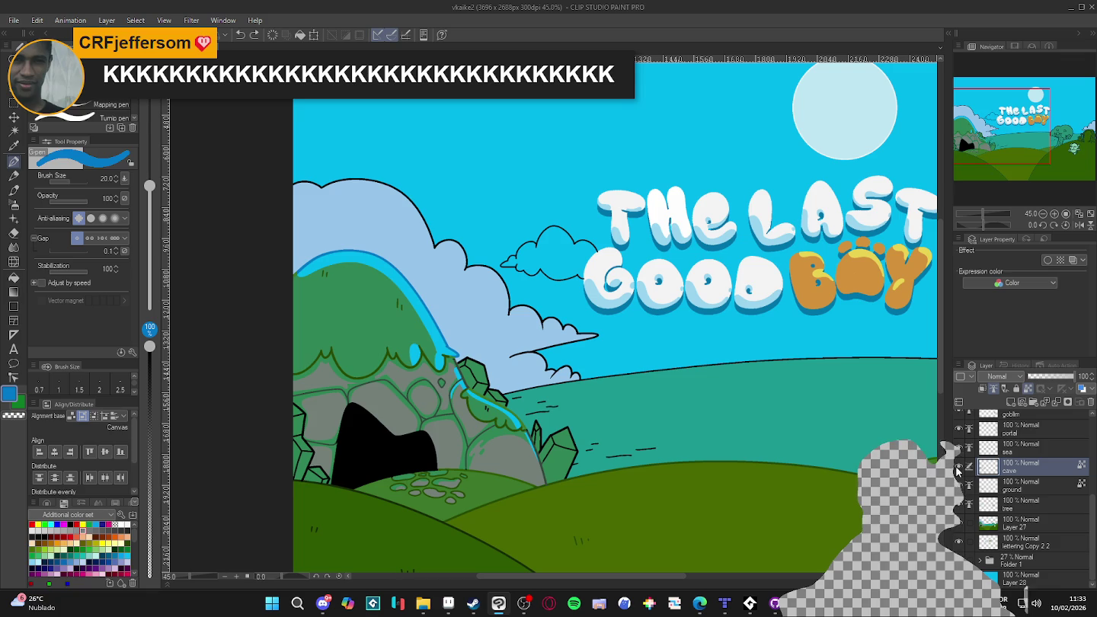
pyautogui.moveTo(959, 447); pyautogui.dragTo(959, 523)
# - Show the colour fills again, select Layer 27 with the Fill tool, and eyedrop the waterfall's light cyan
pyautogui.click(959, 524)
pyautogui.click(1021, 523)
pyautogui.press('g')
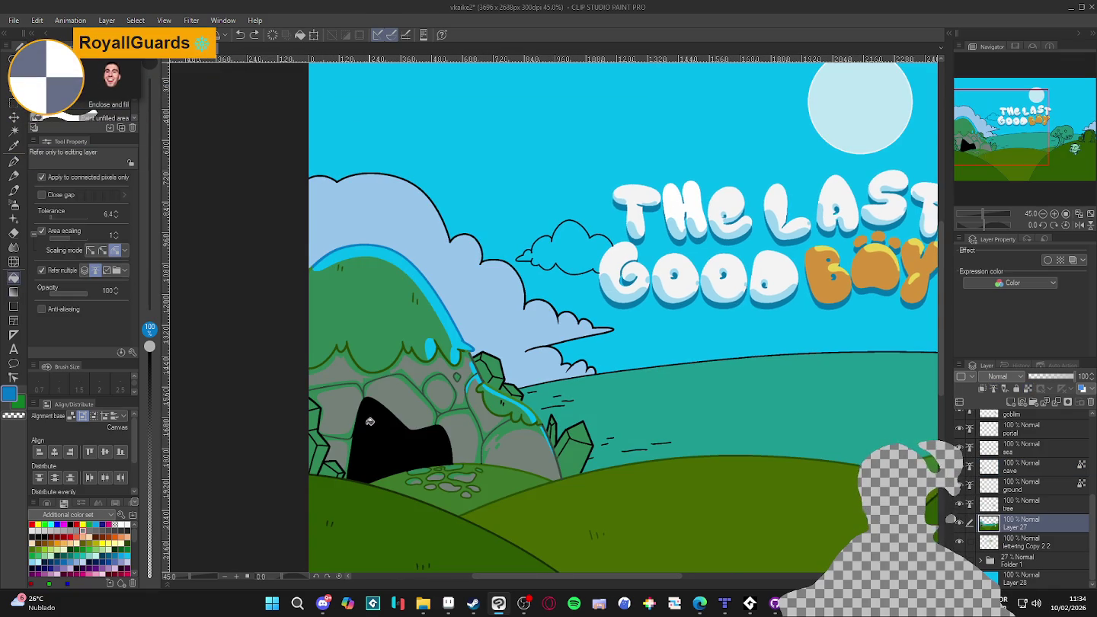
pyautogui.scroll(1, 366, 430)
pyautogui.moveTo(365, 430); pyautogui.dragTo(376, 427)
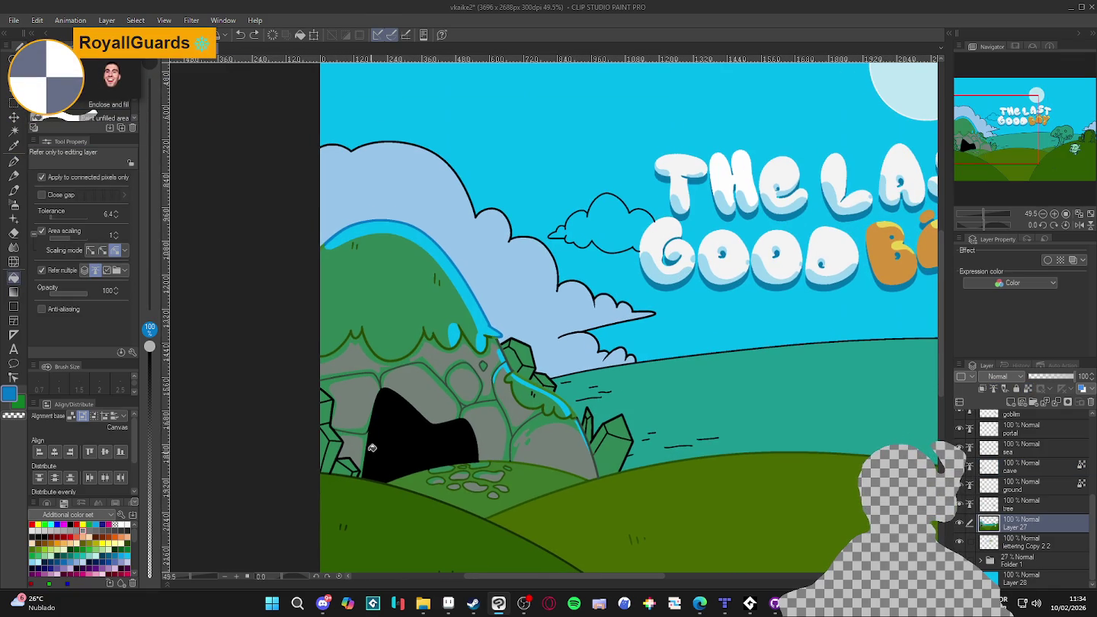
pyautogui.keyDown('alt'); pyautogui.click(482, 333); pyautogui.keyUp('alt')
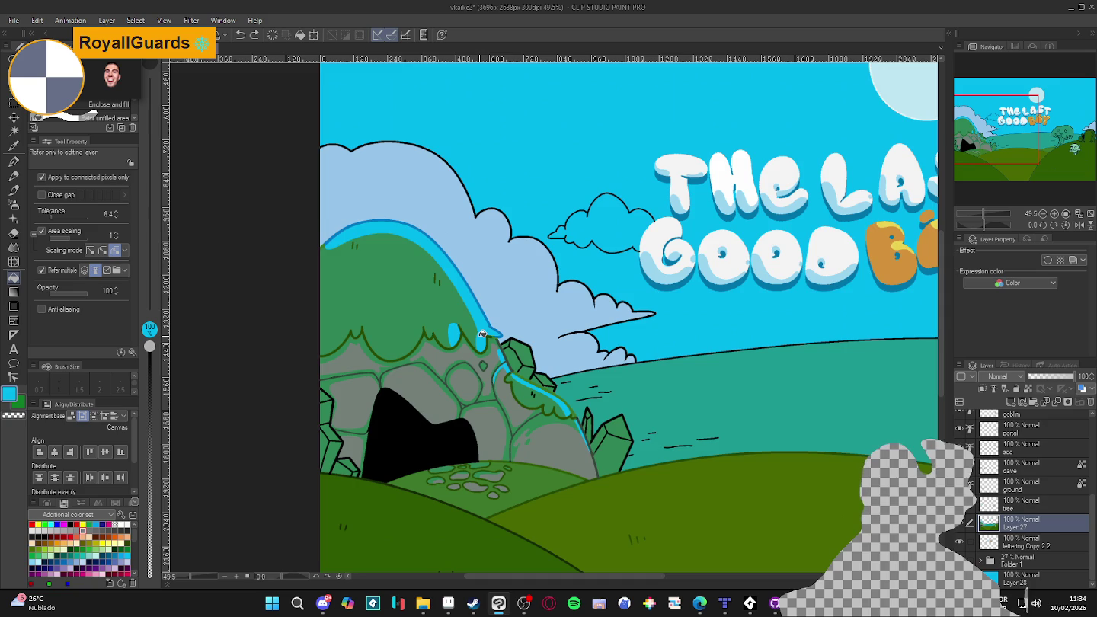
pyautogui.scroll(-3, 480, 339)
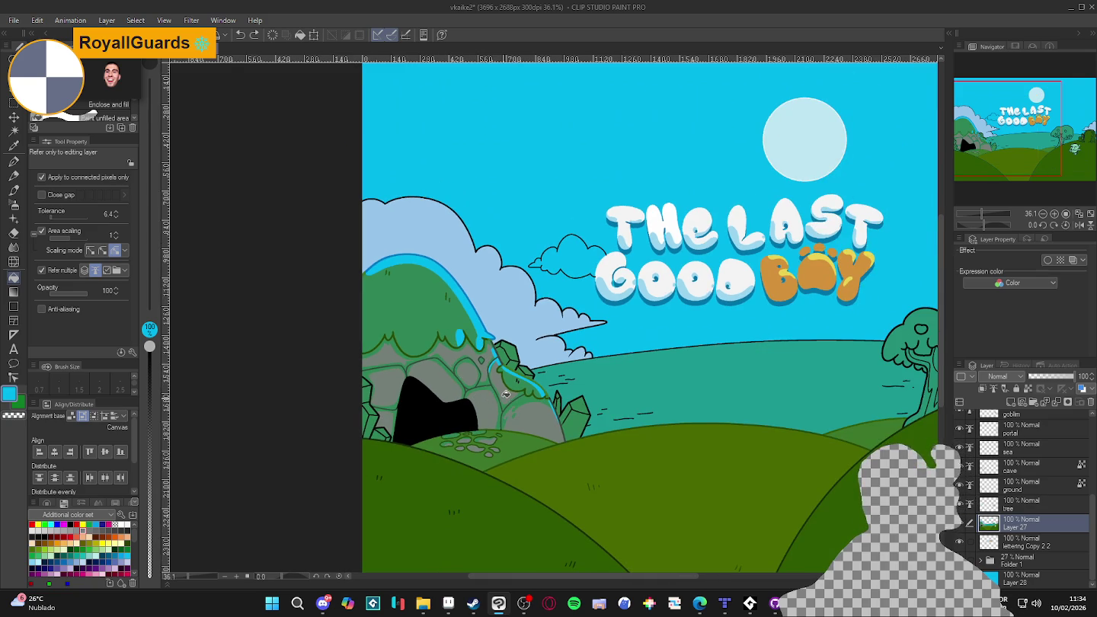
pyautogui.scroll(-3, 508, 399)
pyautogui.scroll(2, 525, 452)
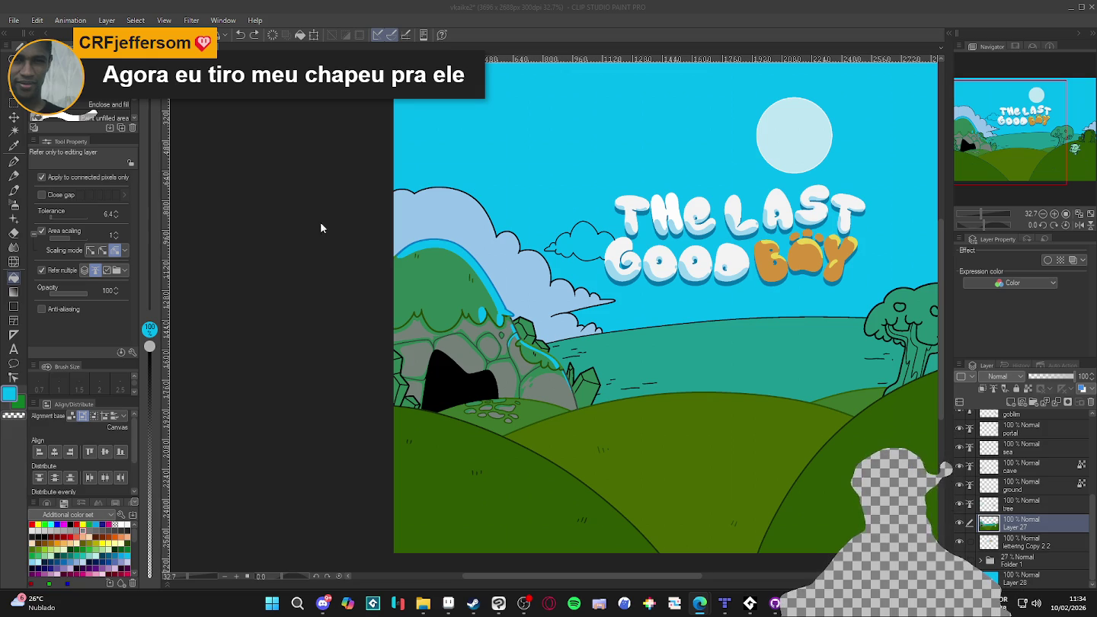
pyautogui.click(754, 10)
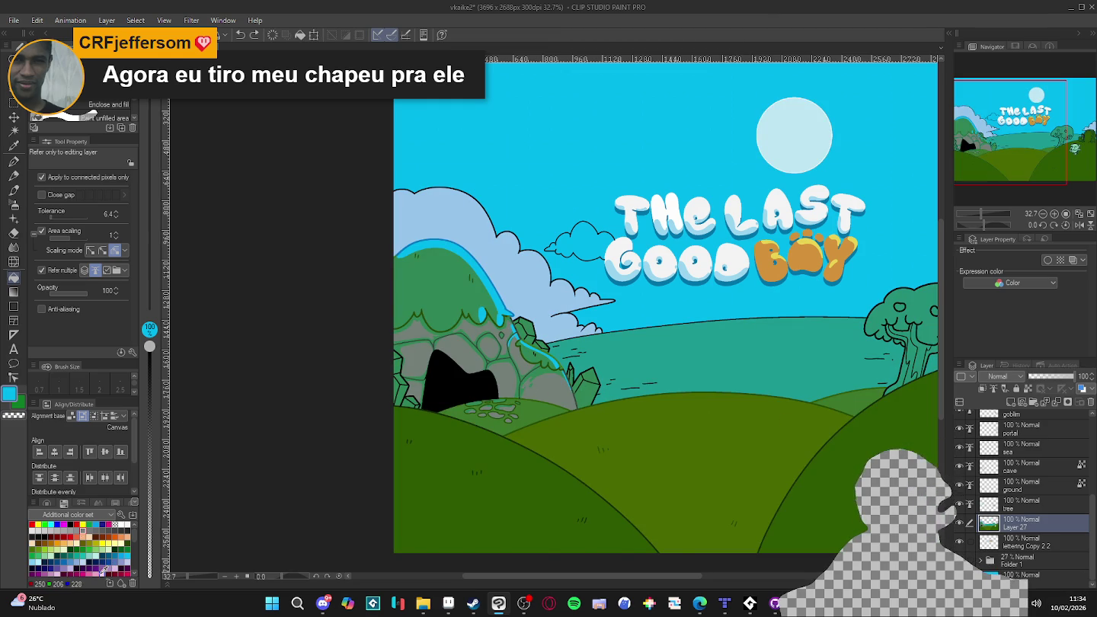
# - Eyedrop the crystal green and shift its hue to about 303 for a magenta-purple
pyautogui.click(91, 569)
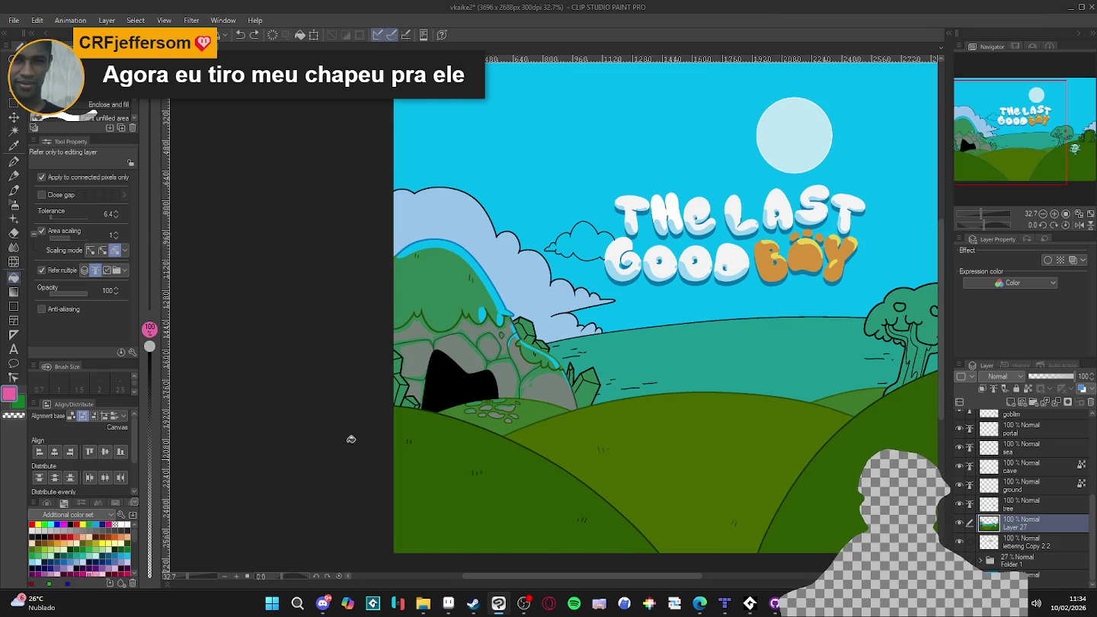
pyautogui.scroll(2, 589, 392)
pyautogui.keyDown('alt'); pyautogui.click(589, 392); pyautogui.keyUp('alt')
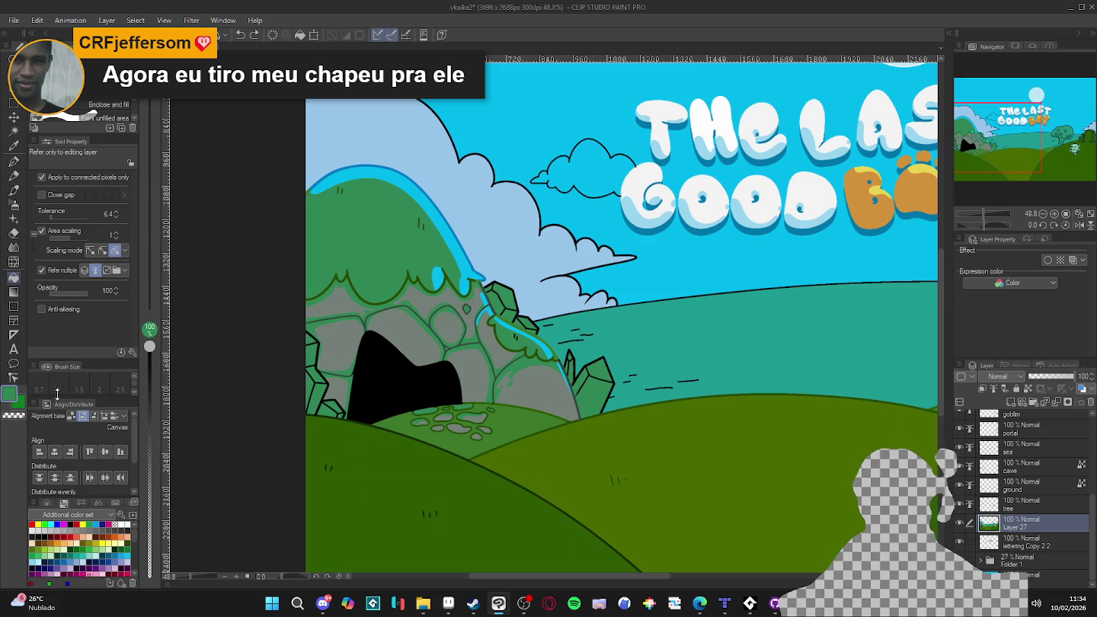
pyautogui.doubleClick(9, 393)
pyautogui.click(395, 198)
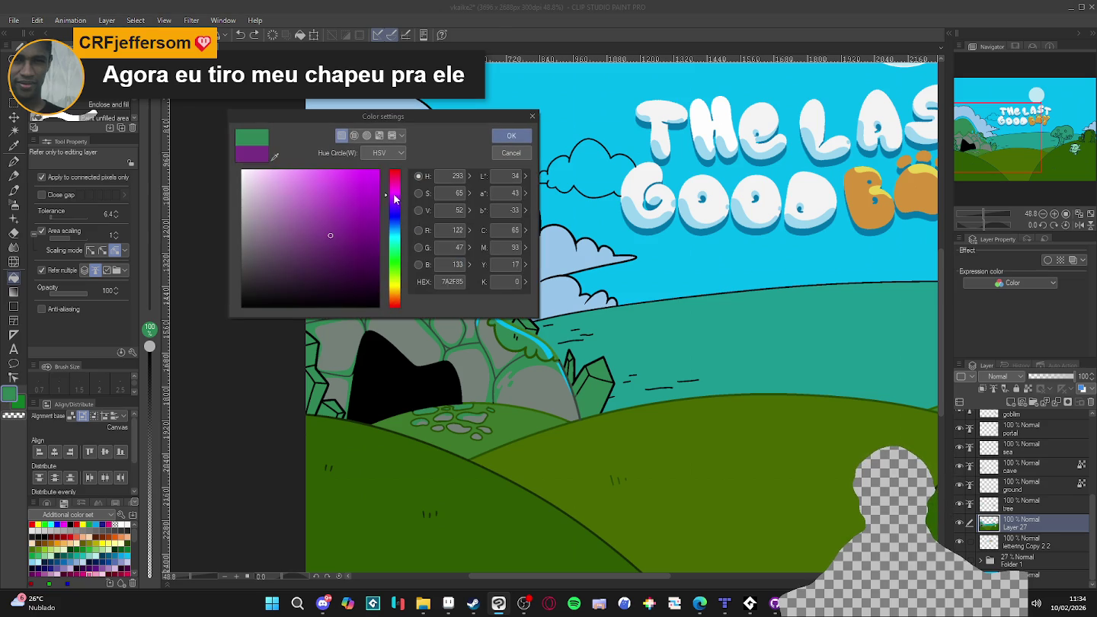
pyautogui.moveTo(397, 199); pyautogui.dragTo(401, 195)
pyautogui.click(511, 136)
# - Fill the right crystal, the crystal by the cave entrance, and the left-edge facets purple
pyautogui.click(592, 381)
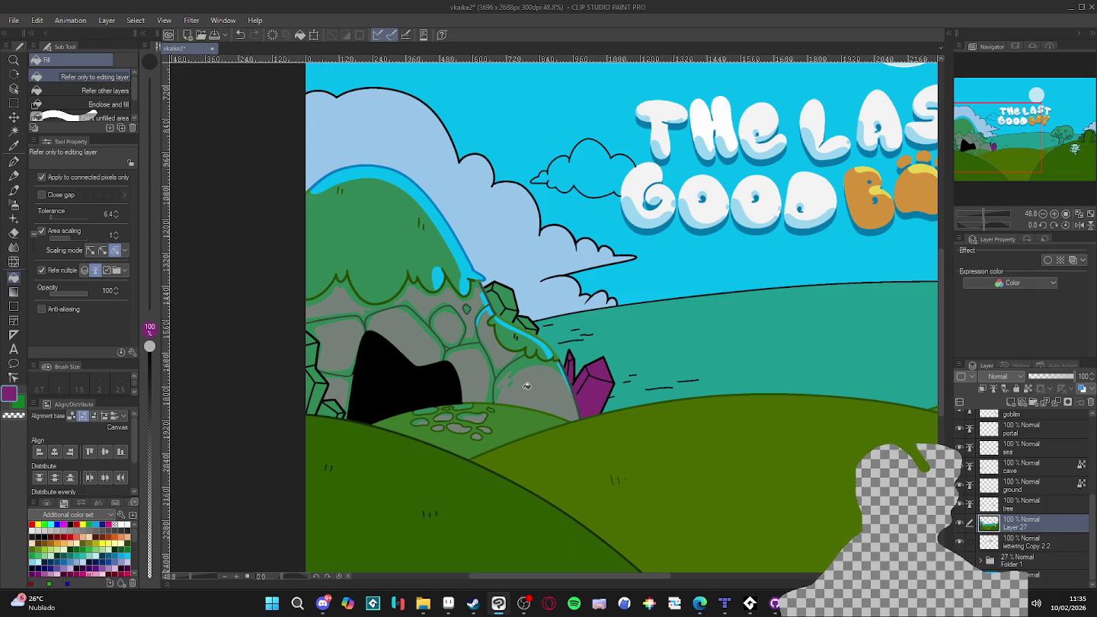
pyautogui.scroll(2, 326, 397)
pyautogui.click(335, 412)
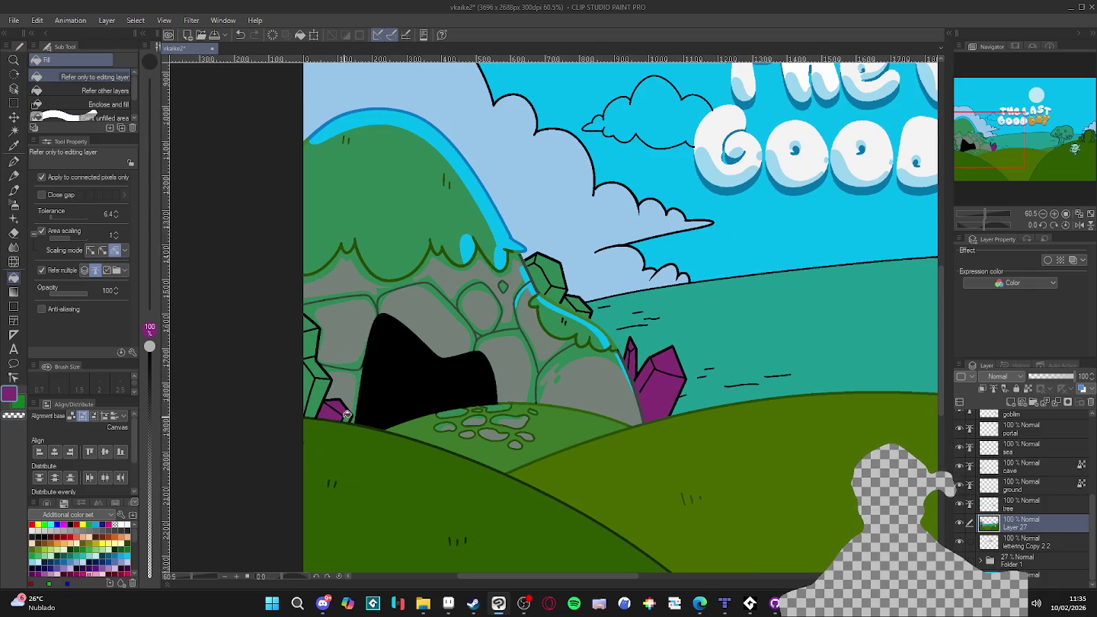
pyautogui.click(321, 394)
pyautogui.click(315, 368)
pyautogui.click(313, 343)
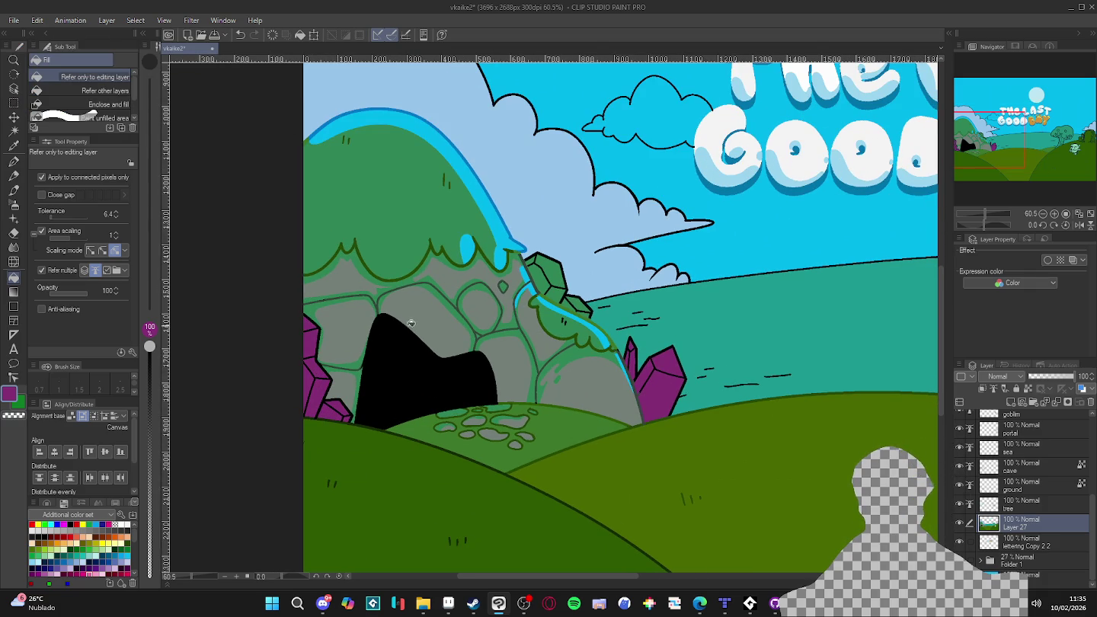
# - Fill the four green crystal facets beside the stream purple
pyautogui.click(575, 300)
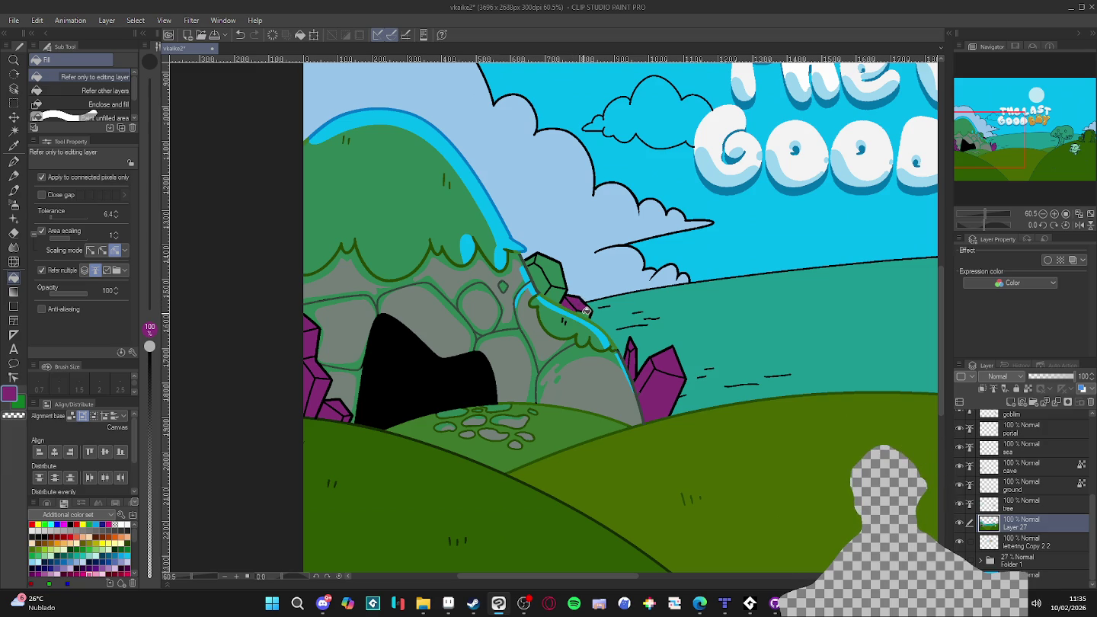
pyautogui.click(558, 275)
pyautogui.click(538, 281)
pyautogui.click(533, 259)
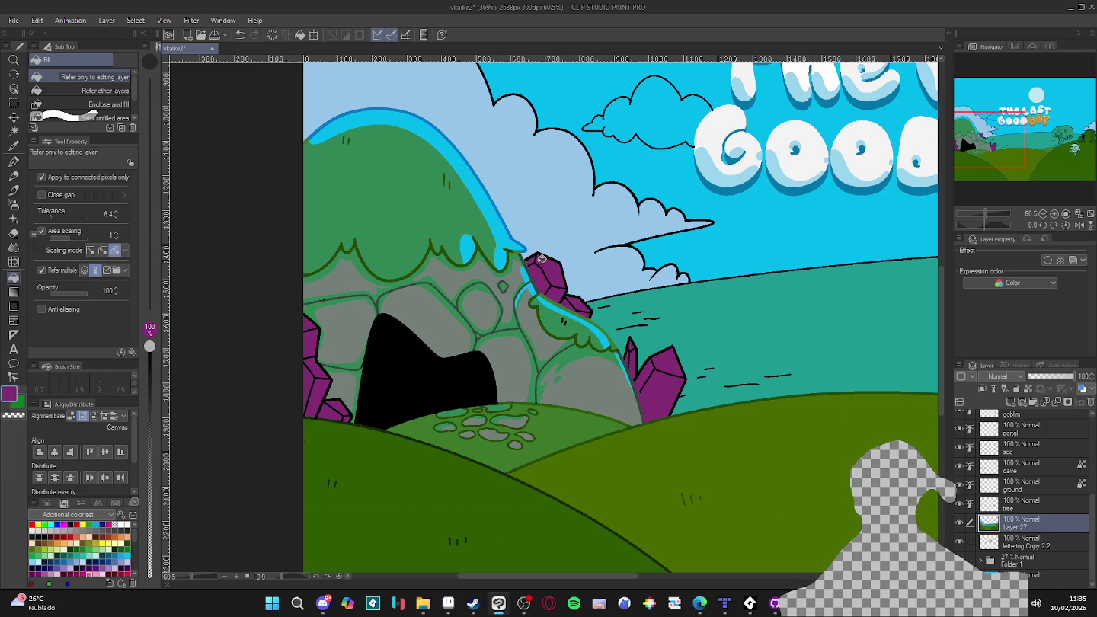
pyautogui.scroll(-2, 632, 329)
pyautogui.scroll(-2, 634, 329)
pyautogui.scroll(-1, 647, 335)
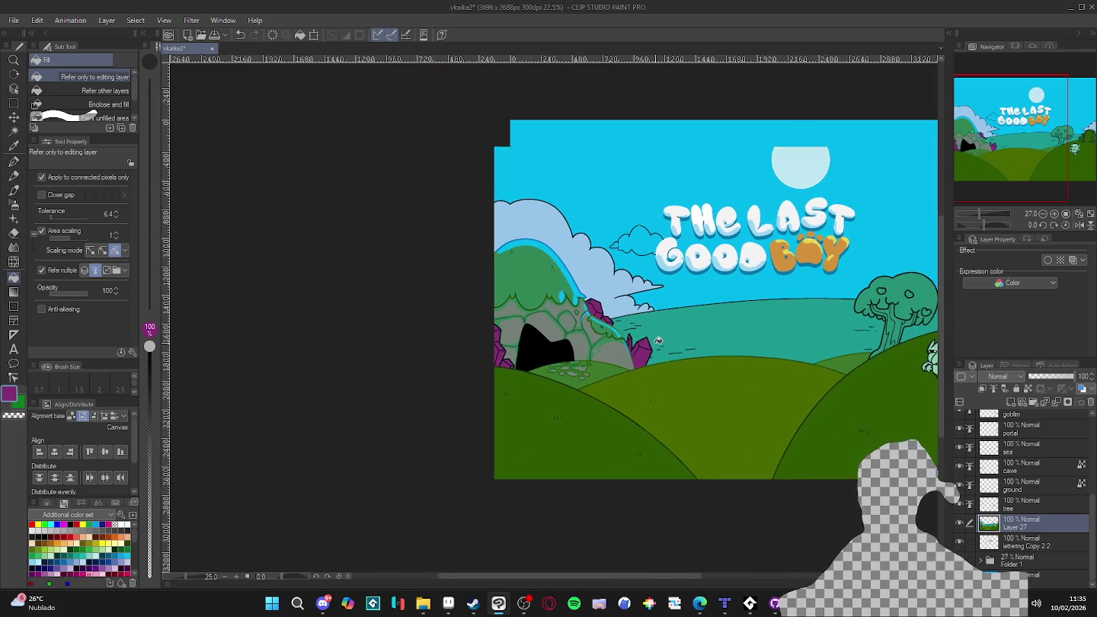
pyautogui.scroll(1, 655, 349)
pyautogui.scroll(1, 534, 350)
pyautogui.scroll(2, 381, 351)
pyautogui.scroll(1, 411, 366)
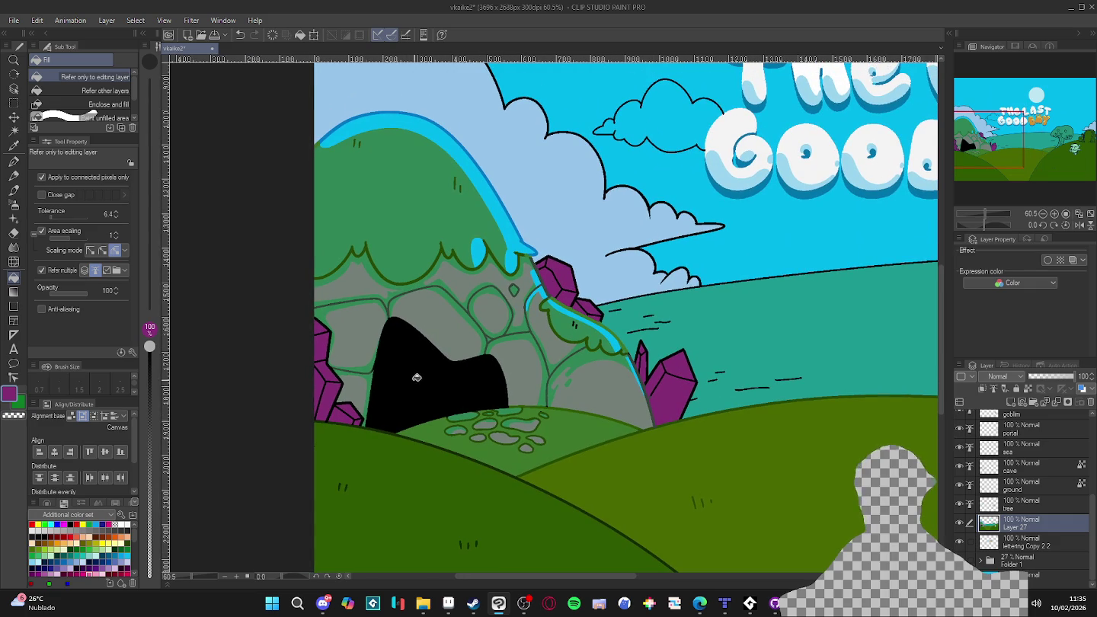
pyautogui.scroll(1, 340, 370)
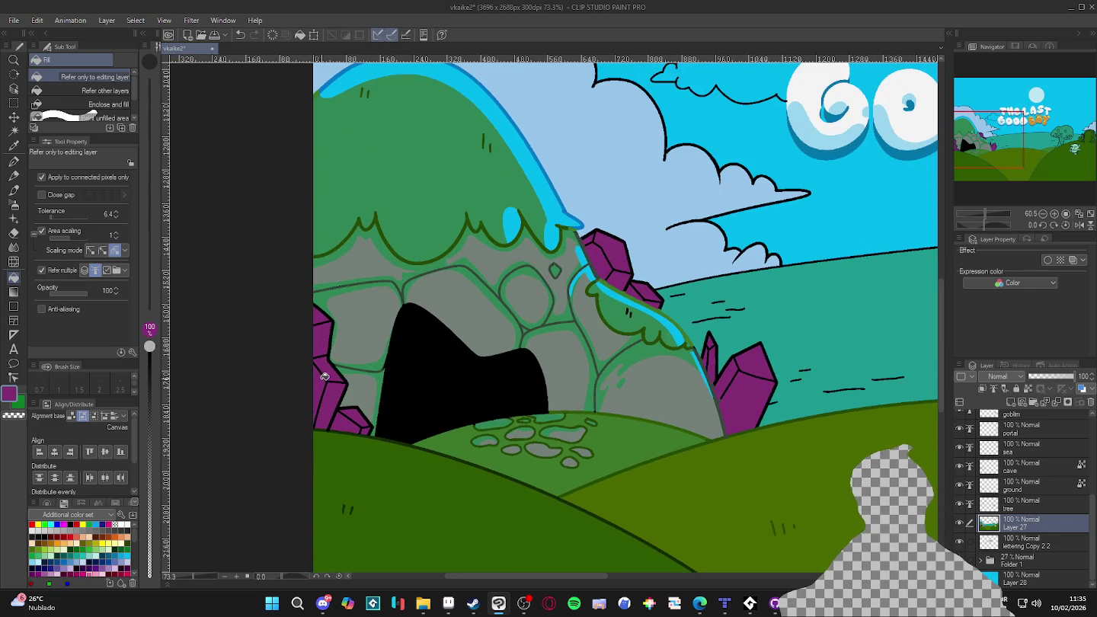
pyautogui.moveTo(77, 542)
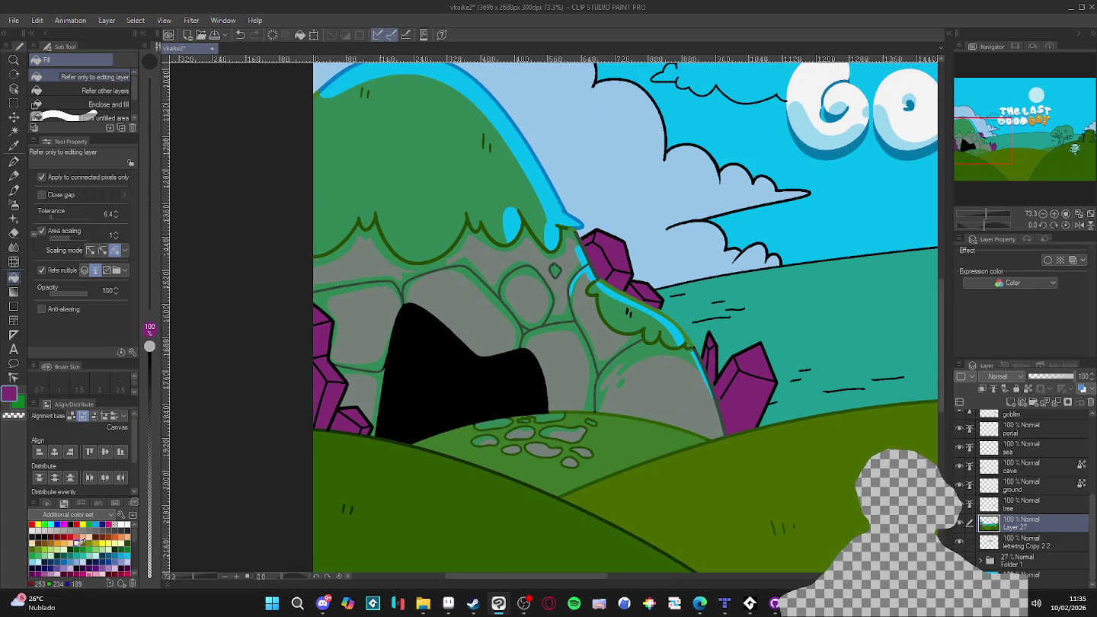
pyautogui.click(98, 568)
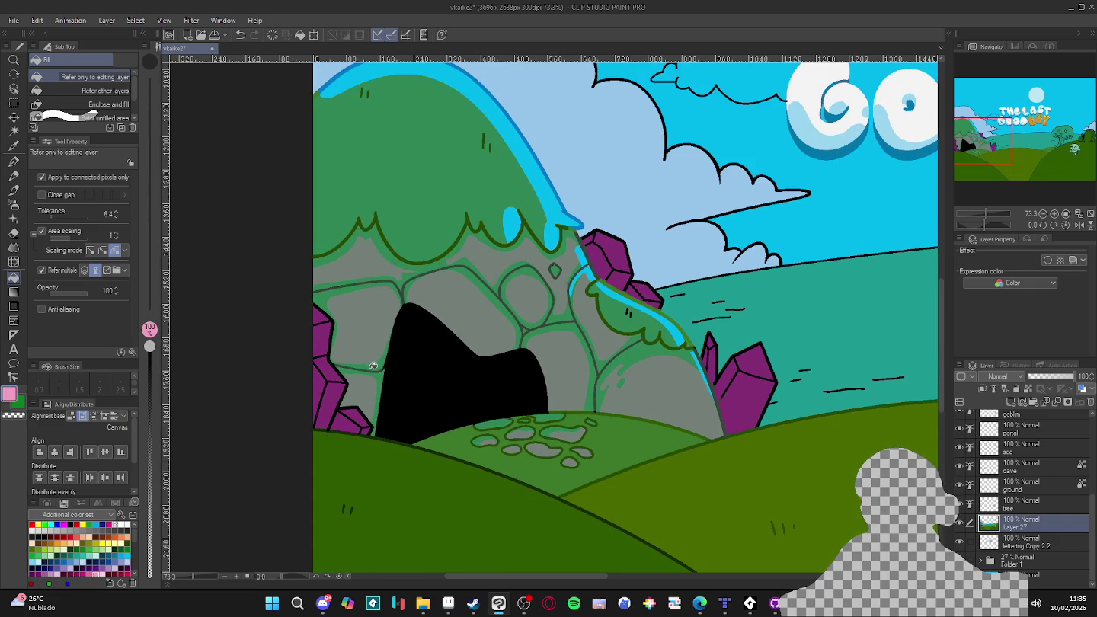
# - Fill the top and lower-right facets of the crystals pink
pyautogui.click(621, 241)
pyautogui.click(649, 290)
pyautogui.click(743, 357)
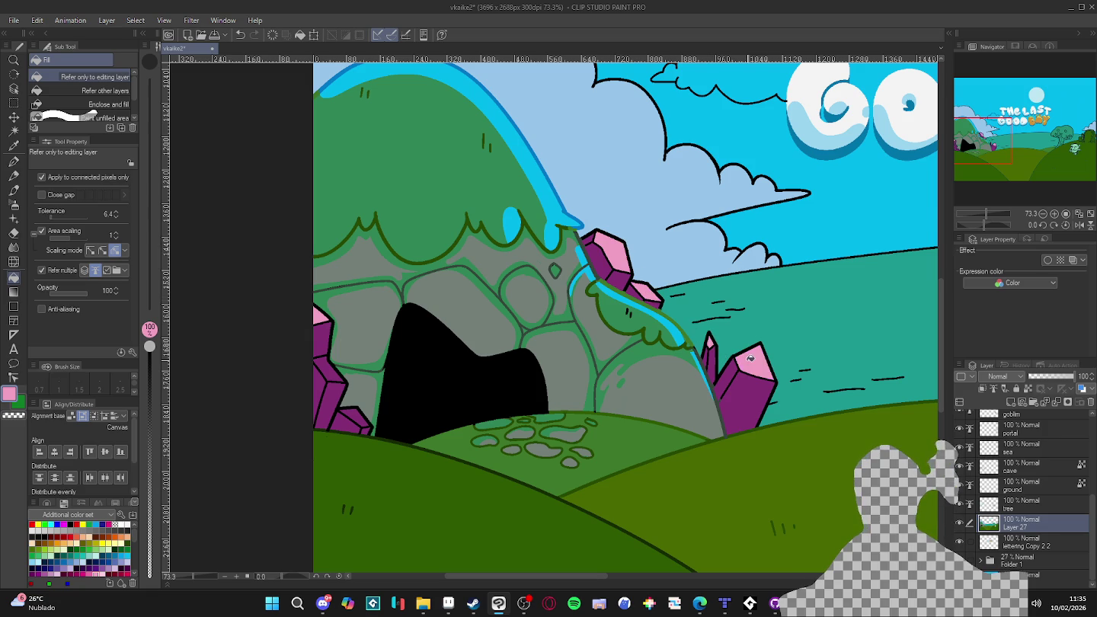
pyautogui.scroll(-2, 739, 381)
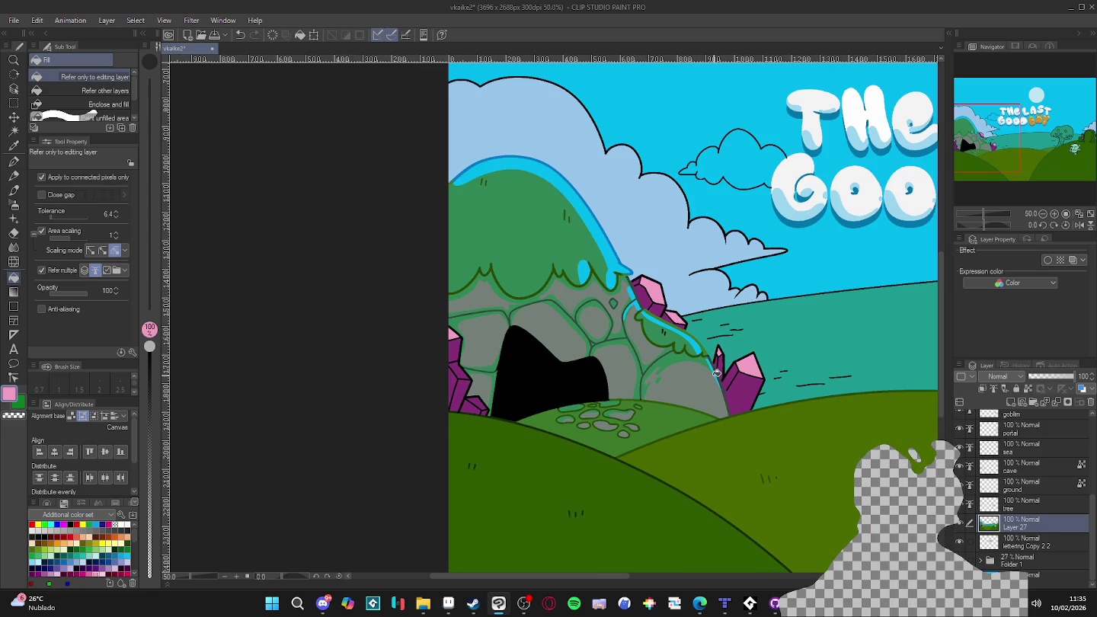
pyautogui.scroll(1, 720, 373)
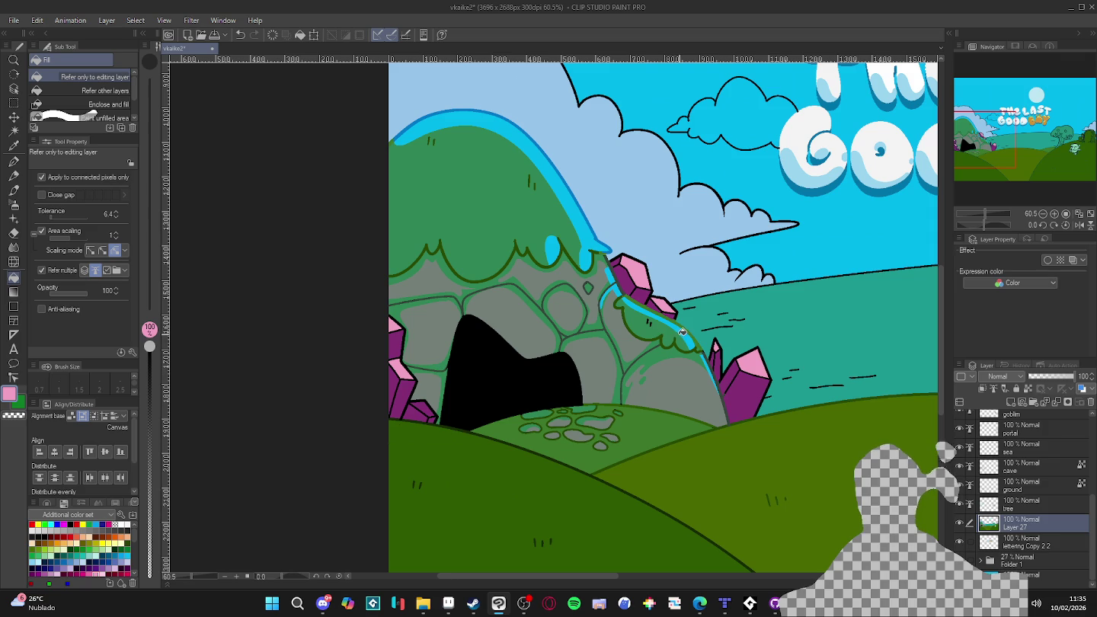
pyautogui.scroll(3, 644, 290)
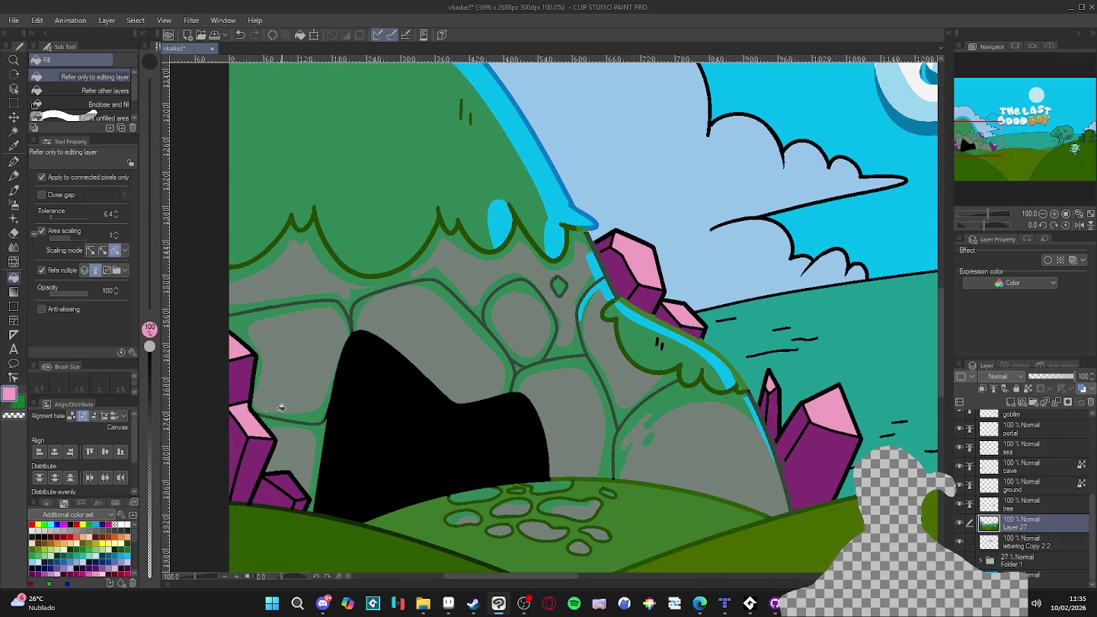
# - Set the colour to mauve-pink HEX BC6389 and fill four crystal front faces with it
pyautogui.click(11, 394)
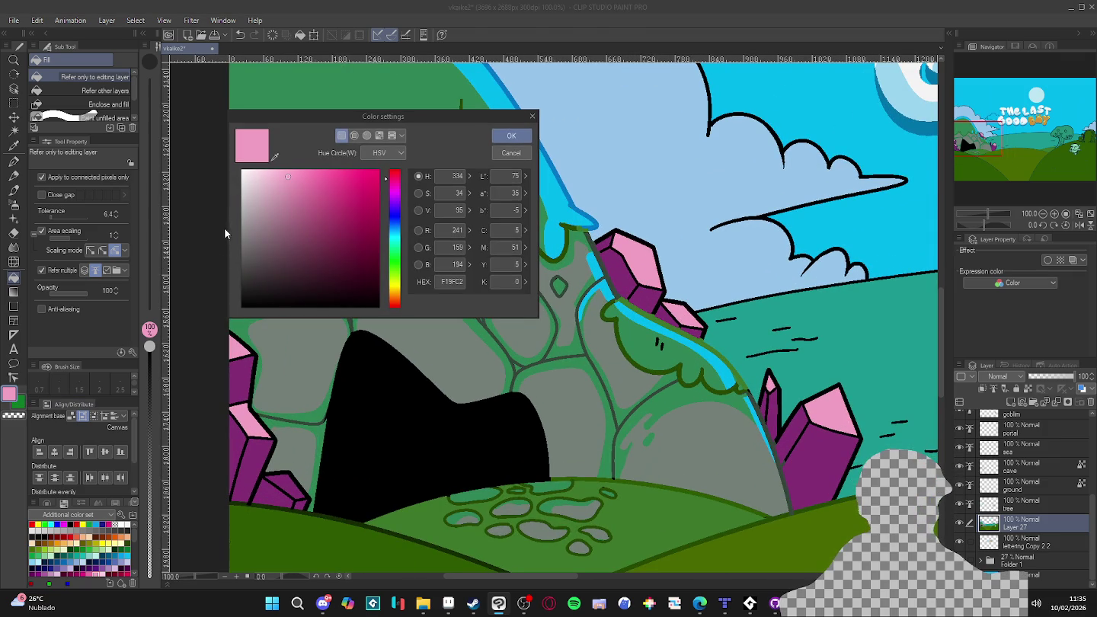
pyautogui.moveTo(285, 193)
pyautogui.mouseDown()
pyautogui.moveTo(309, 203)
pyautogui.moveTo(297, 204)
pyautogui.mouseUp()
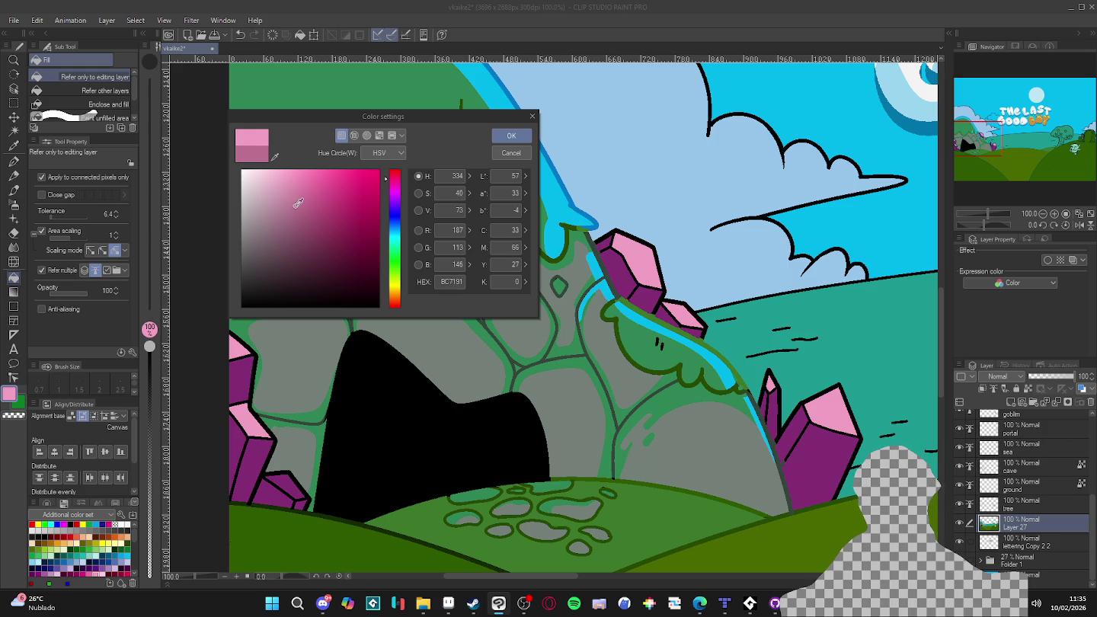
pyautogui.click(511, 136)
pyautogui.click(643, 292)
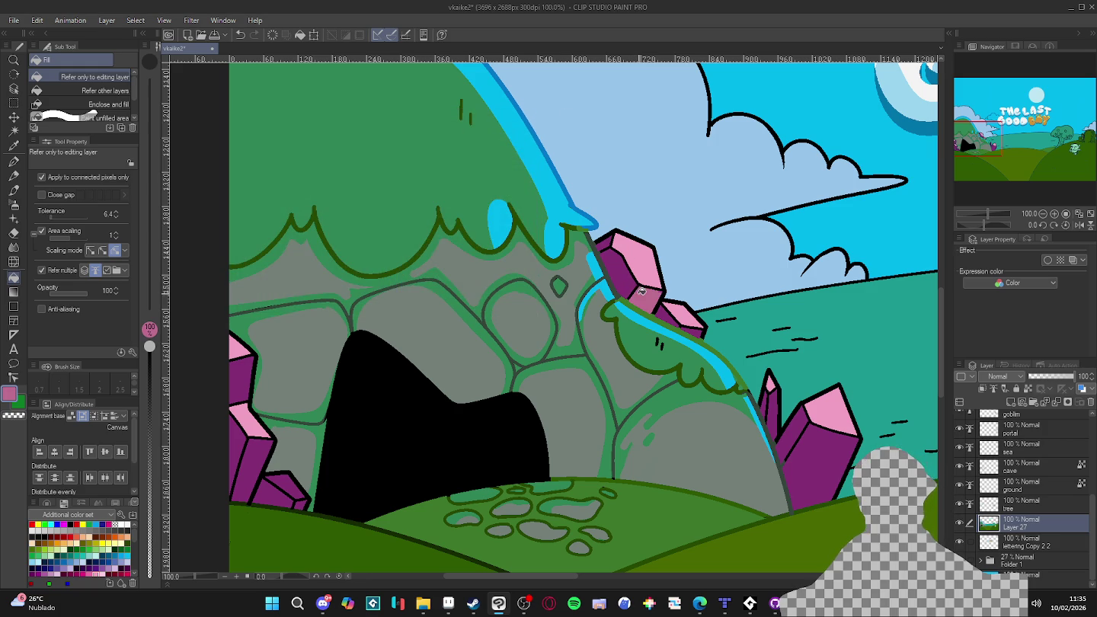
pyautogui.click(778, 401)
pyautogui.click(832, 464)
pyautogui.click(255, 451)
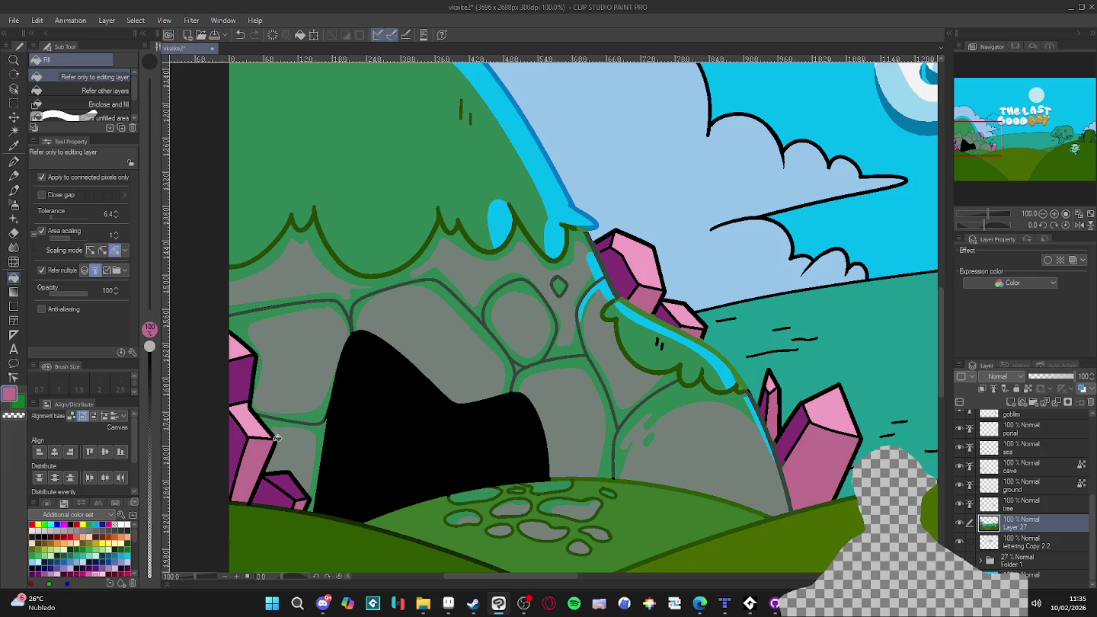
# - Save the drawing with Ctrl+S
pyautogui.scroll(-1, 300, 481)
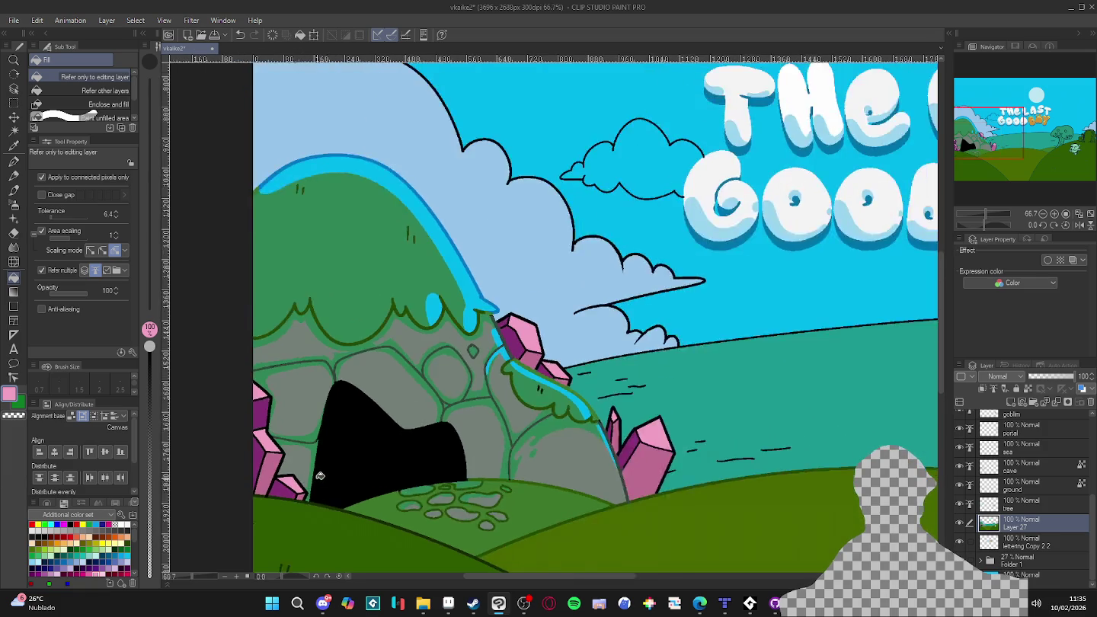
pyautogui.scroll(-1, 320, 477)
pyautogui.scroll(1, 370, 455)
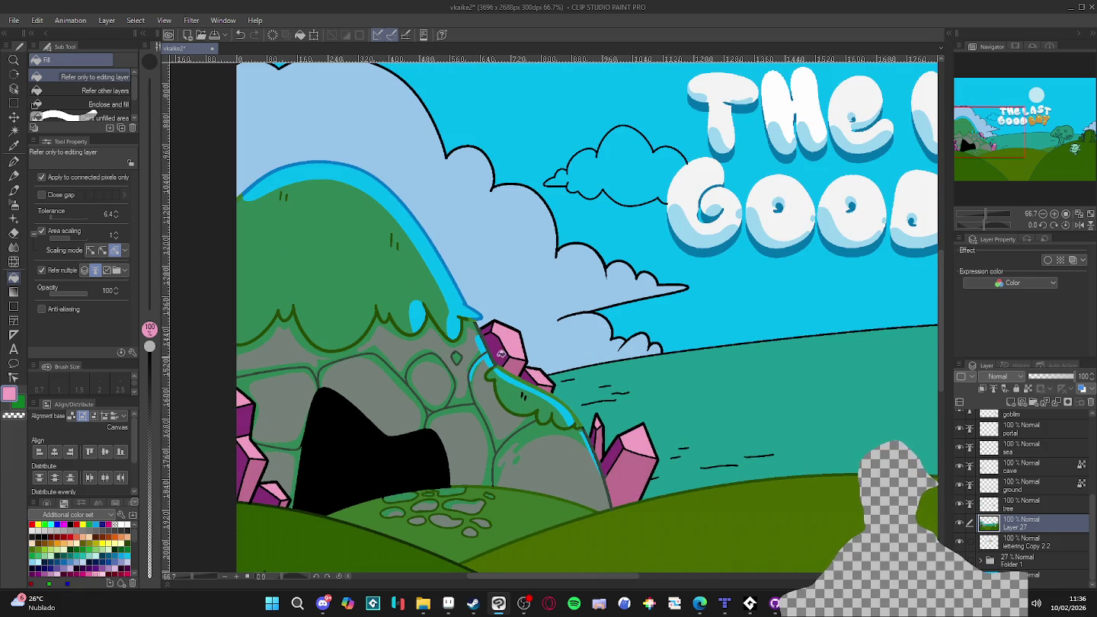
pyautogui.scroll(1, 510, 351)
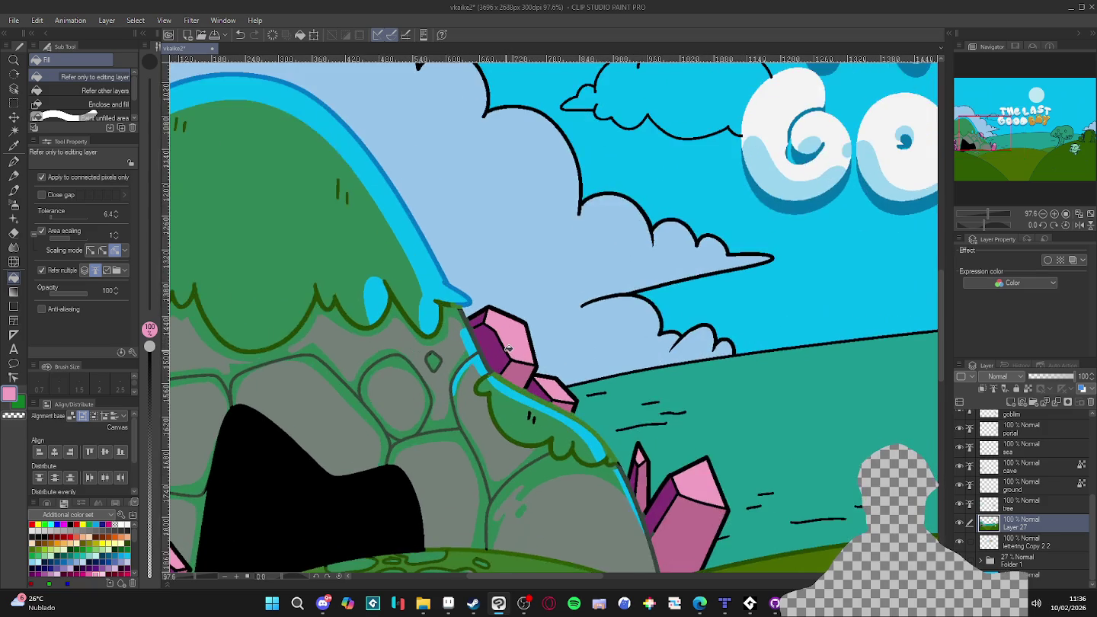
pyautogui.scroll(-2, 514, 362)
pyautogui.hotkey('ctrl', 's')
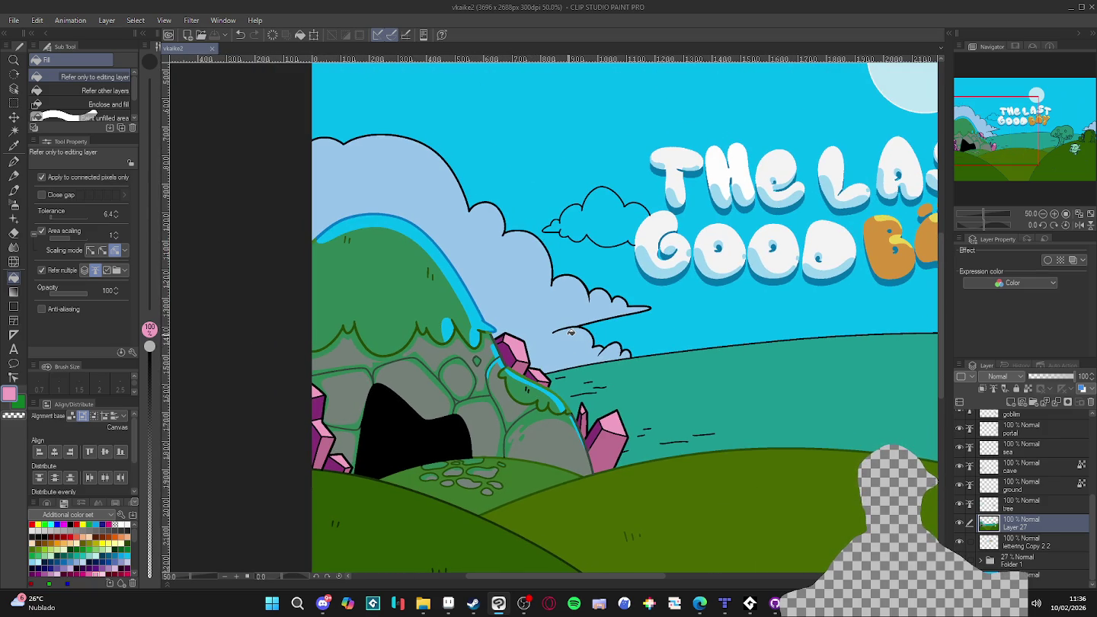
# - Switch to the G-pen for drawing white strokes
pyautogui.scroll(1, 621, 323)
pyautogui.scroll(1, 663, 251)
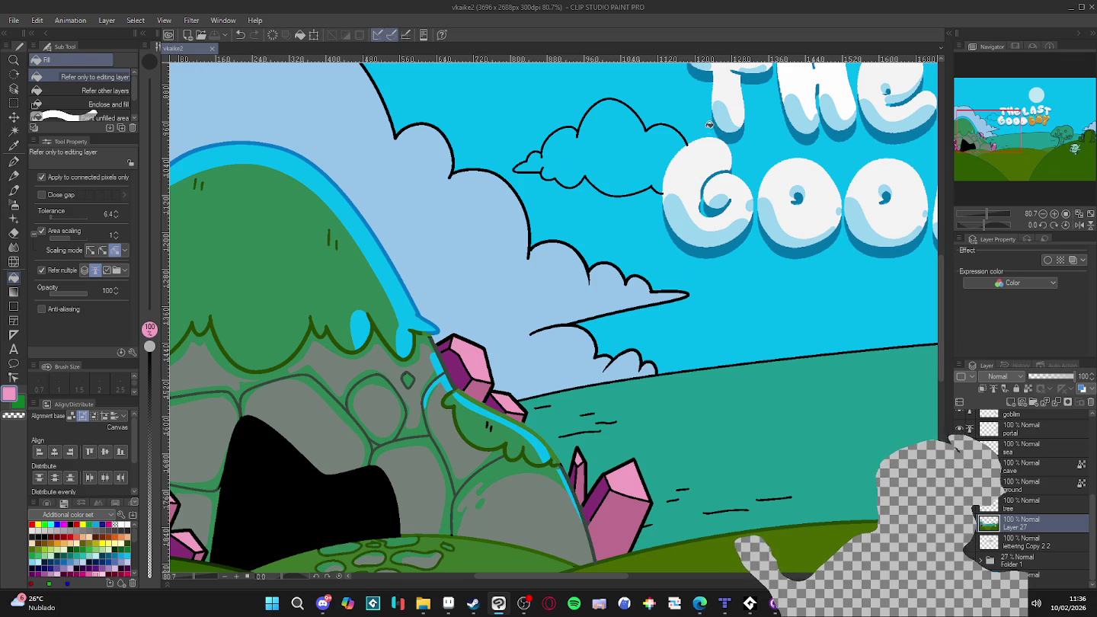
pyautogui.press('p')
pyautogui.click(973, 527)
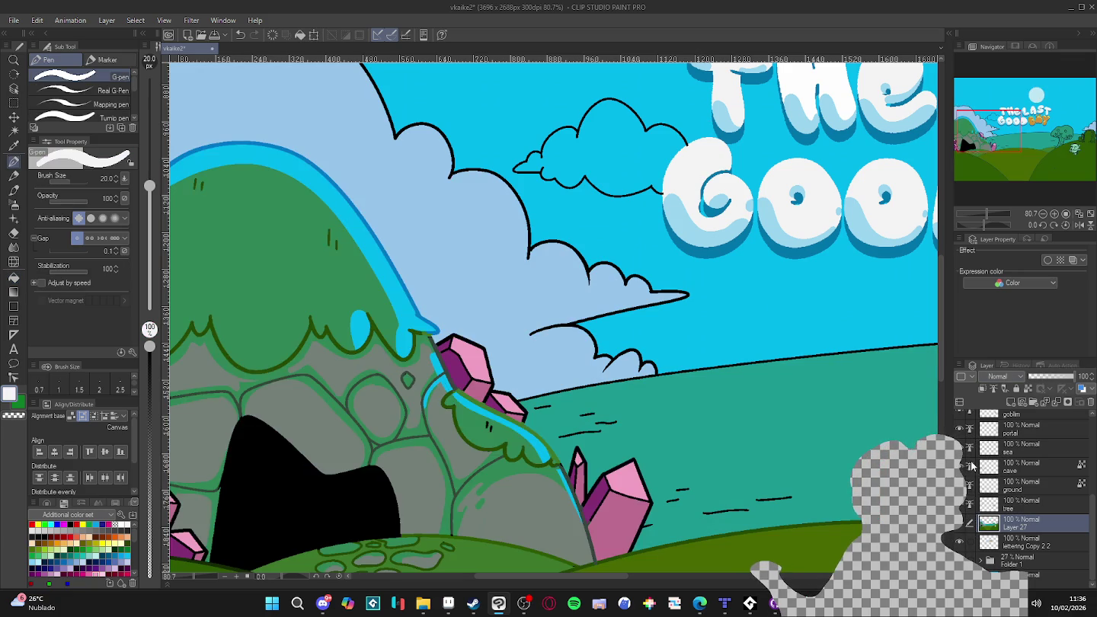
# - On the cave layer, draw a white highlight along the upper crystal's top-right edge, eyedropping colours as needed
pyautogui.click(991, 467)
pyautogui.moveTo(453, 337)
pyautogui.mouseDown()
pyautogui.moveTo(490, 376)
pyautogui.moveTo(485, 398)
pyautogui.mouseUp()
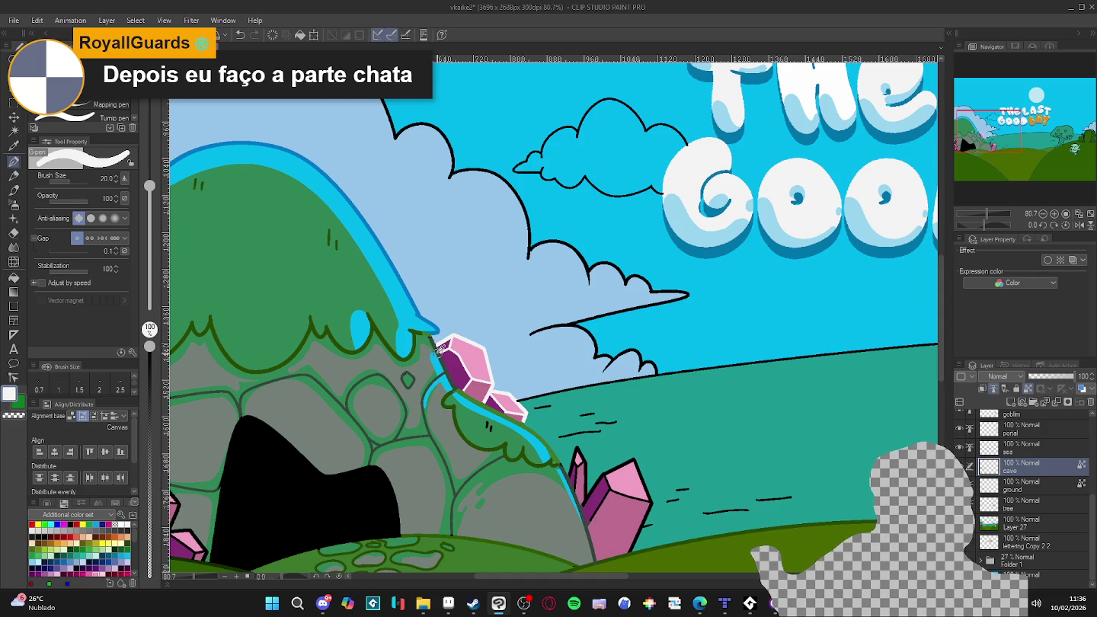
pyautogui.keyDown('alt'); pyautogui.click(435, 346); pyautogui.keyUp('alt')
pyautogui.keyDown('alt'); pyautogui.click(443, 340); pyautogui.keyUp('alt')
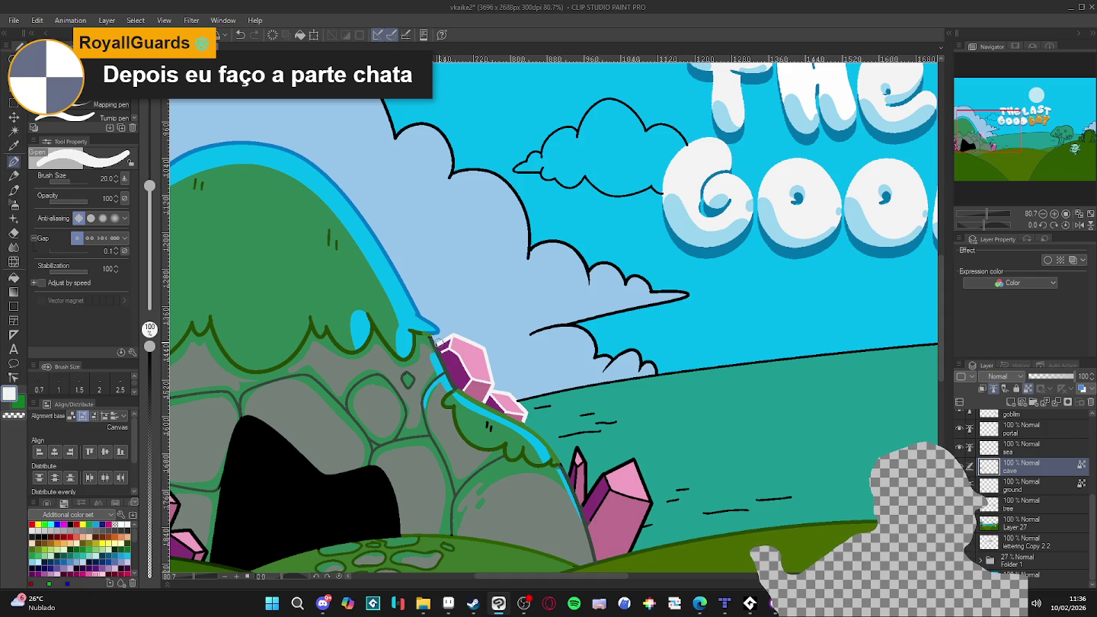
pyautogui.keyDown('alt'); pyautogui.click(432, 340); pyautogui.keyUp('alt')
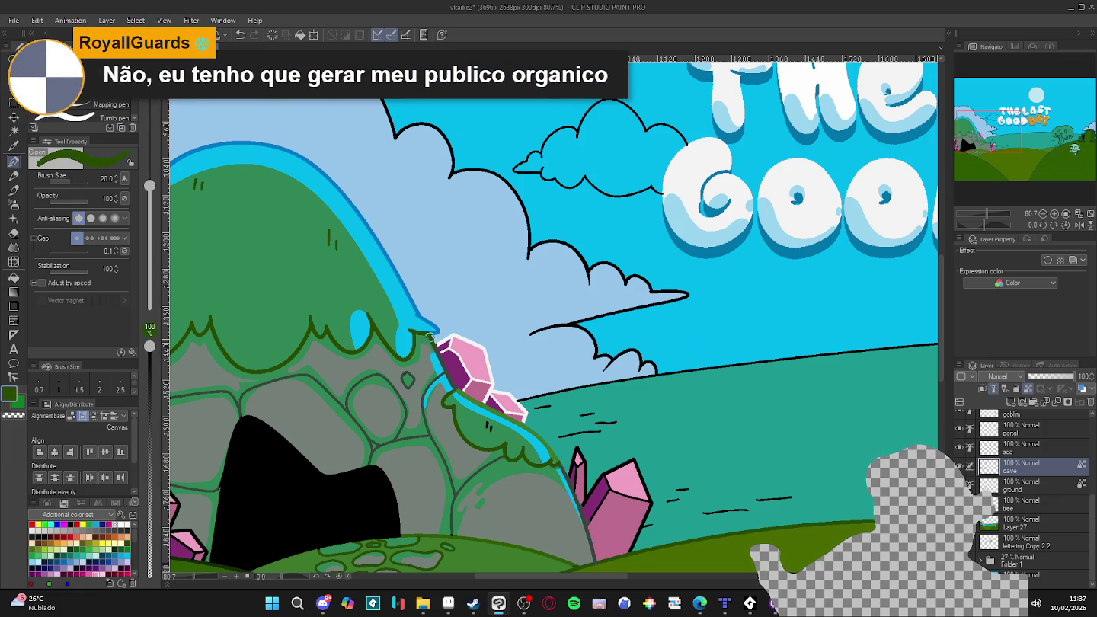
pyautogui.press('x')
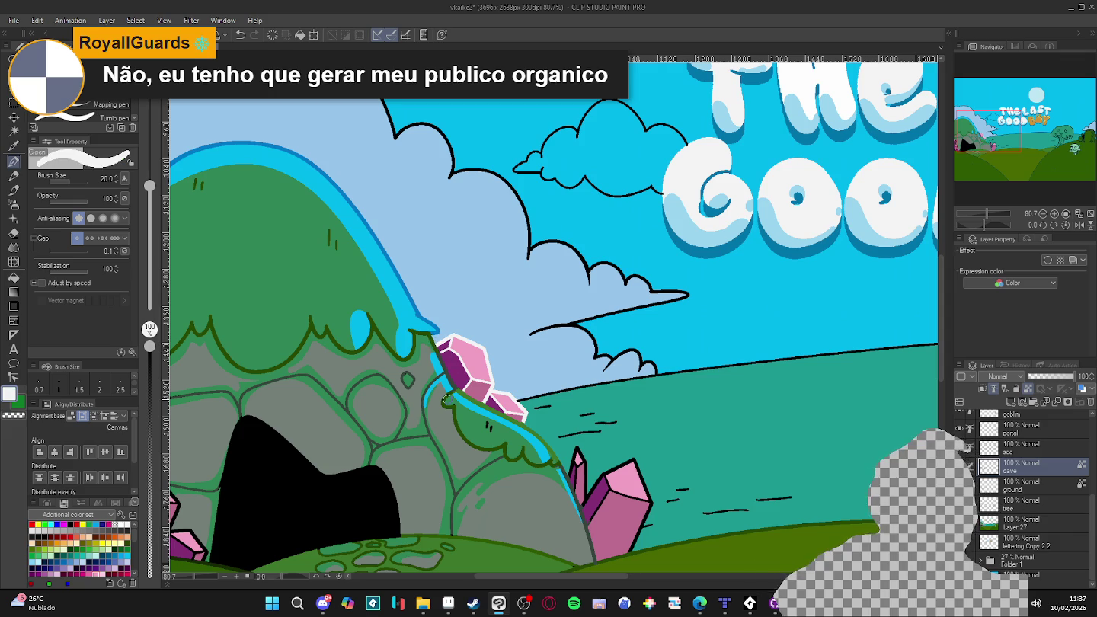
pyautogui.moveTo(572, 449); pyautogui.dragTo(557, 440)
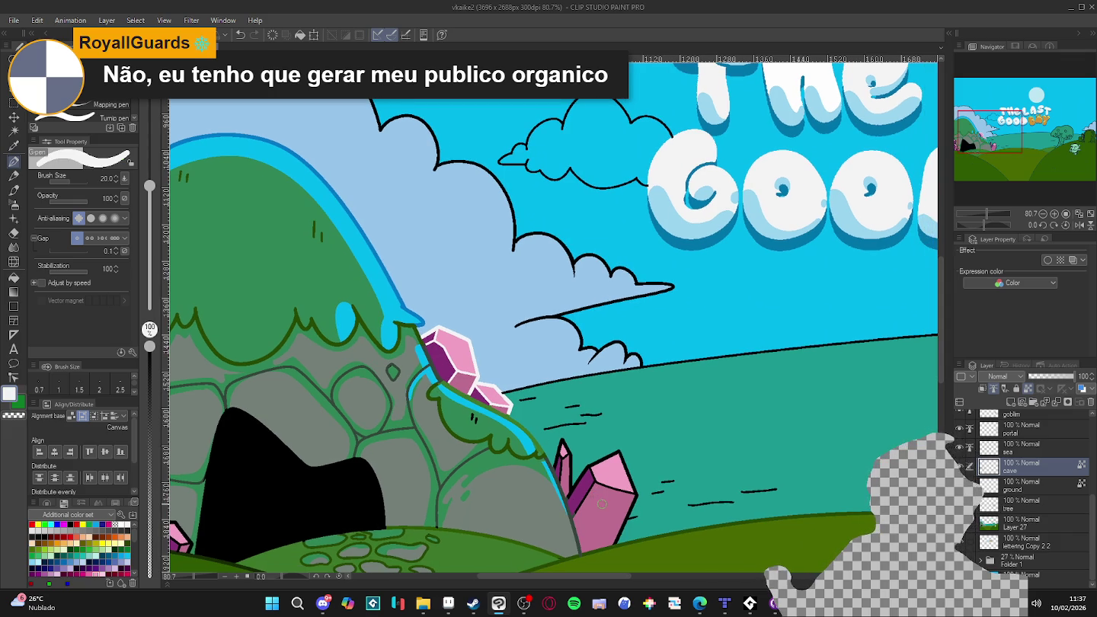
pyautogui.keyDown('alt'); pyautogui.click(415, 327); pyautogui.keyUp('alt')
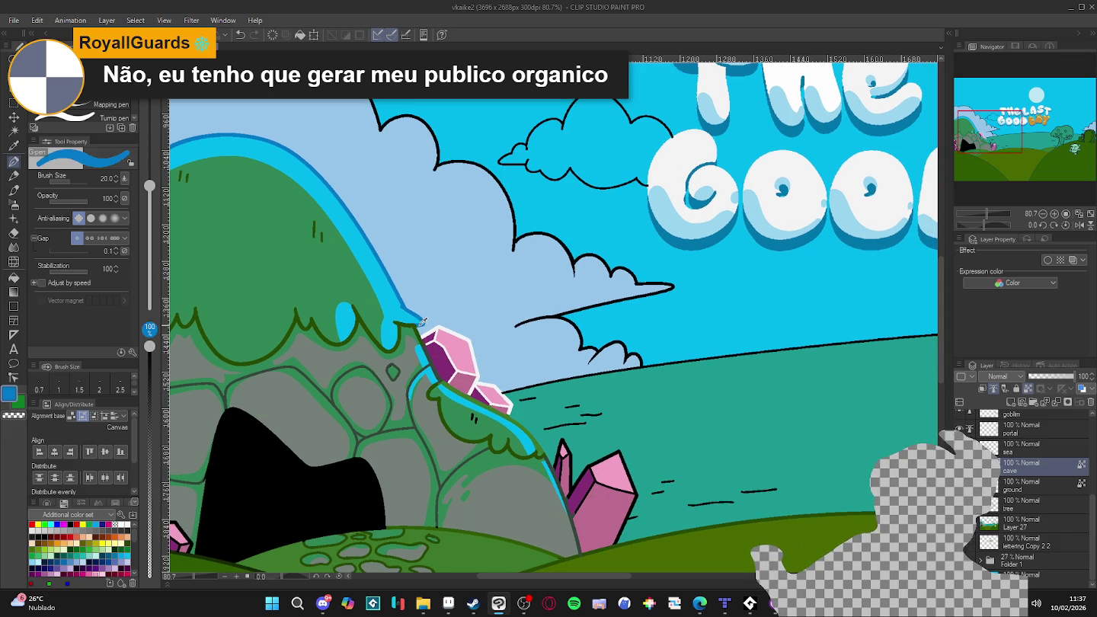
pyautogui.keyDown('alt'); pyautogui.click(419, 322); pyautogui.keyUp('alt')
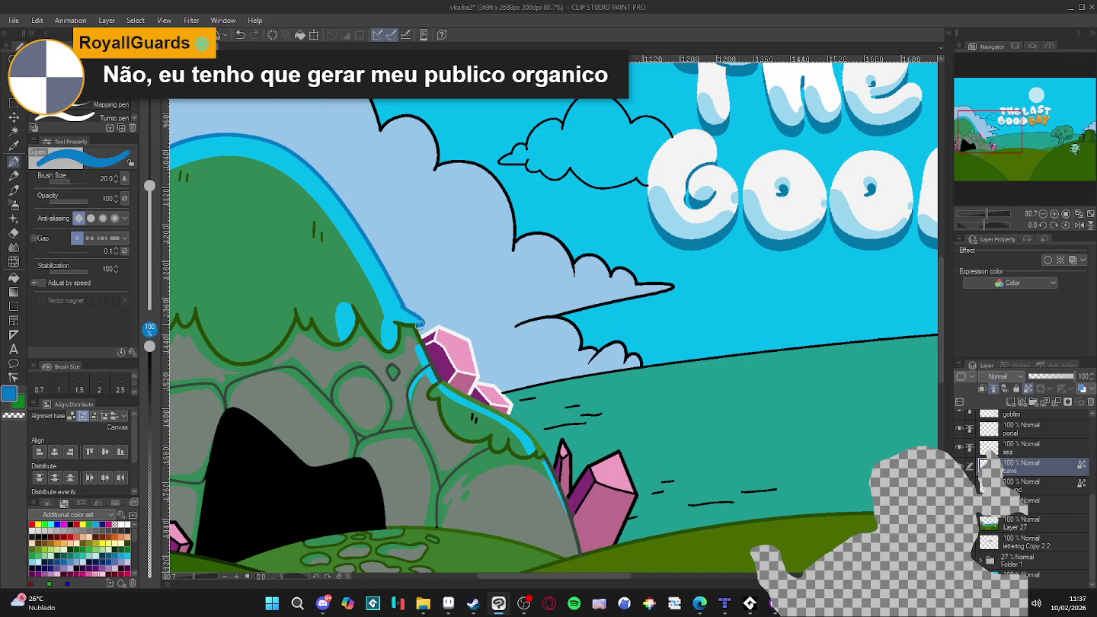
pyautogui.keyDown('alt'); pyautogui.click(512, 408); pyautogui.keyUp('alt')
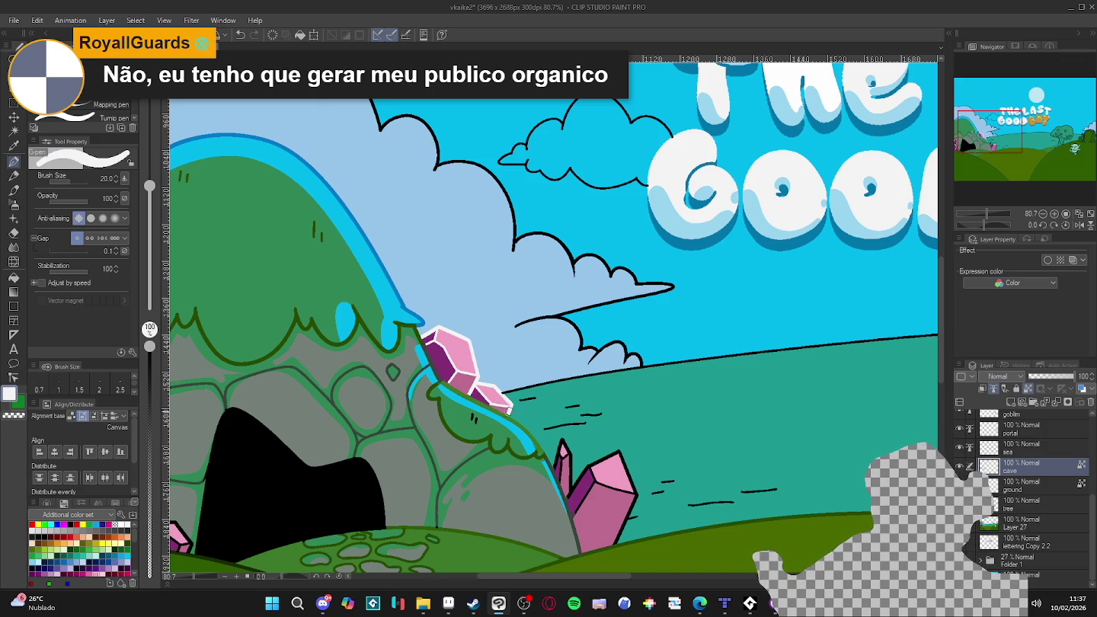
# - Add white highlights to the small and big crystals' edges, cover the big crystal's fold line, and save
pyautogui.moveTo(563, 426)
pyautogui.mouseDown()
pyautogui.moveTo(543, 386)
pyautogui.moveTo(554, 448)
pyautogui.mouseUp()
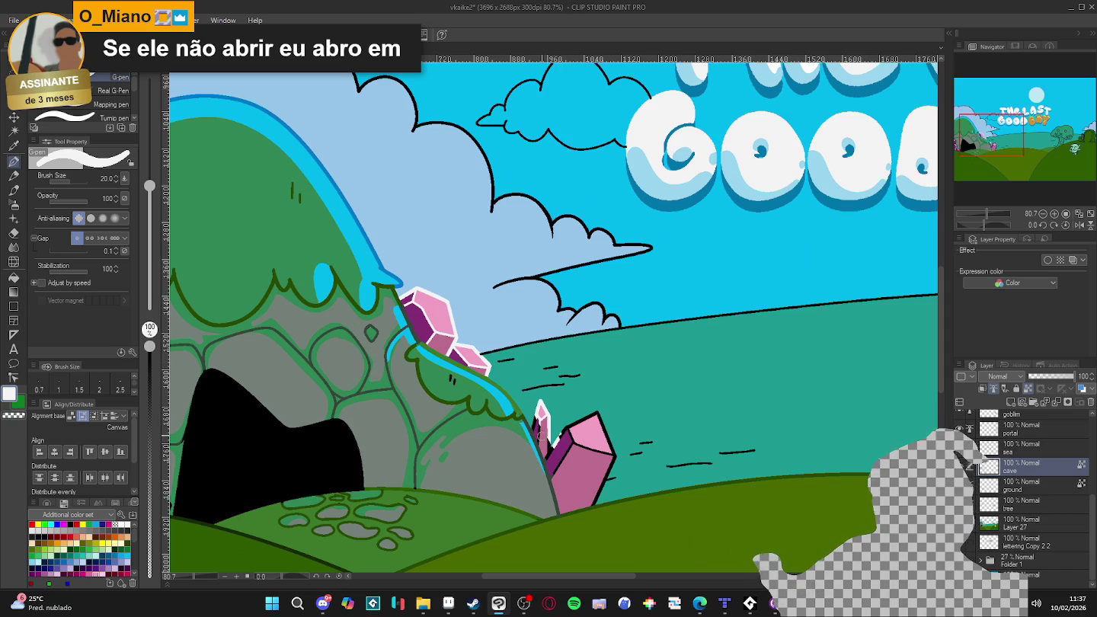
pyautogui.moveTo(536, 413); pyautogui.dragTo(540, 438)
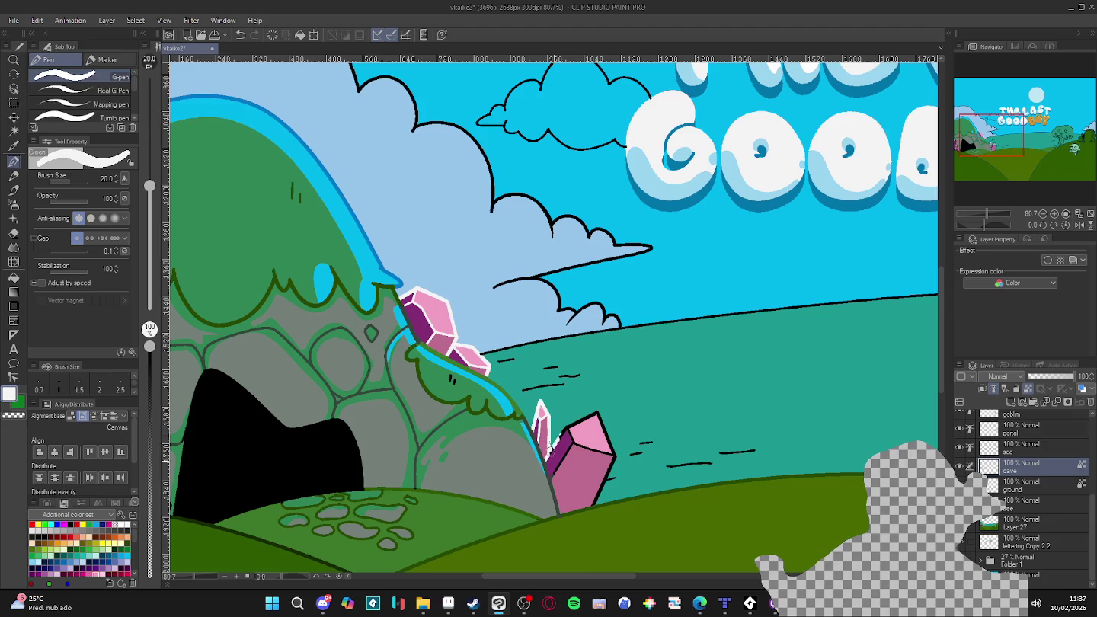
pyautogui.moveTo(561, 432)
pyautogui.mouseDown()
pyautogui.moveTo(614, 457)
pyautogui.moveTo(595, 499)
pyautogui.mouseUp()
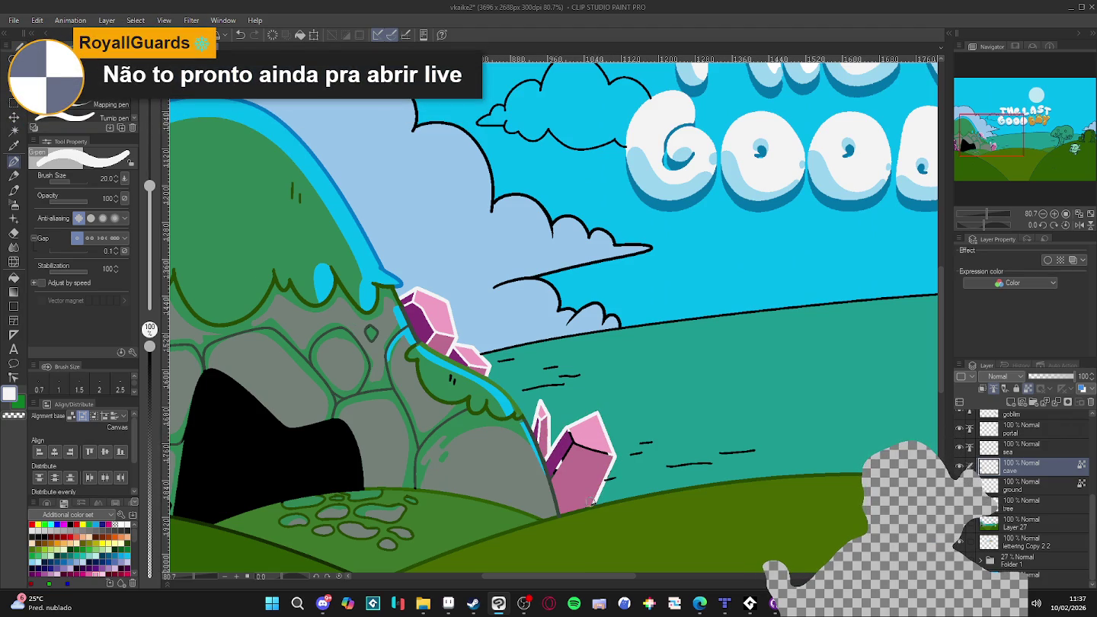
pyautogui.moveTo(609, 456); pyautogui.dragTo(562, 457)
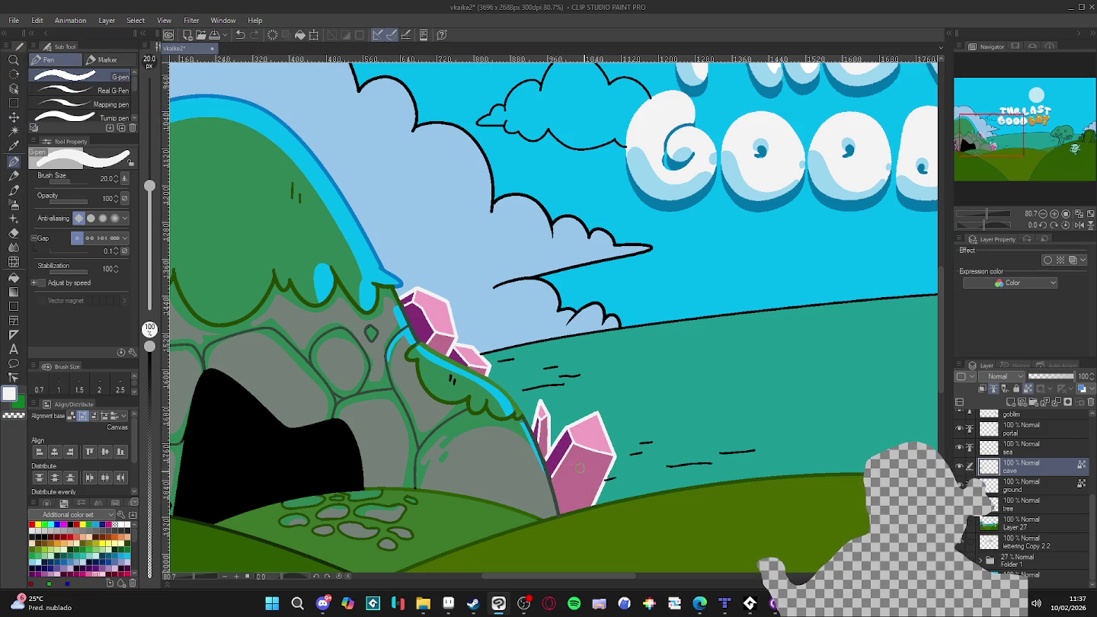
pyautogui.moveTo(568, 483); pyautogui.dragTo(774, 460)
pyautogui.hotkey('ctrl', 's')
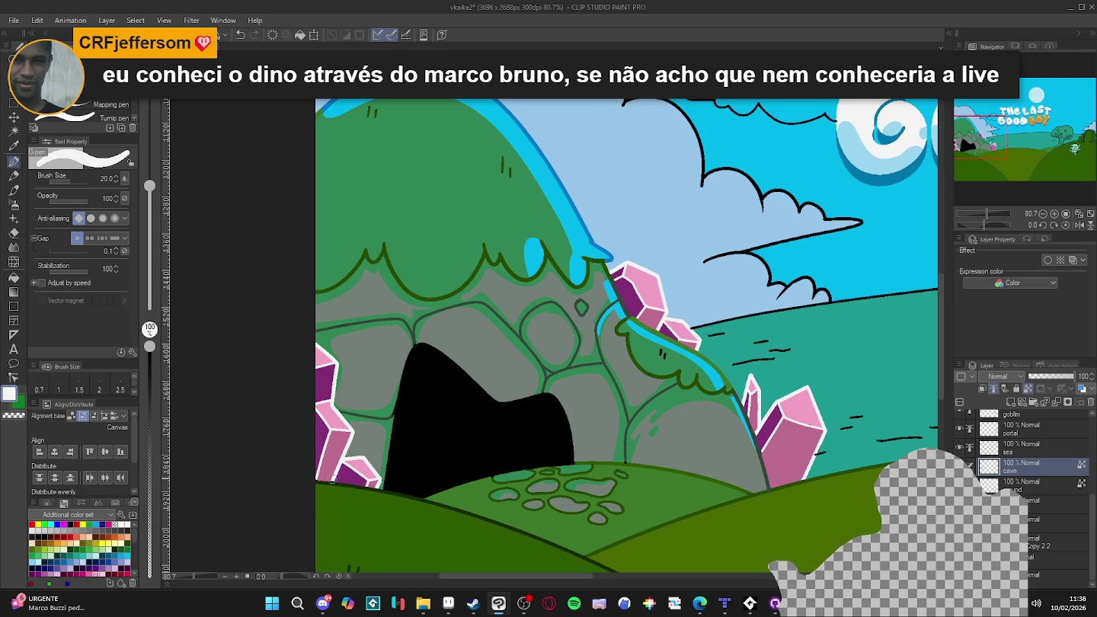
pyautogui.press('c')
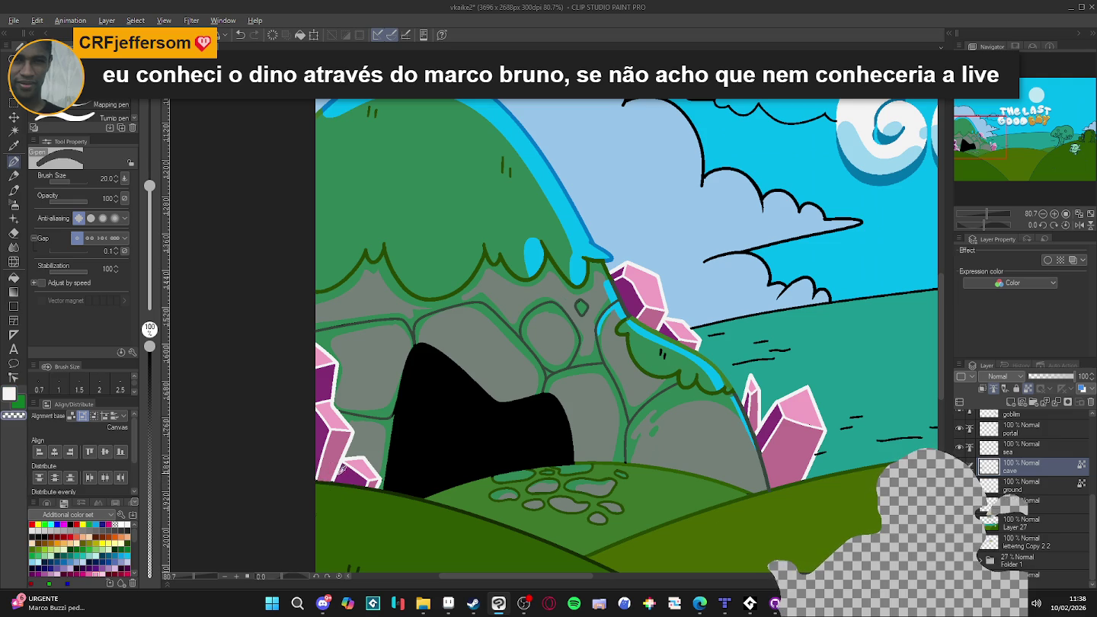
pyautogui.press('c')
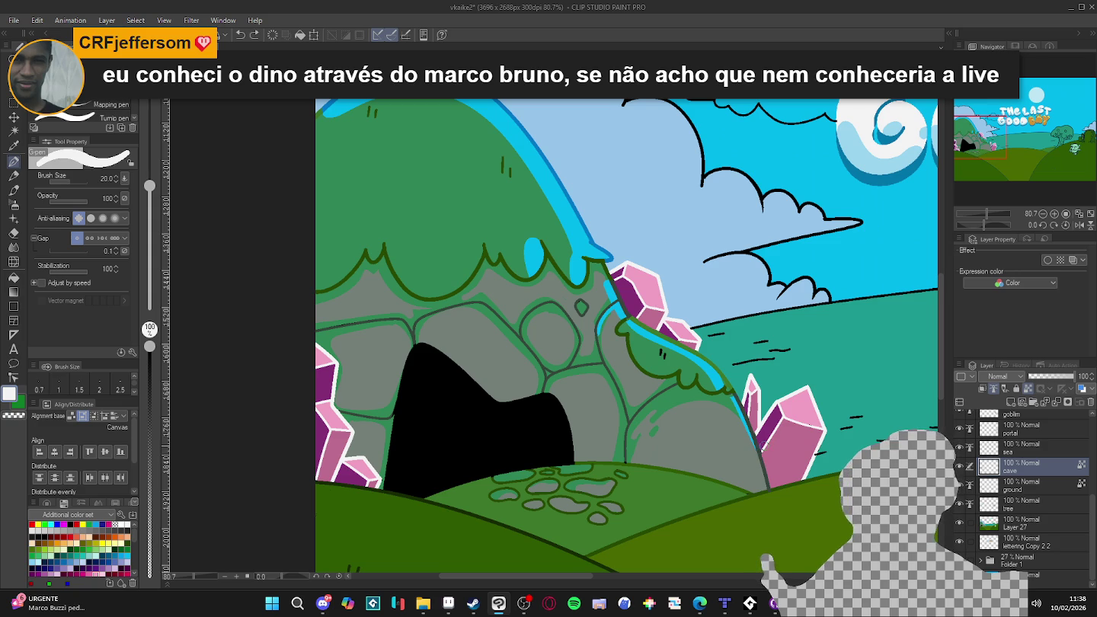
pyautogui.scroll(-3, 752, 436)
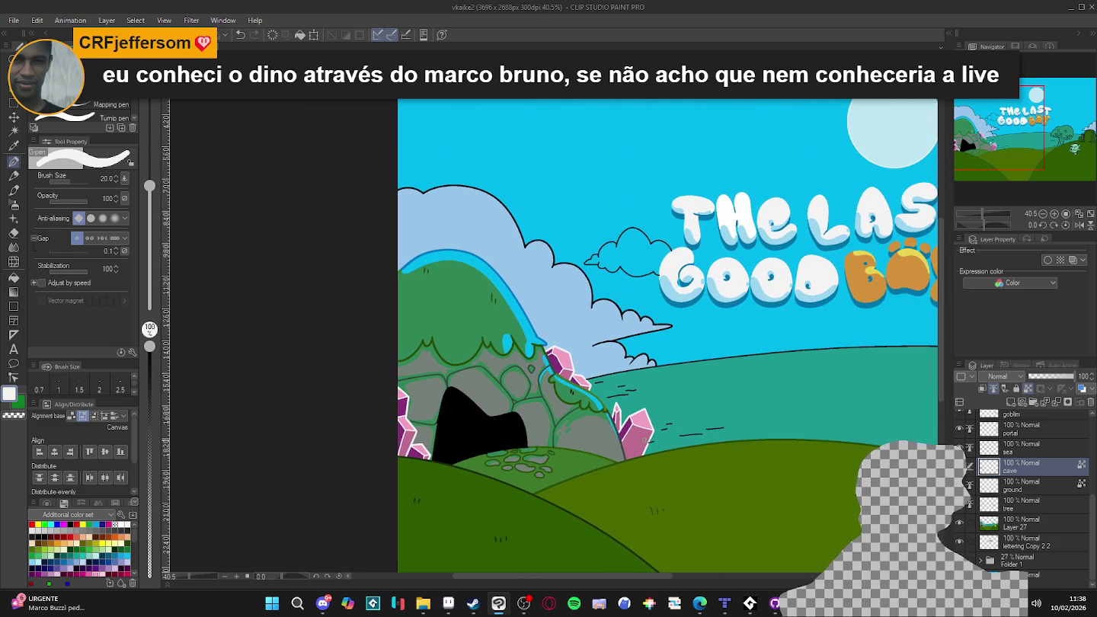
pyautogui.scroll(-1, 608, 439)
pyautogui.scroll(-1, 609, 439)
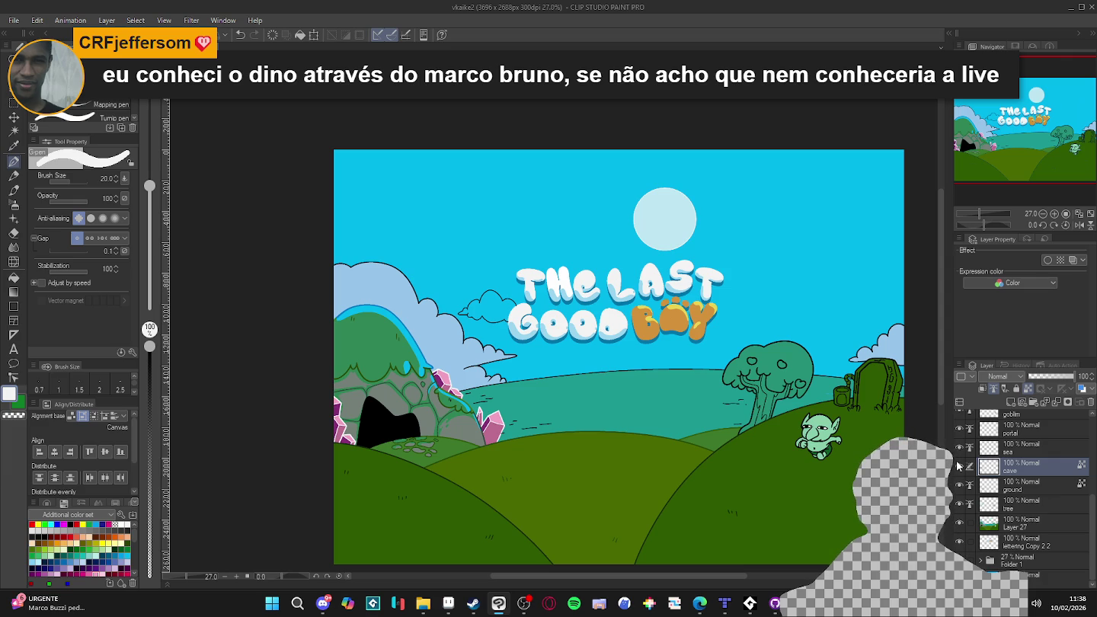
pyautogui.scroll(1, 607, 405)
pyautogui.scroll(3, 552, 455)
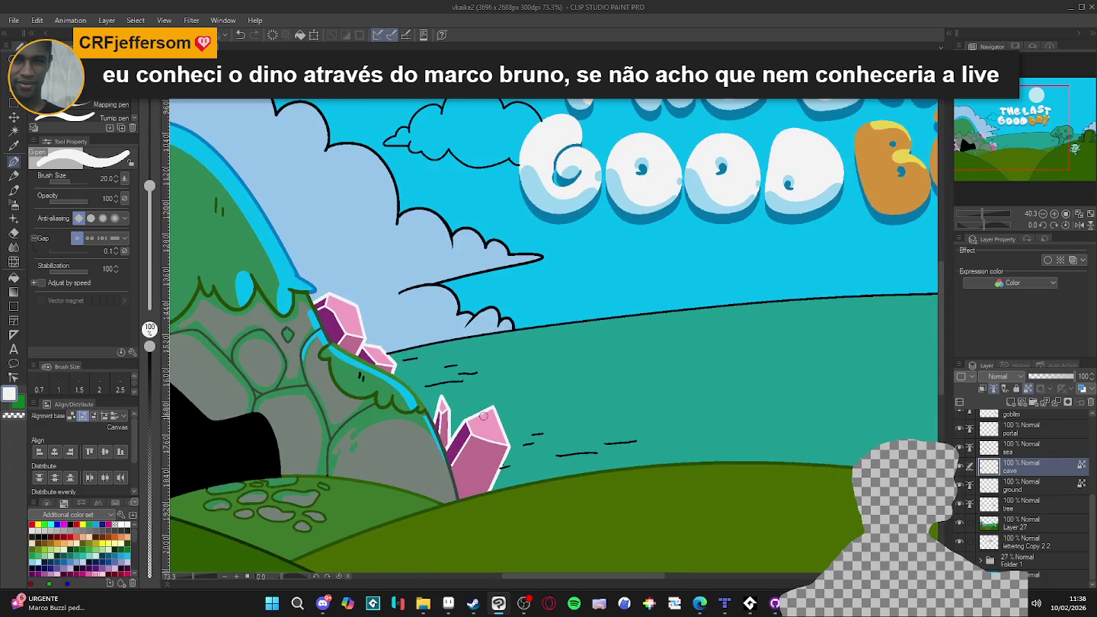
pyautogui.scroll(1, 551, 455)
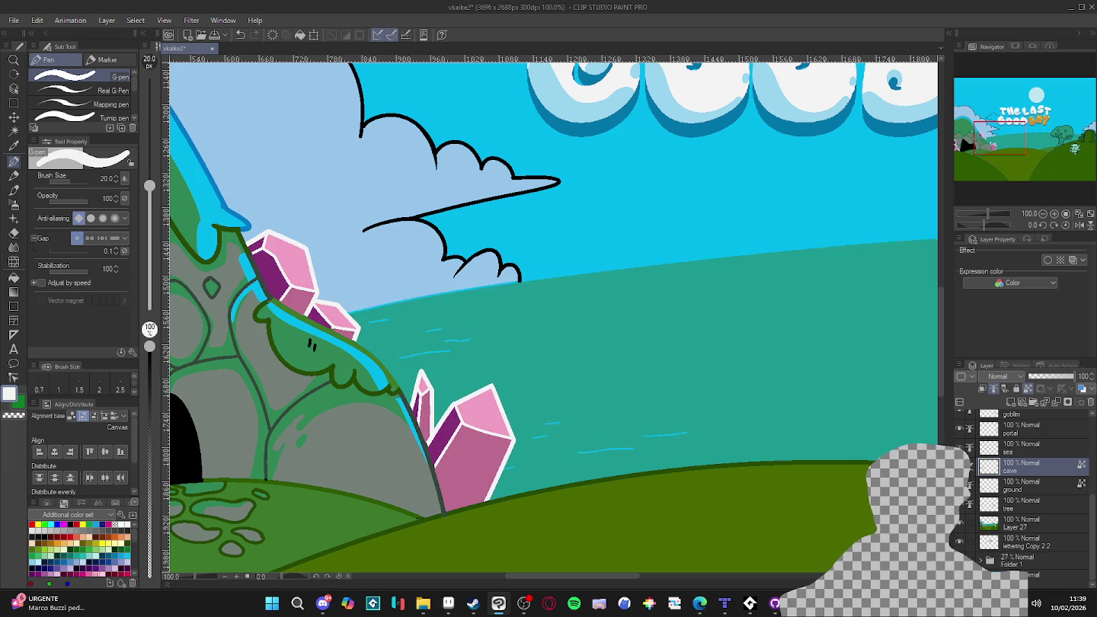
pyautogui.keyDown('ctrl'); pyautogui.keyDown('shift'); pyautogui.click(337, 313); pyautogui.keyUp('shift'); pyautogui.keyUp('ctrl')
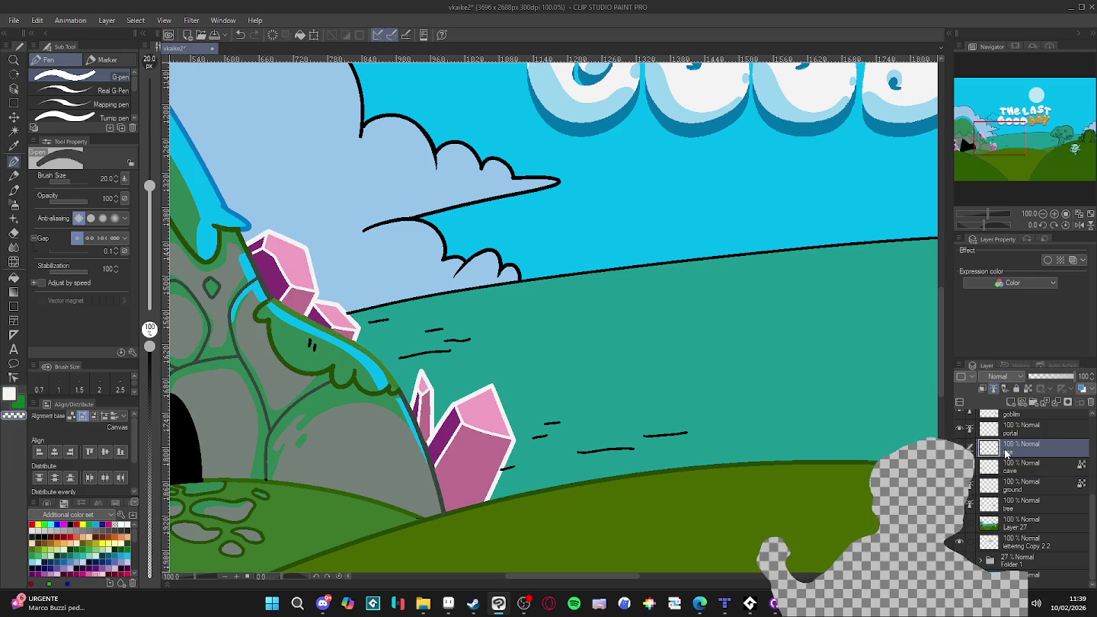
# - Undo the last change and drag the 'sea' layer beneath the 'cave' layer
pyautogui.hotkey('ctrl', 'z')
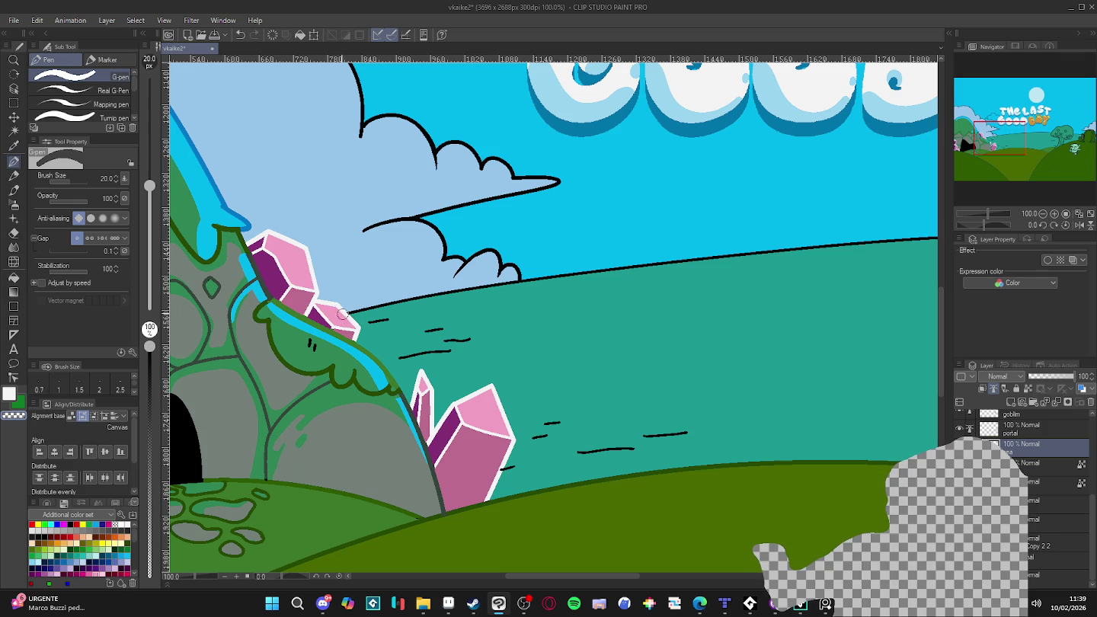
pyautogui.scroll(-2, 355, 341)
pyautogui.scroll(-2, 358, 347)
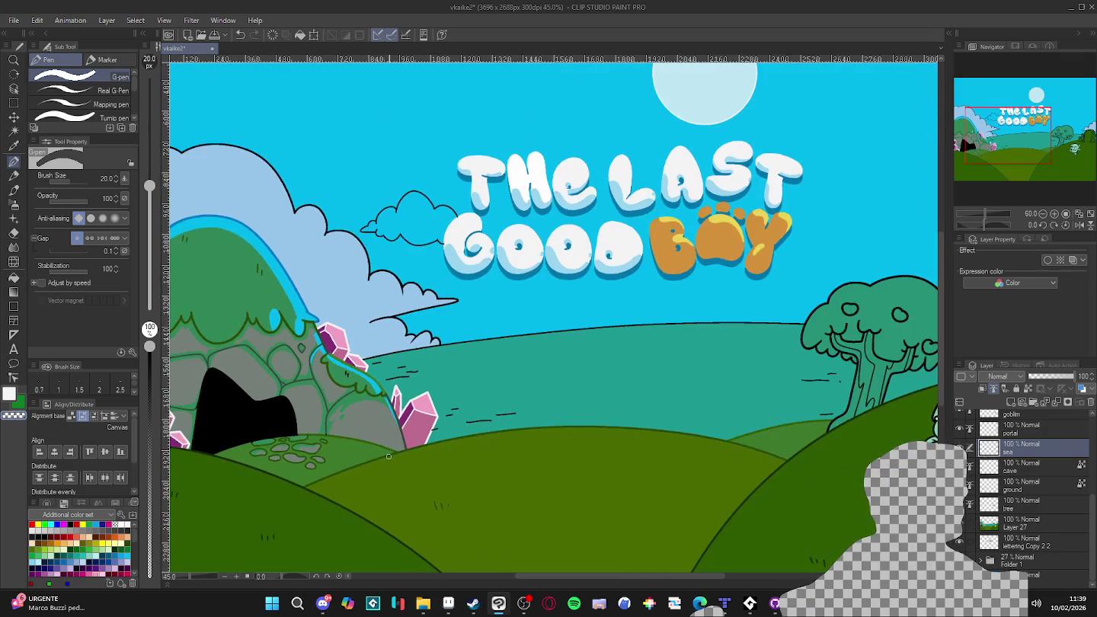
pyautogui.scroll(-1, 411, 415)
pyautogui.scroll(2, 425, 430)
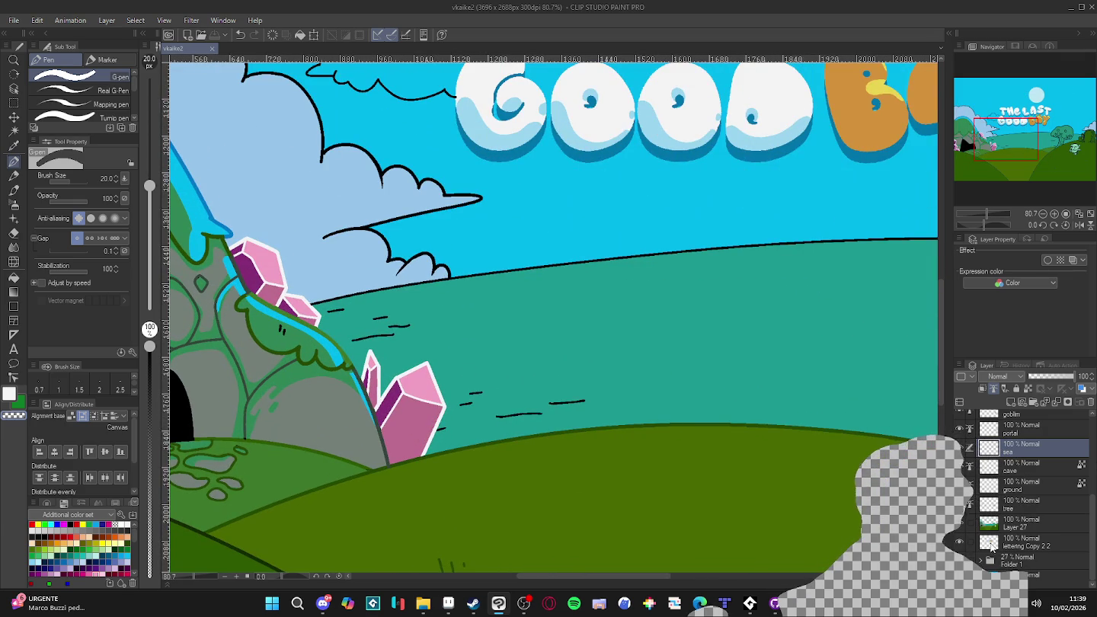
pyautogui.moveTo(1032, 449); pyautogui.dragTo(1020, 474)
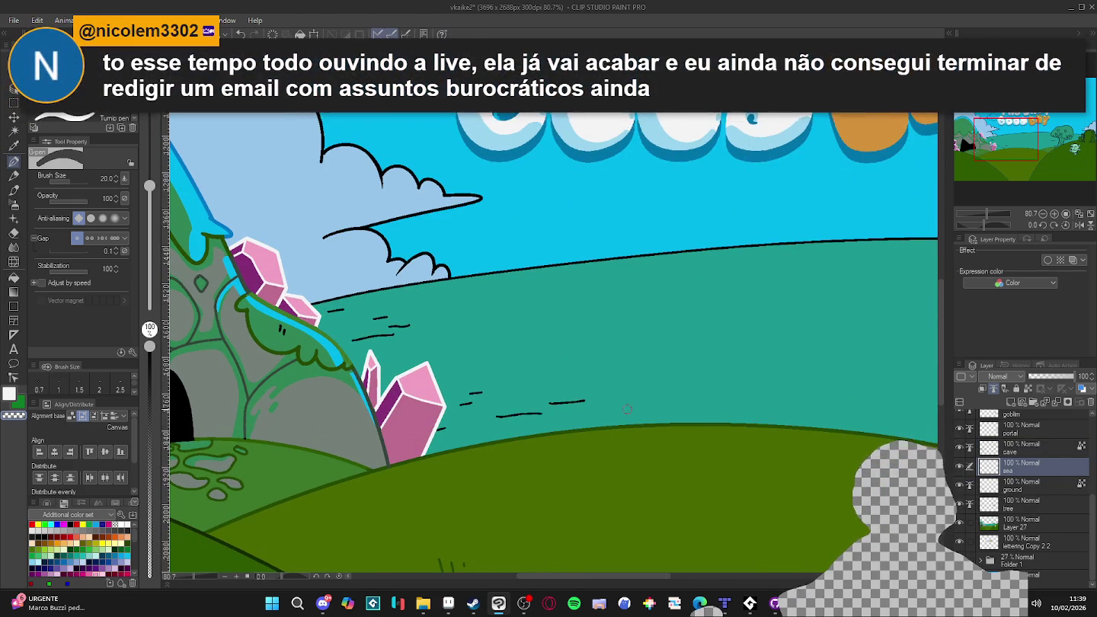
# - Undo a stray drag and select the 'cave' layer for painting
pyautogui.scroll(-1, 619, 416)
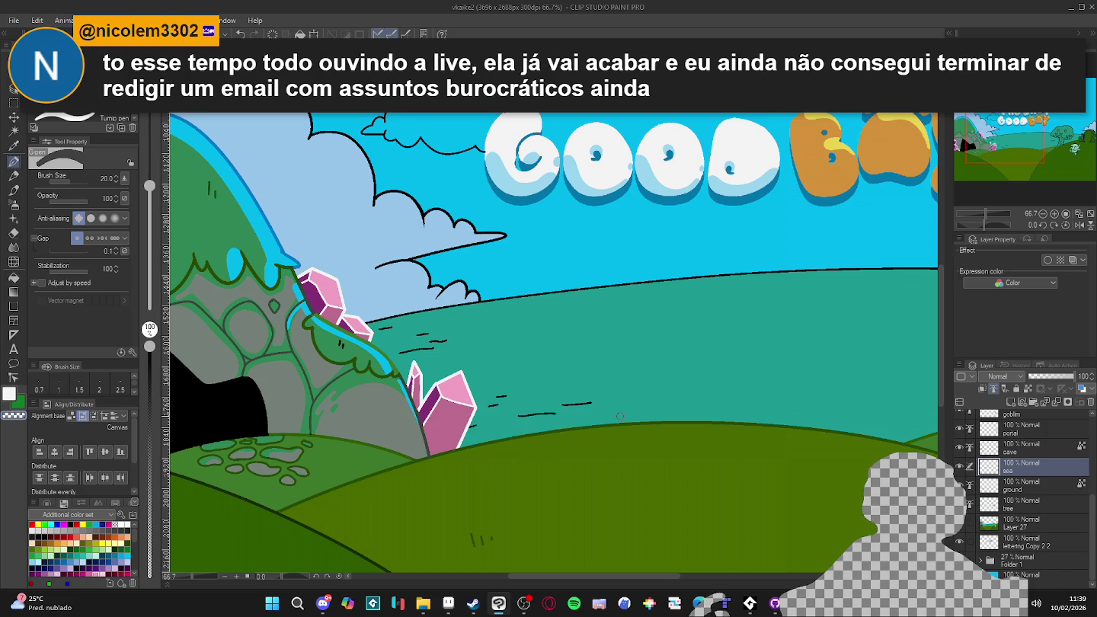
pyautogui.scroll(-3, 564, 444)
pyautogui.scroll(-2, 495, 441)
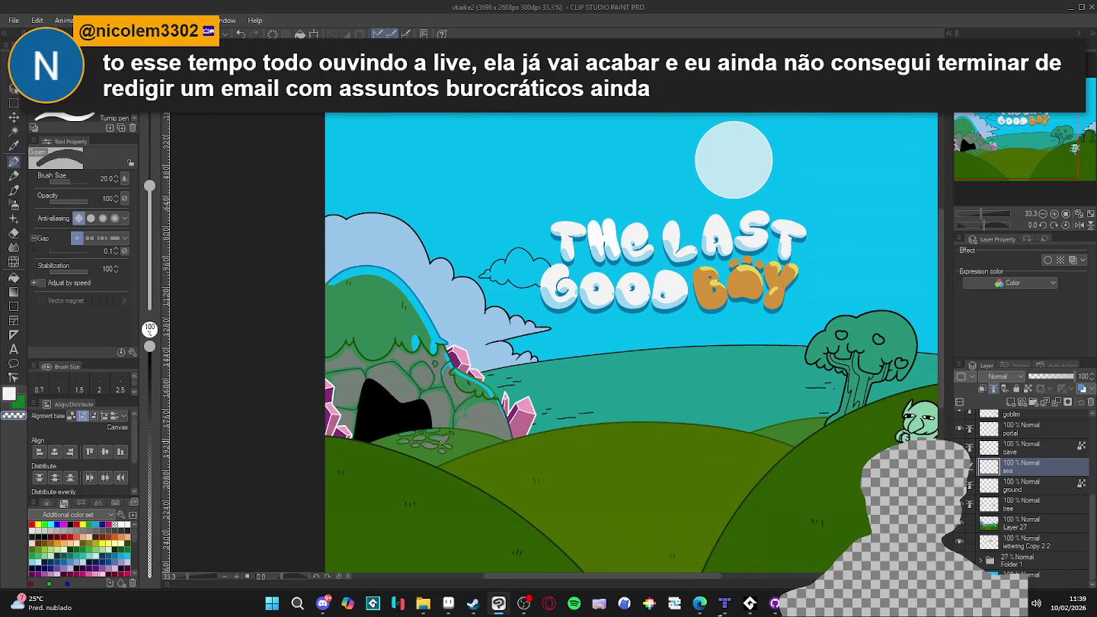
pyautogui.scroll(-2, 451, 489)
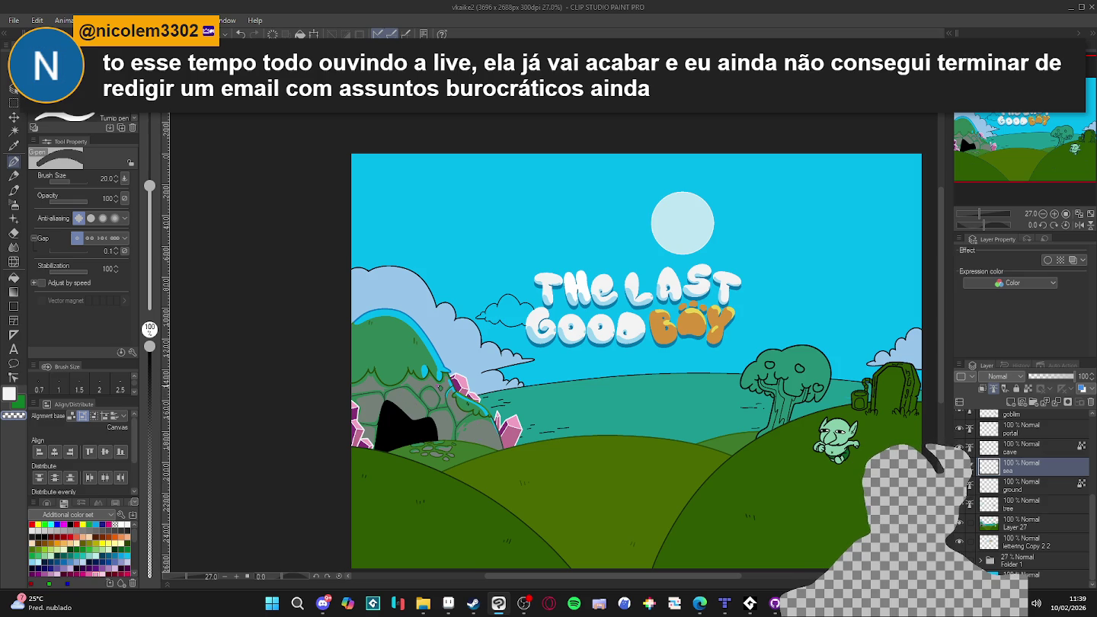
pyautogui.scroll(1, 475, 413)
pyautogui.scroll(1, 476, 413)
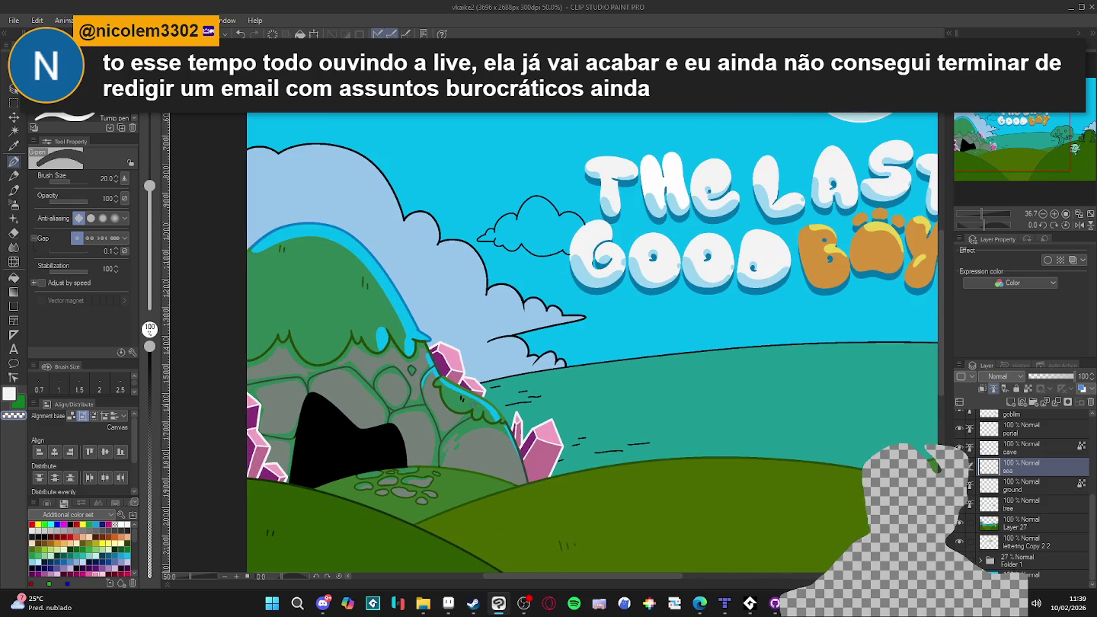
pyautogui.moveTo(480, 381); pyautogui.dragTo(937, 342)
pyautogui.hotkey('ctrl', 'z')
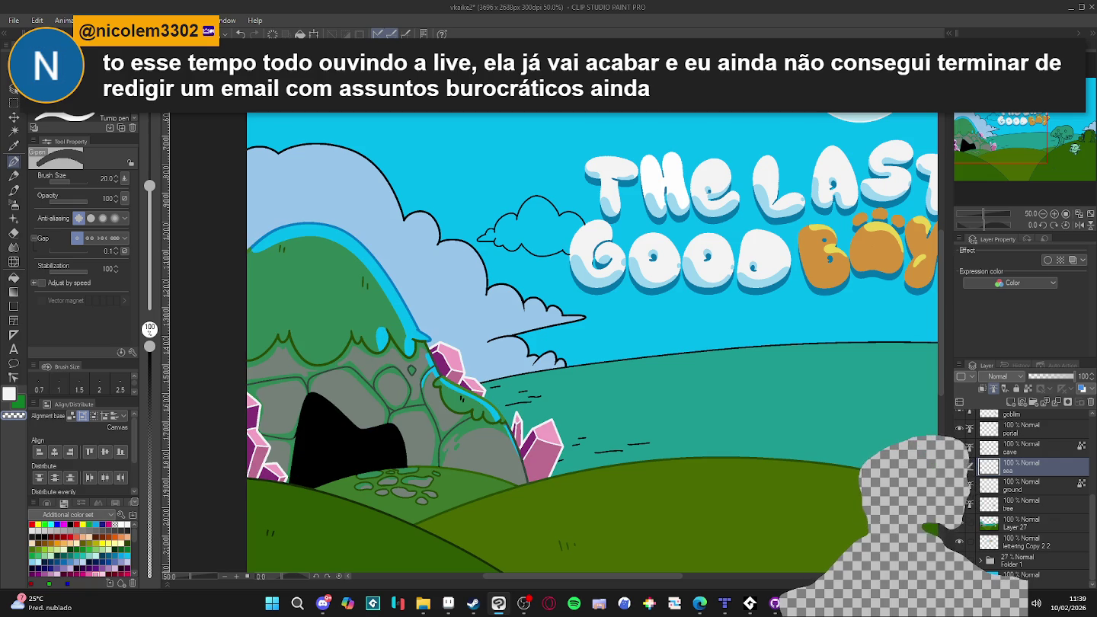
pyautogui.click(1021, 448)
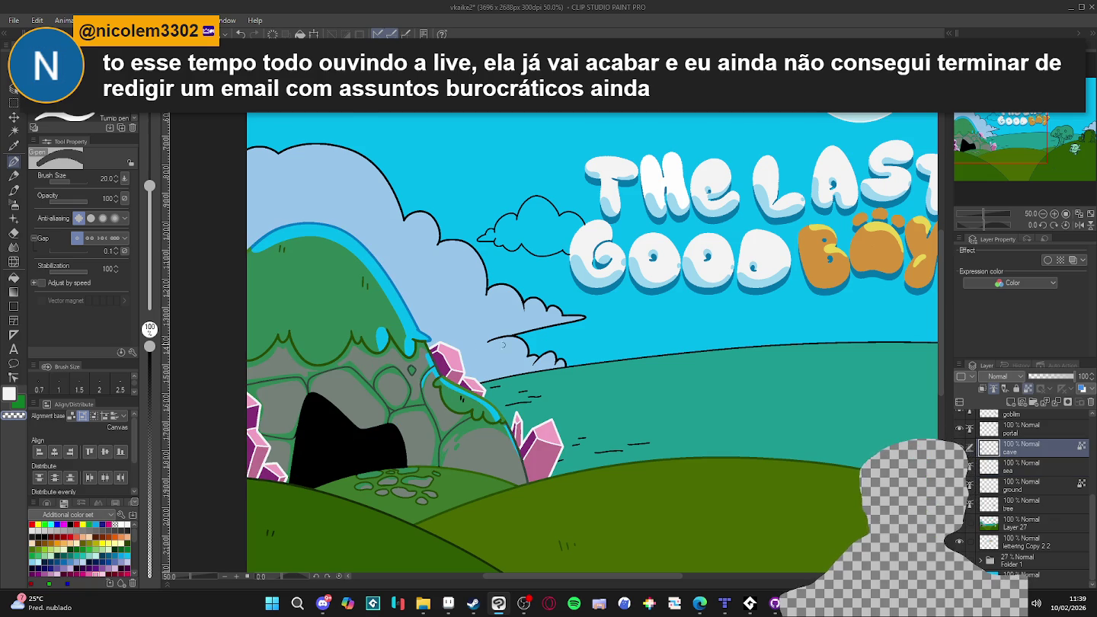
# - Pick the waterfall's blue as the drawing colour and shrink the G-pen to size 12
pyautogui.scroll(3, 410, 330)
pyautogui.scroll(3, 411, 330)
pyautogui.keyDown('alt'); pyautogui.click(411, 330); pyautogui.keyUp('alt')
pyautogui.scroll(-1, 427, 343)
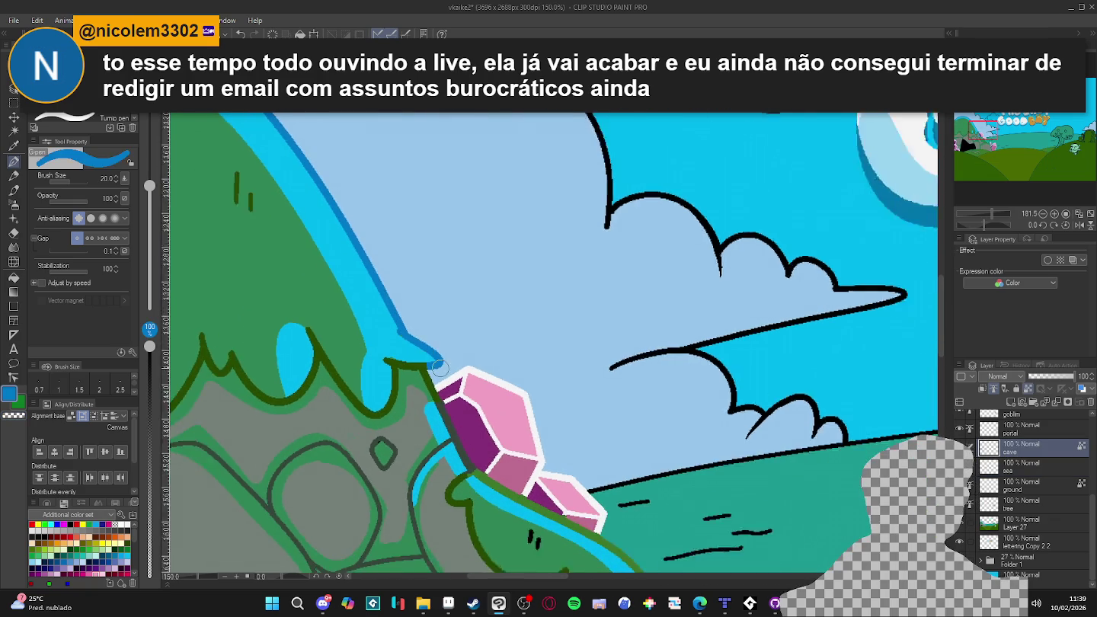
pyautogui.scroll(-1, 472, 362)
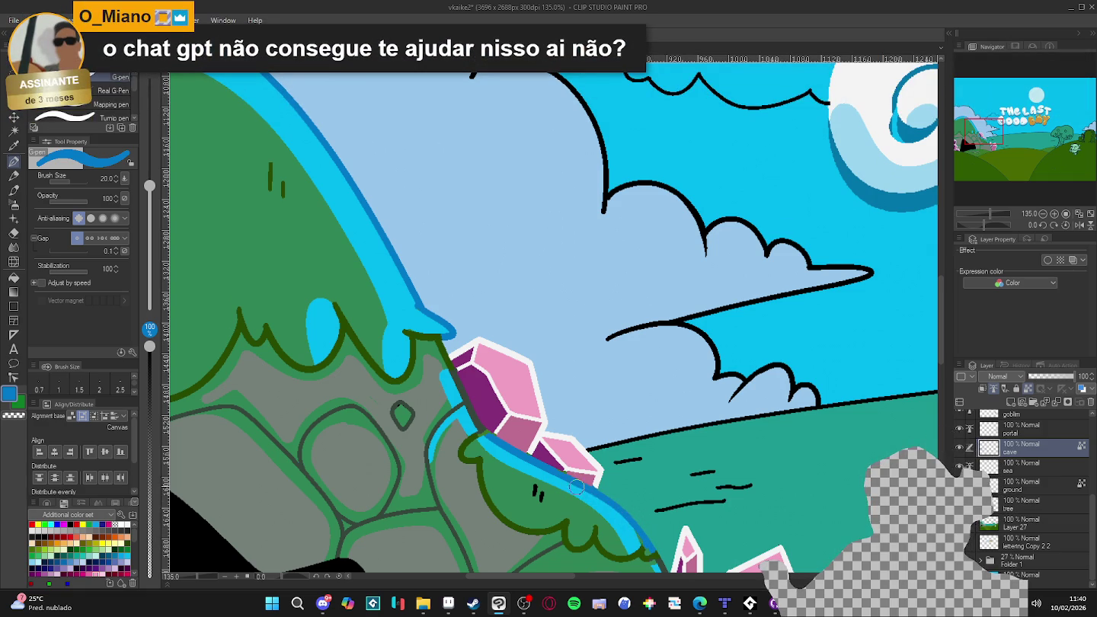
pyautogui.press('x')
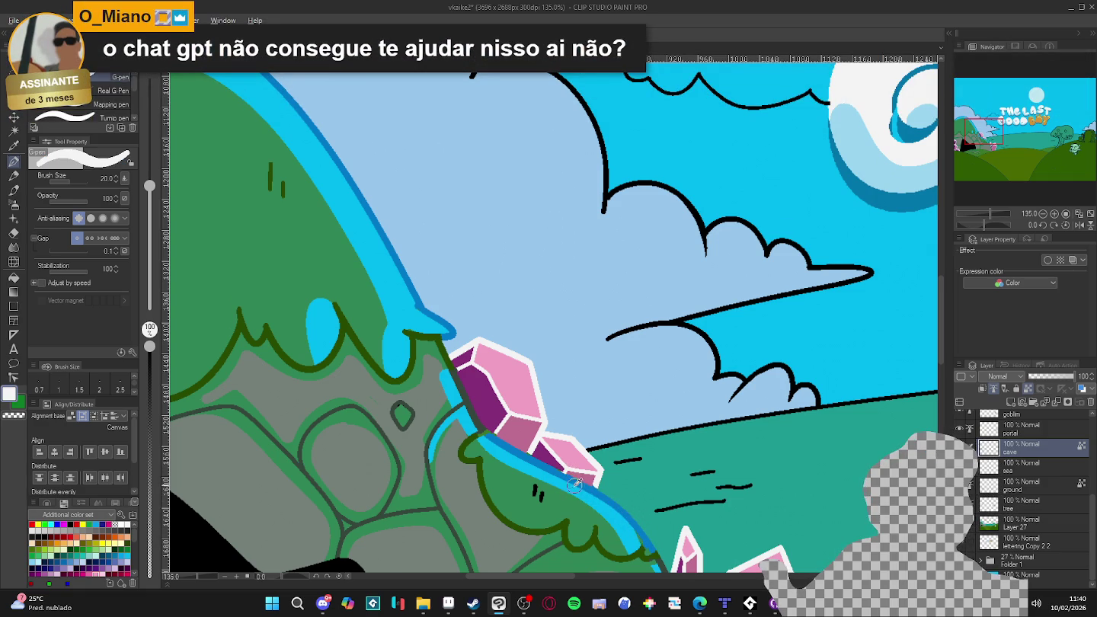
pyautogui.press('x')
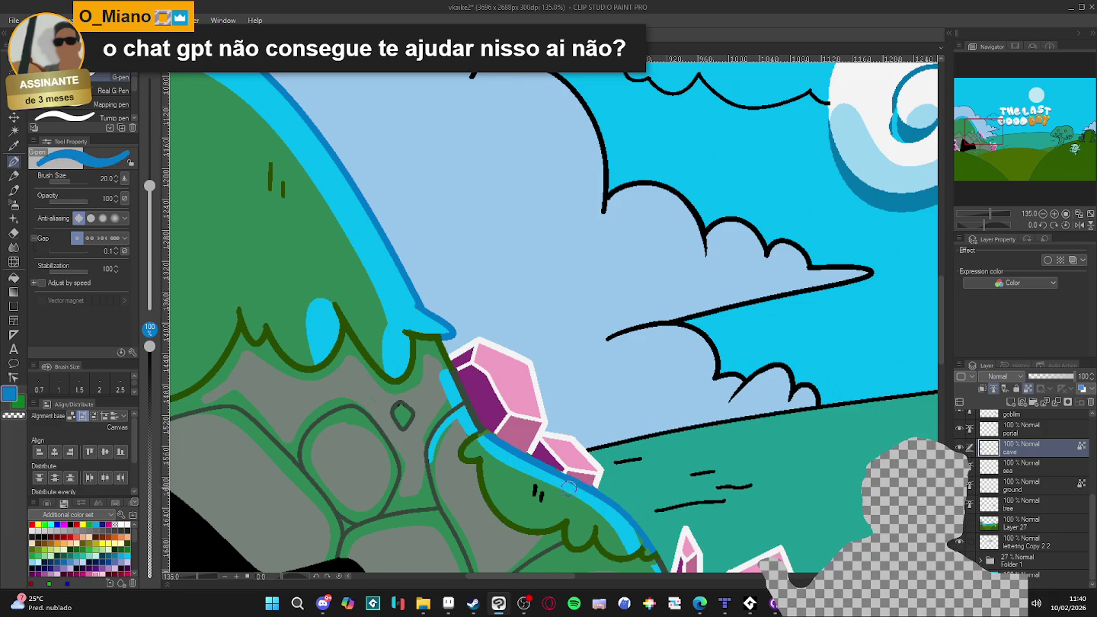
pyautogui.press('[')
pyautogui.press('[')
pyautogui.press('[')
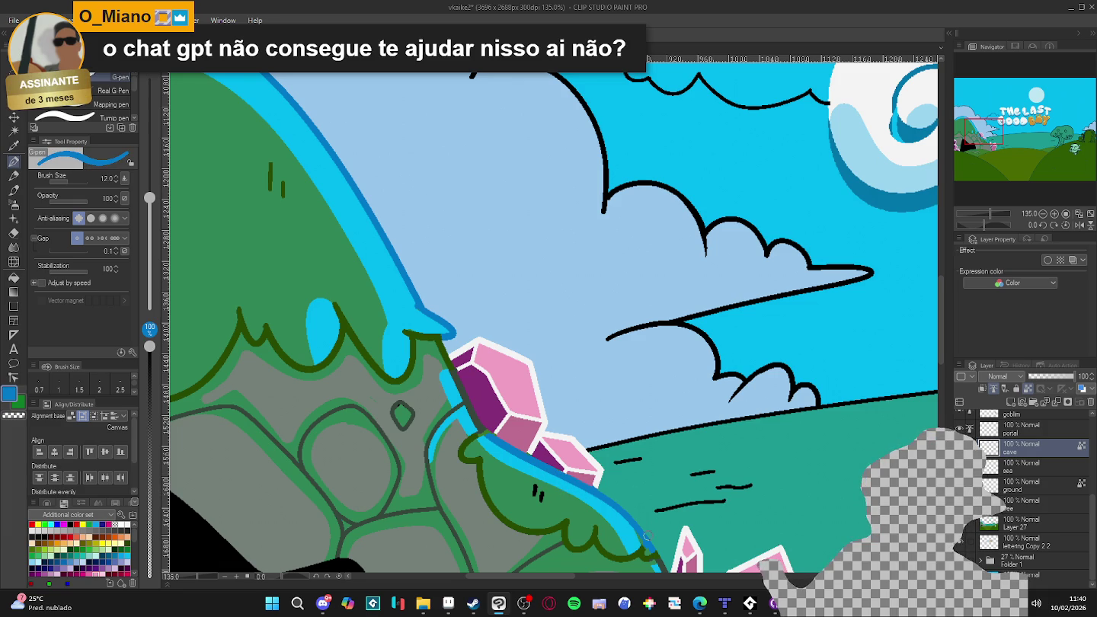
# - Try Layer 27 and other colours, undo the stray change, and return to the cave layer
pyautogui.keyDown('ctrl'); pyautogui.keyDown('shift'); pyautogui.click(628, 533); pyautogui.keyUp('shift'); pyautogui.keyUp('ctrl')
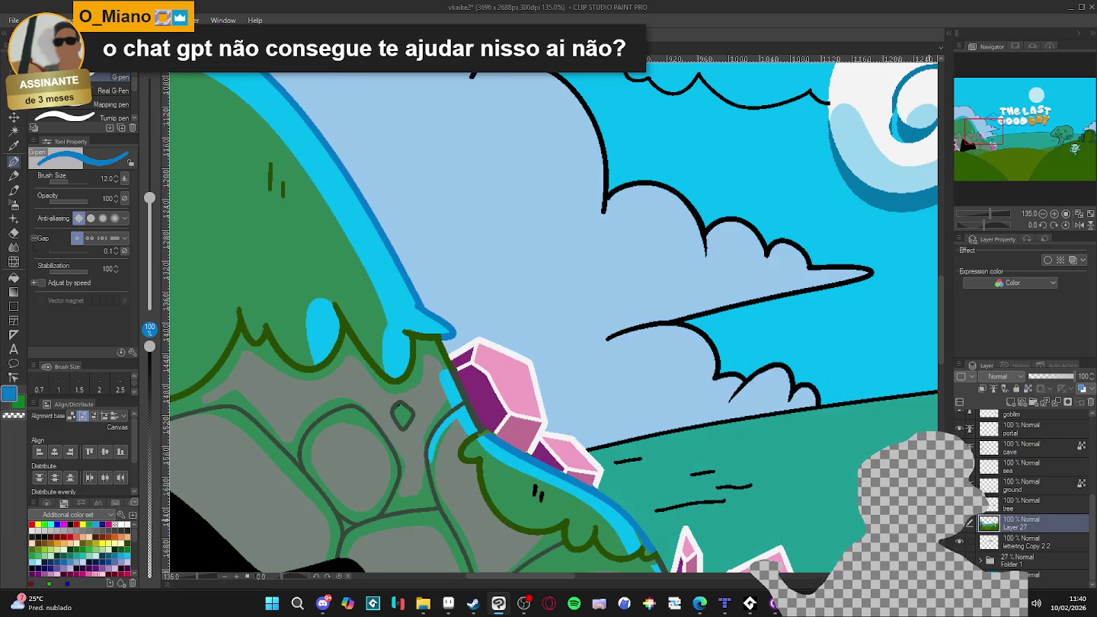
pyautogui.keyDown('alt'); pyautogui.click(640, 544); pyautogui.keyUp('alt')
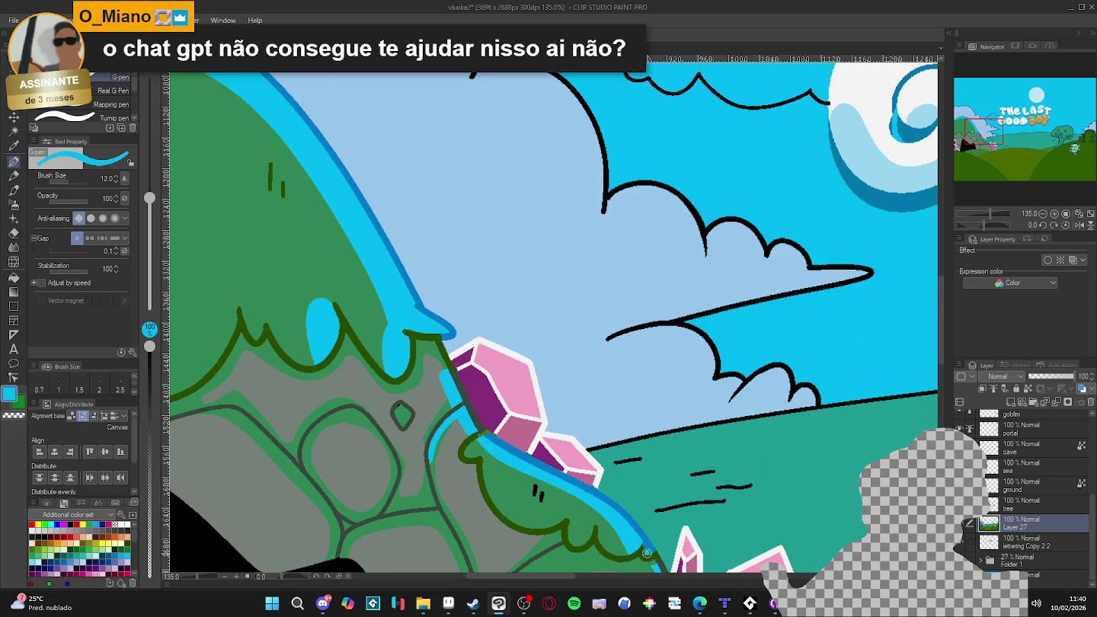
pyautogui.keyDown('alt'); pyautogui.click(485, 431); pyautogui.keyUp('alt')
pyautogui.hotkey('ctrl', 'z')
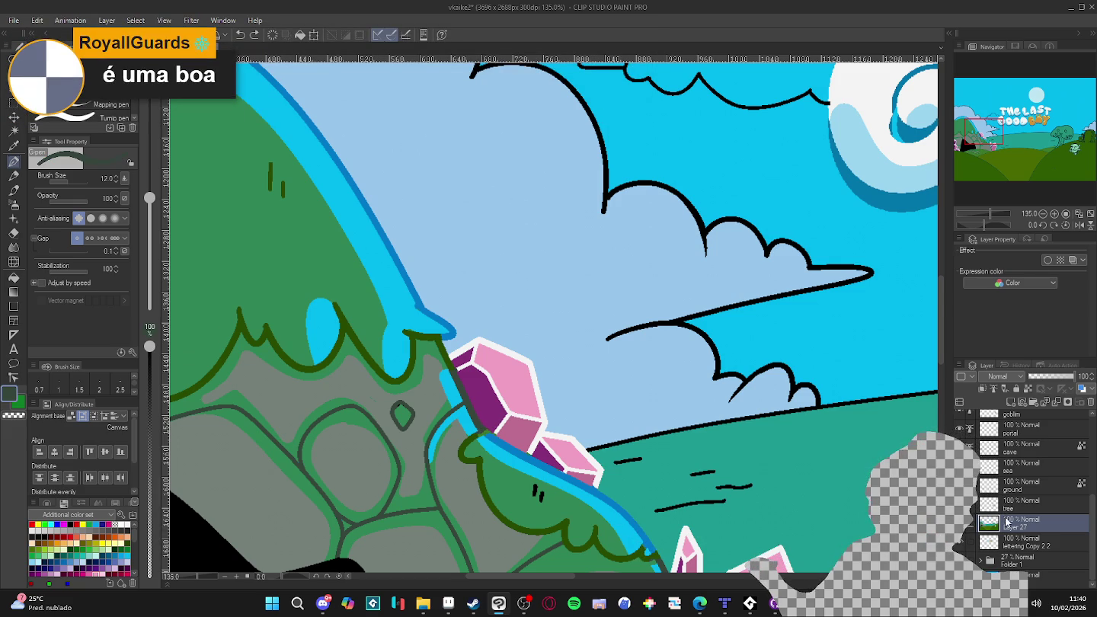
pyautogui.click(1012, 506)
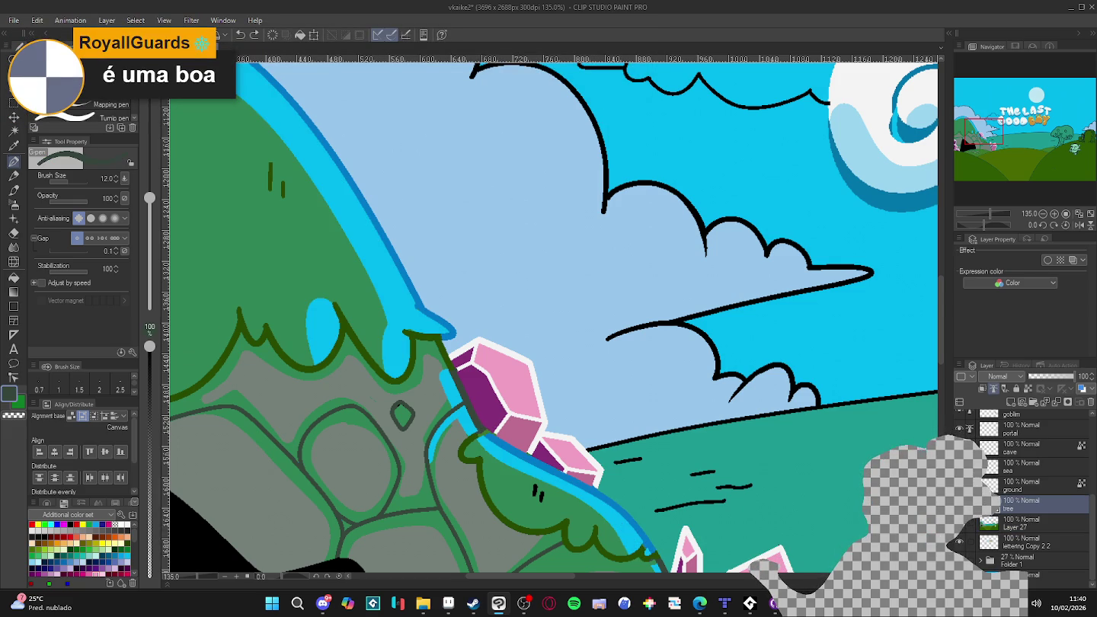
pyautogui.click(1019, 486)
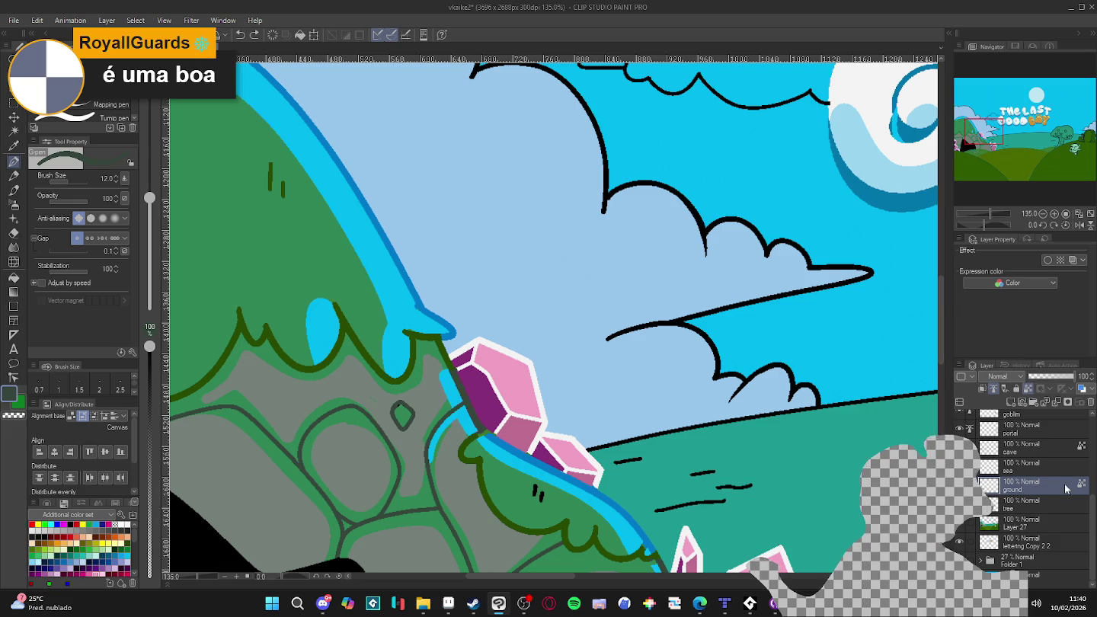
pyautogui.click(1020, 448)
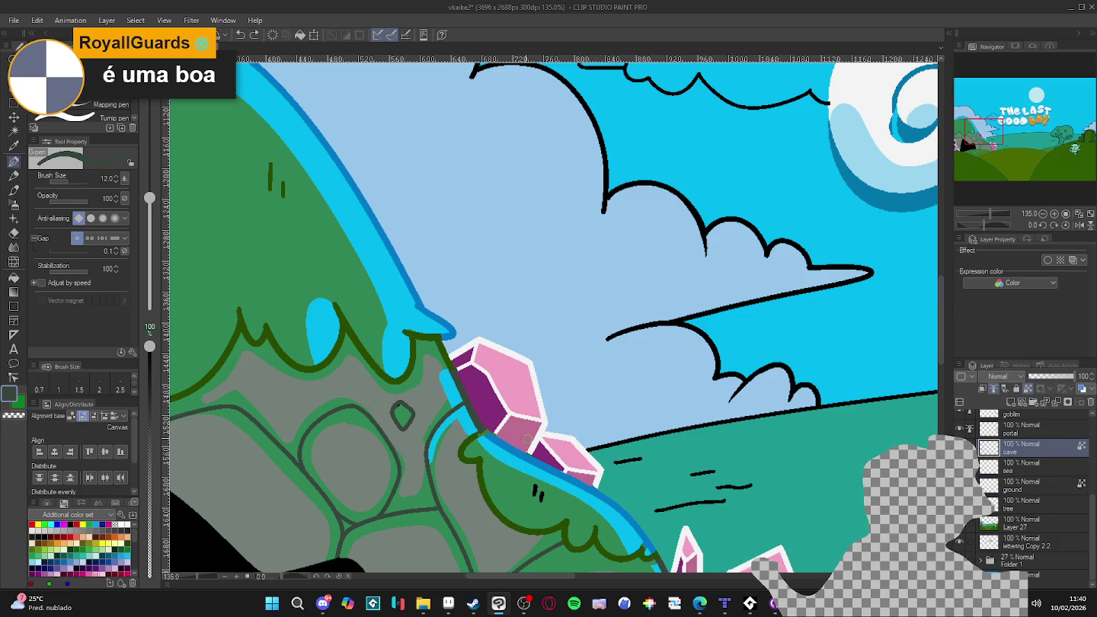
# - Eyedrop the dark blue outline and paint over its tip to close the gap at the cave top
pyautogui.keyDown('alt'); pyautogui.click(476, 435); pyautogui.keyUp('alt')
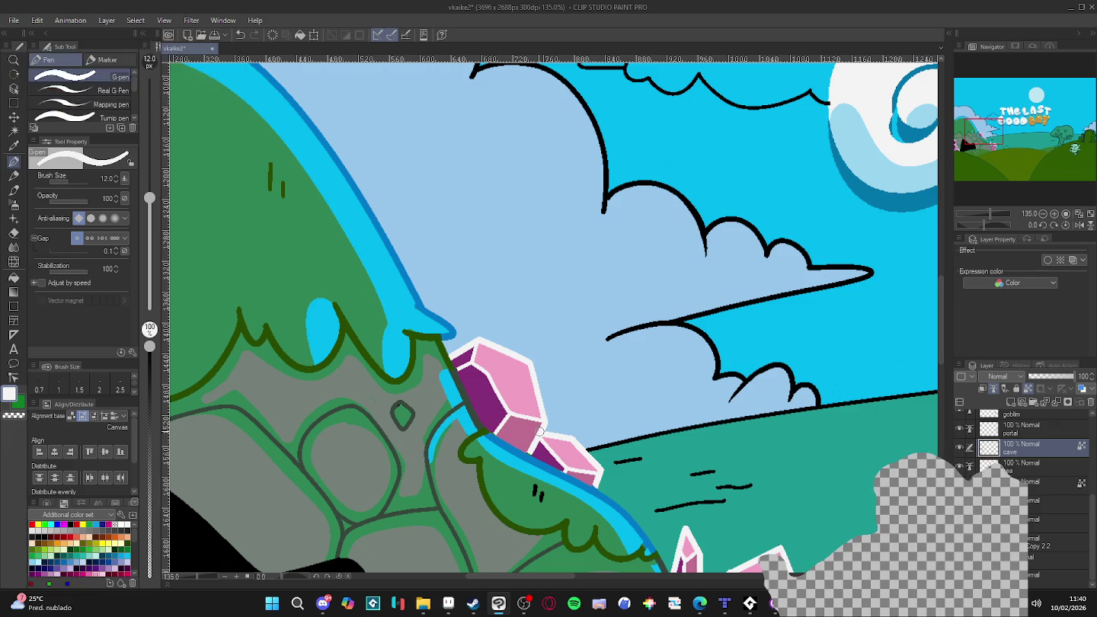
pyautogui.keyDown('alt'); pyautogui.click(448, 335); pyautogui.keyUp('alt')
pyautogui.moveTo(423, 311); pyautogui.dragTo(455, 336)
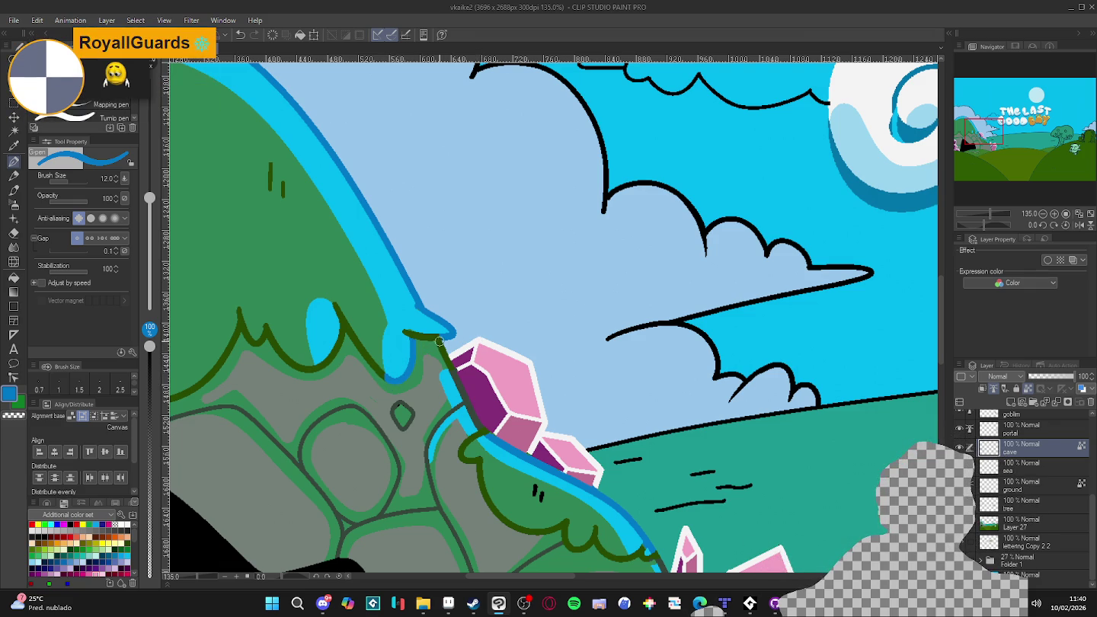
pyautogui.scroll(-2, 443, 342)
pyautogui.scroll(-3, 443, 342)
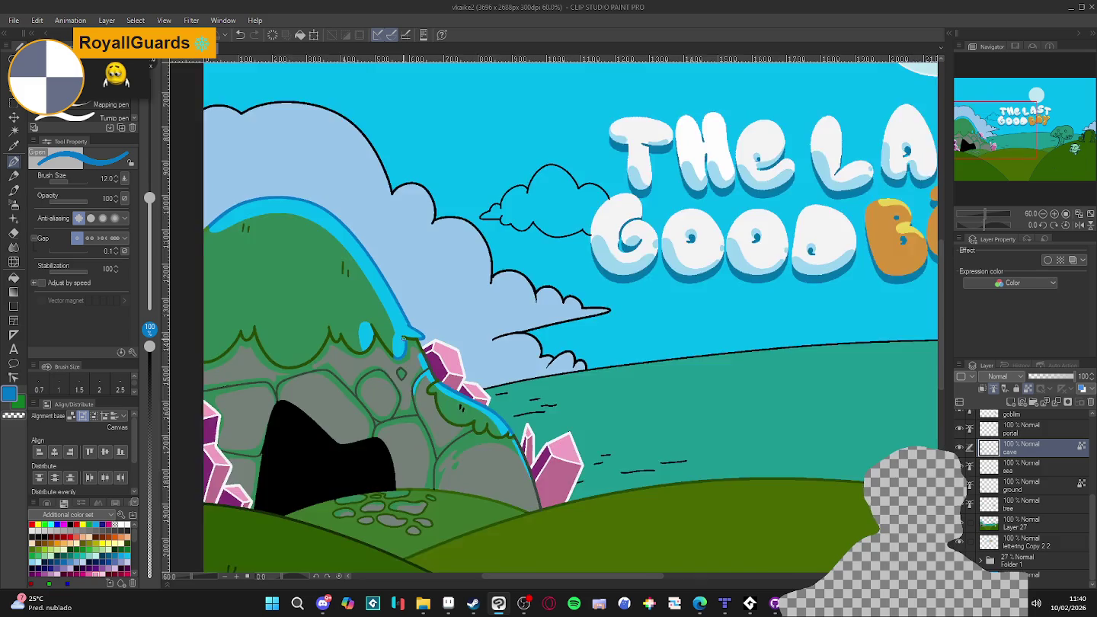
pyautogui.scroll(1, 465, 362)
pyautogui.scroll(-2, 465, 363)
pyautogui.scroll(-1, 465, 362)
pyautogui.moveTo(479, 363); pyautogui.dragTo(490, 363)
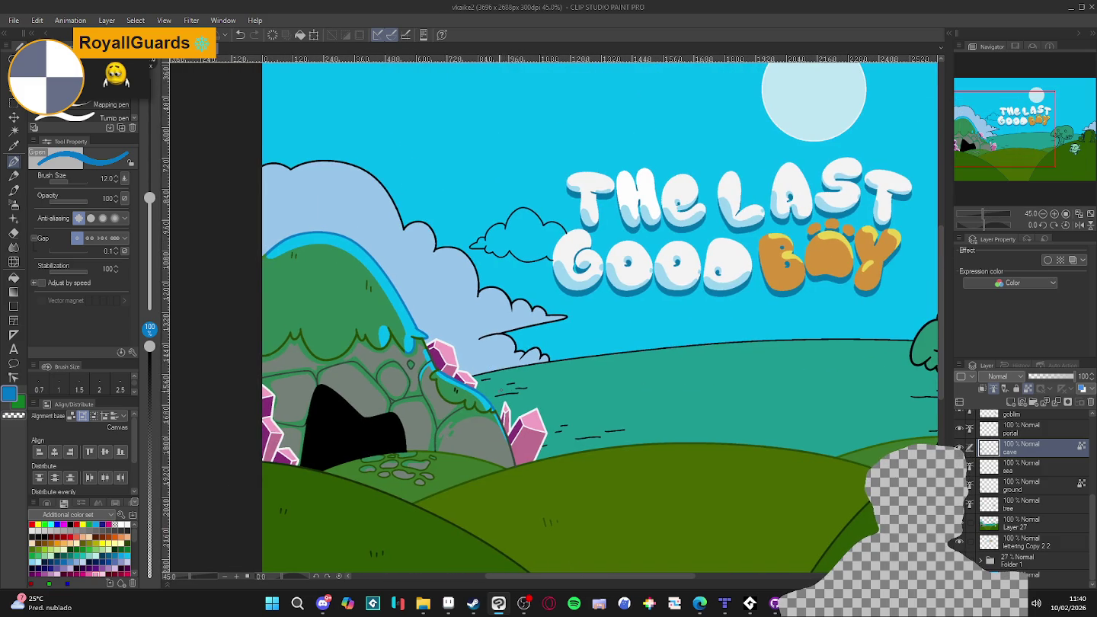
pyautogui.scroll(-1, 468, 403)
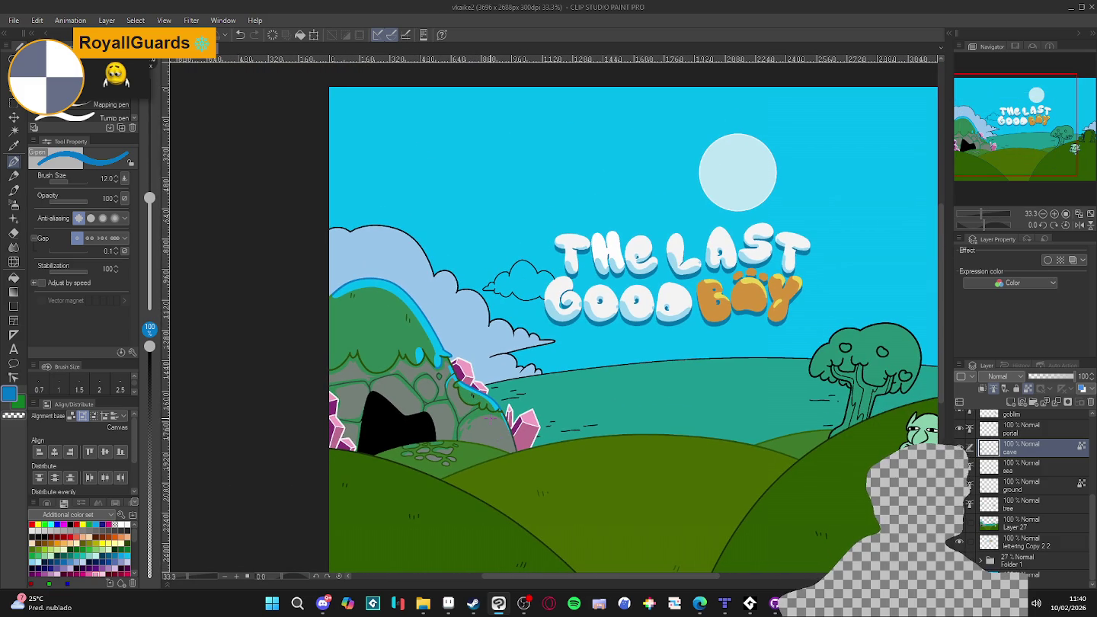
pyautogui.scroll(-1, 560, 328)
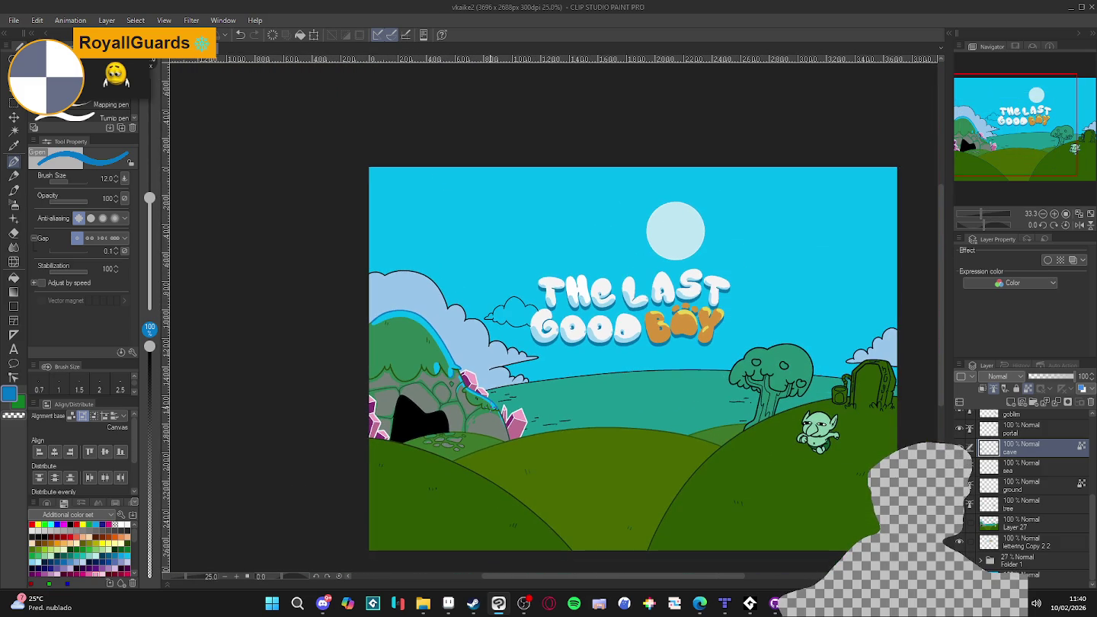
pyautogui.scroll(1, 560, 327)
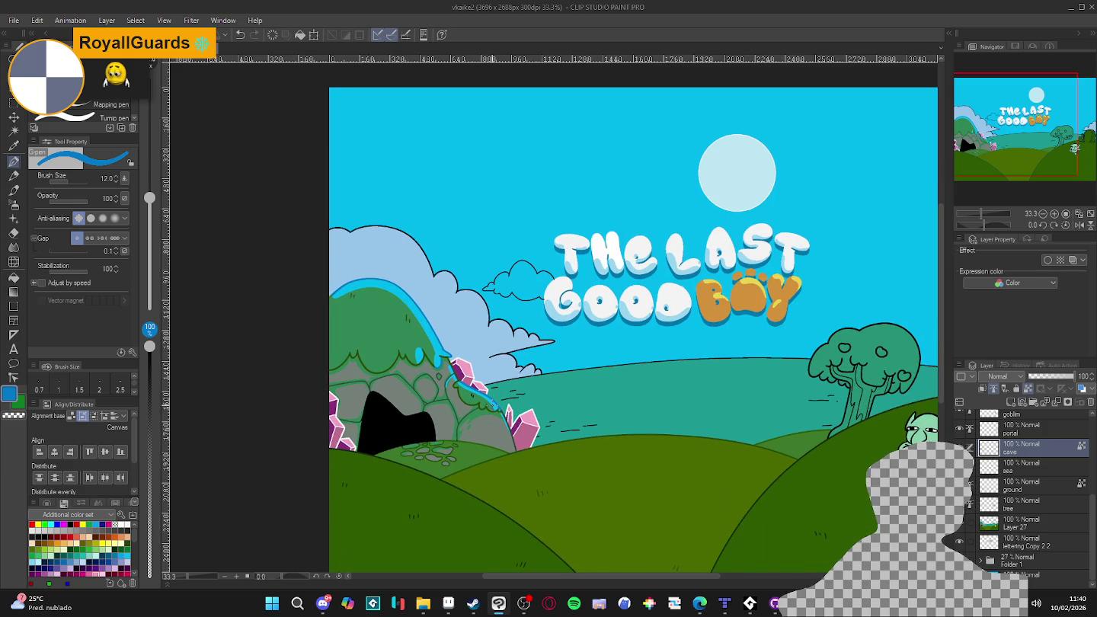
pyautogui.scroll(-1, 493, 407)
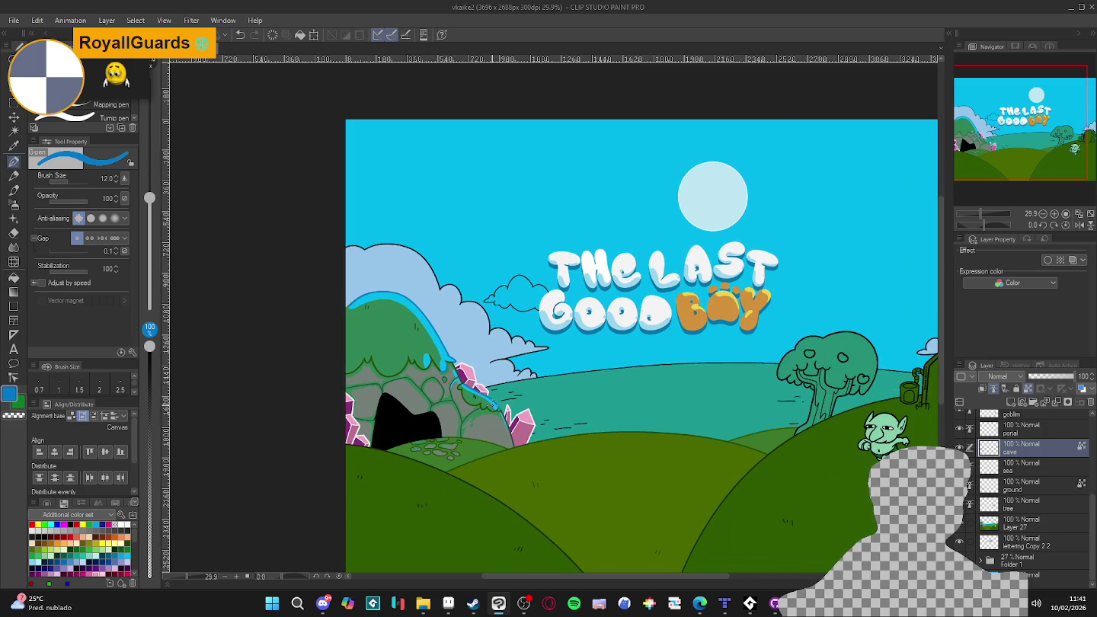
pyautogui.scroll(-1, 503, 401)
pyautogui.scroll(1, 503, 401)
pyautogui.scroll(1, 503, 401)
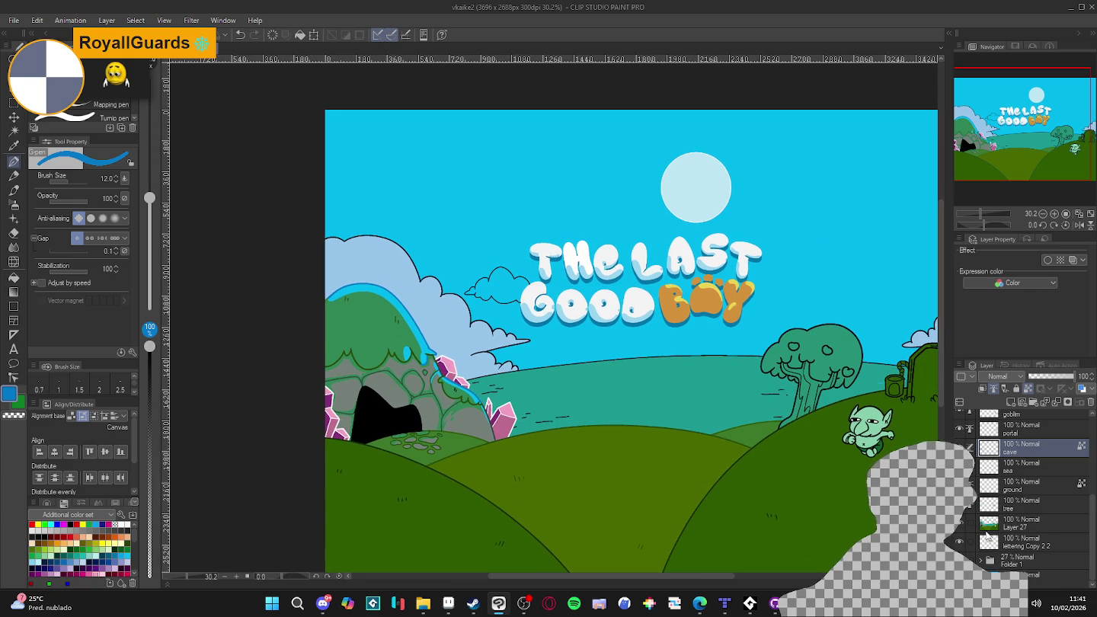
# - On Layer 27, select then deselect the middle hill and ready a slightly larger G-pen
pyautogui.click(1021, 523)
pyautogui.press('w')
pyautogui.click(615, 441)
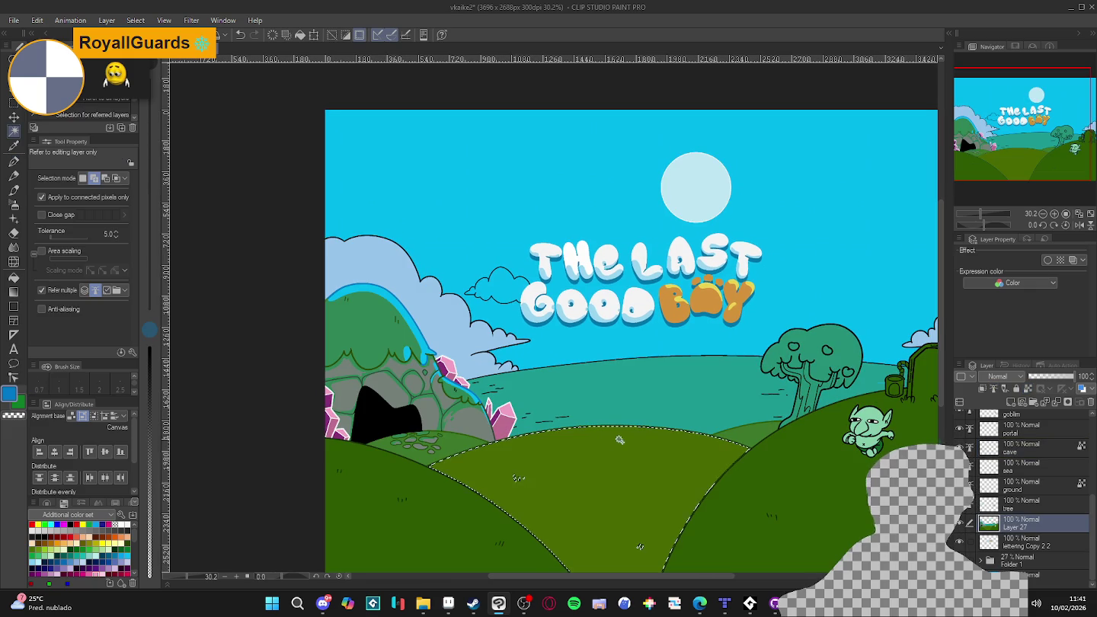
pyautogui.hotkey('ctrl', 'd')
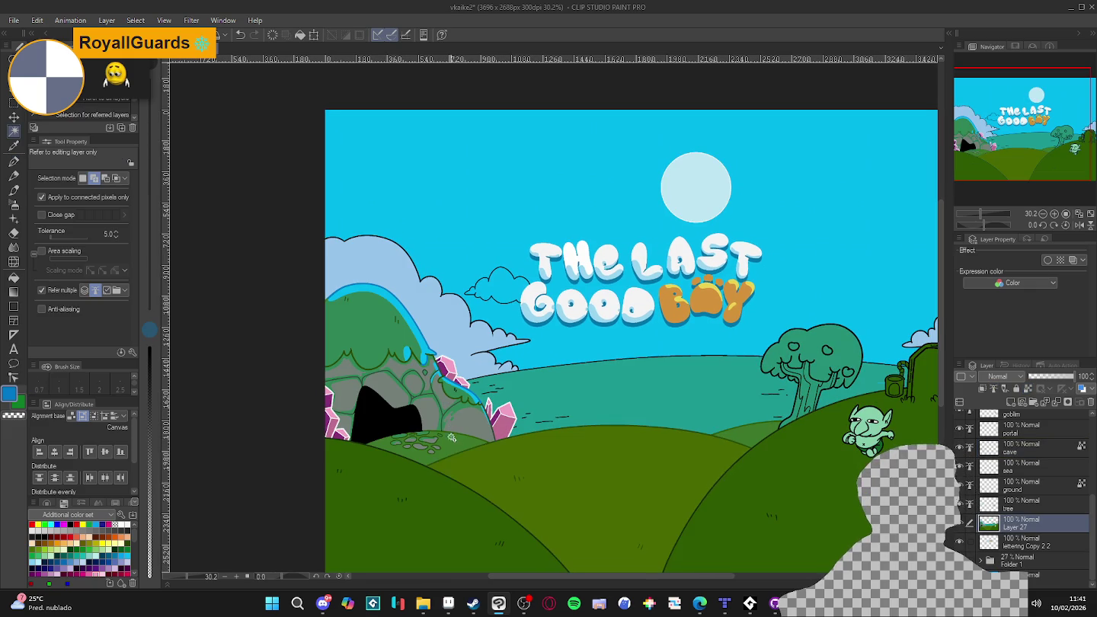
pyautogui.press('p')
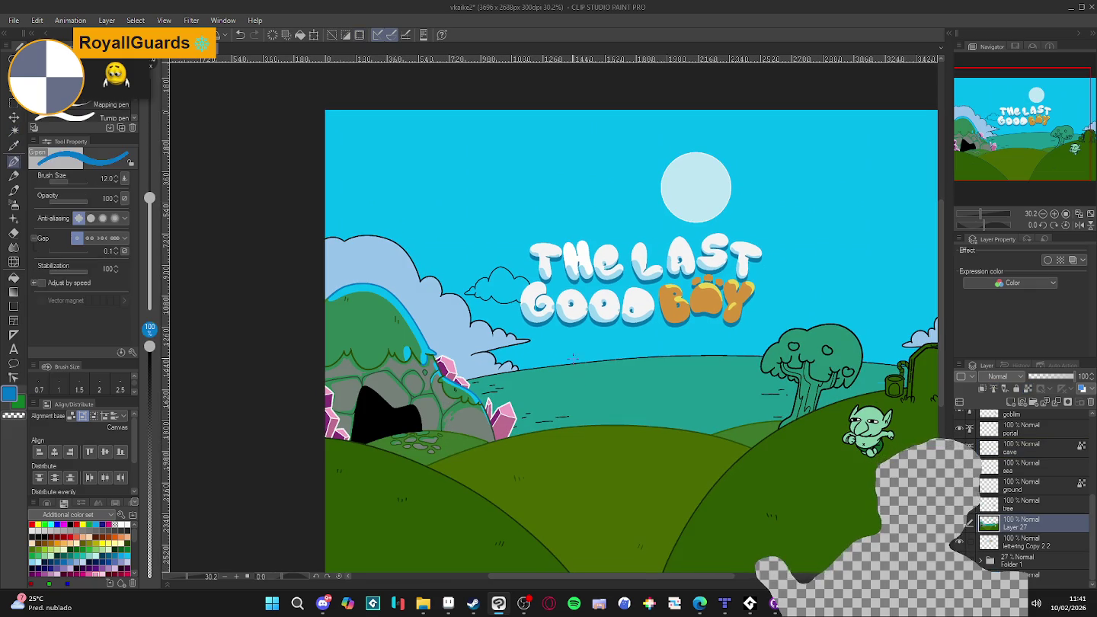
pyautogui.moveTo(573, 358); pyautogui.dragTo(682, 360)
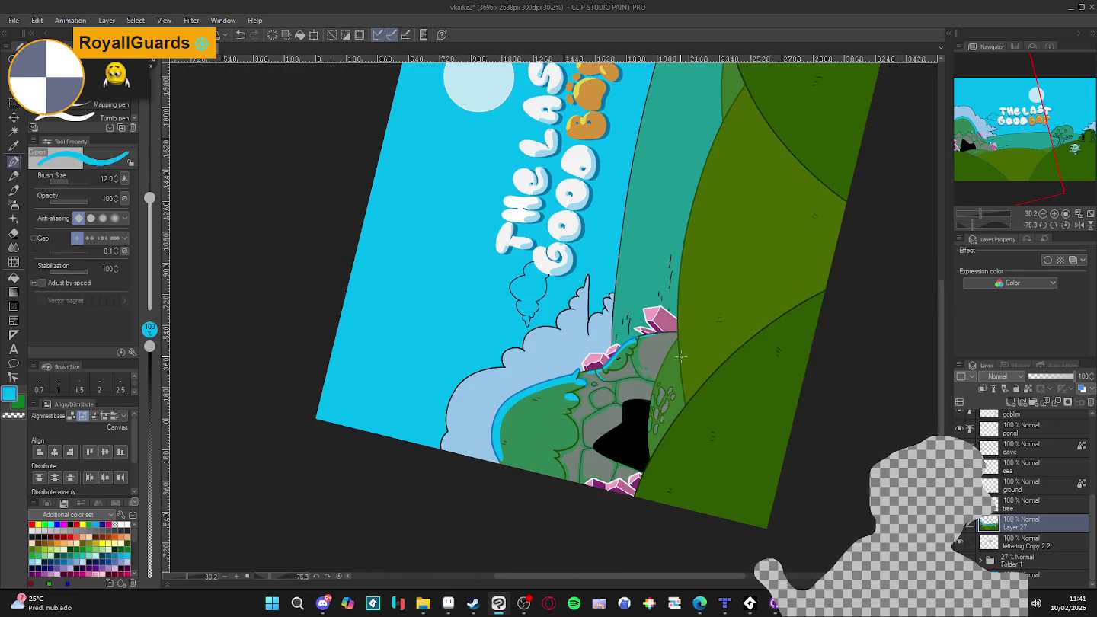
pyautogui.press(']')
pyautogui.press(']')
pyautogui.press(']')
pyautogui.press(']')
pyautogui.press(']')
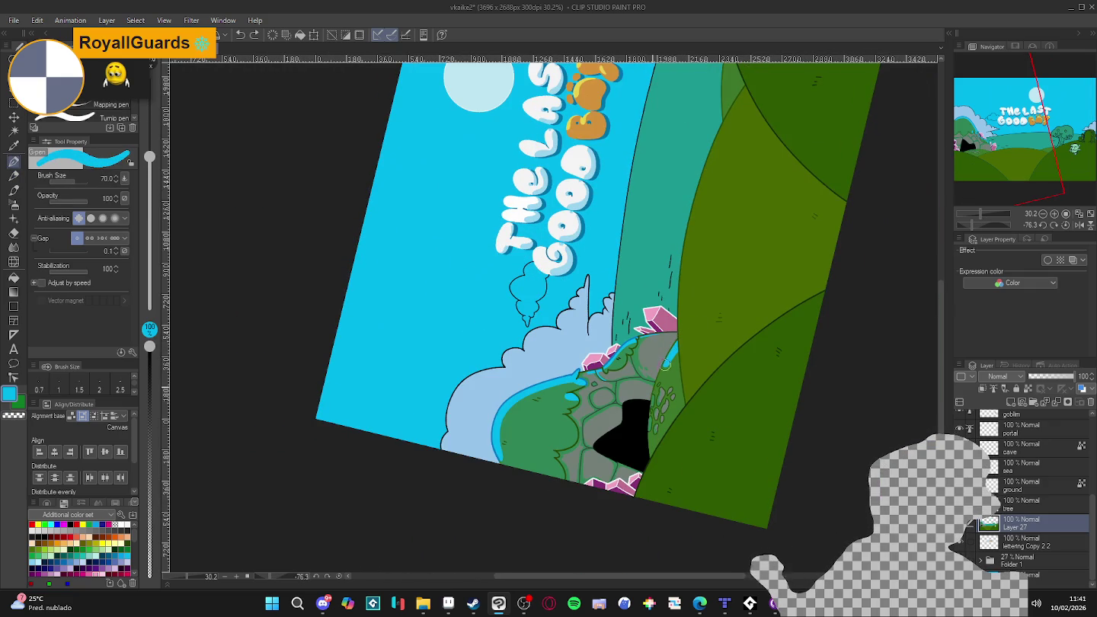
# - Tilt the canvas 45 degrees and paint cyan stream bands along the hill edges
pyautogui.press('r')
pyautogui.moveTo(648, 471); pyautogui.dragTo(738, 401)
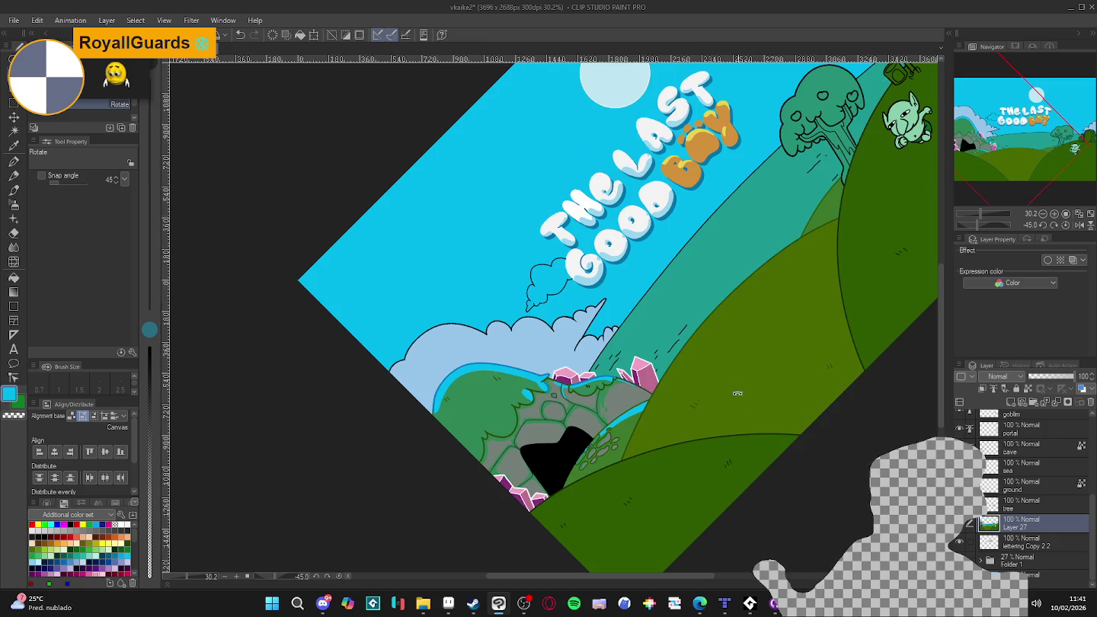
pyautogui.press('p')
pyautogui.moveTo(623, 474); pyautogui.dragTo(836, 223)
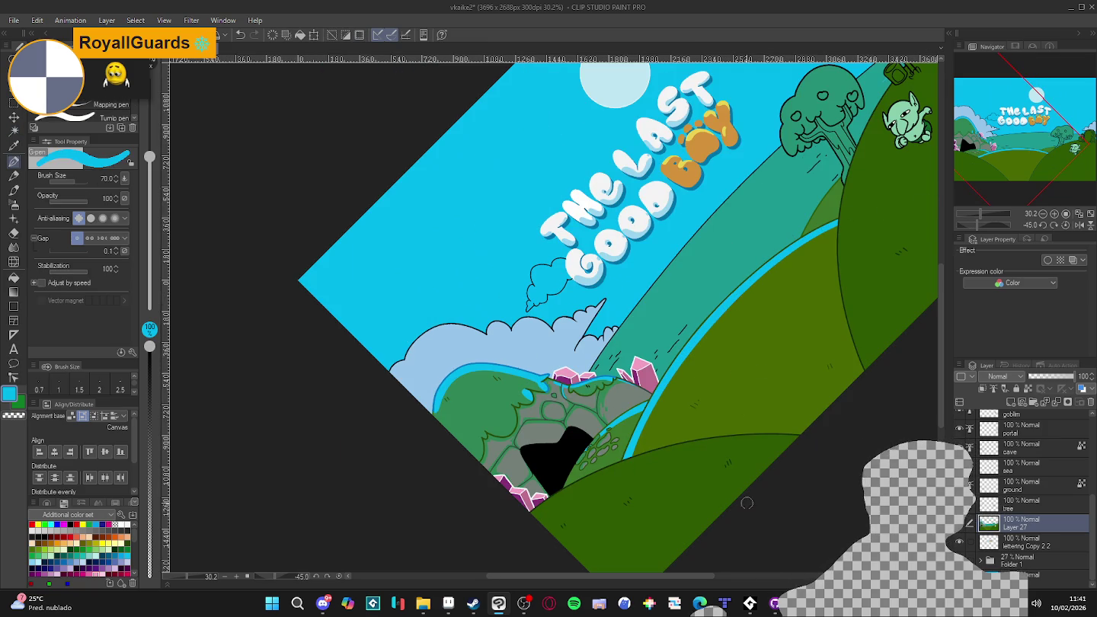
pyautogui.click(725, 604)
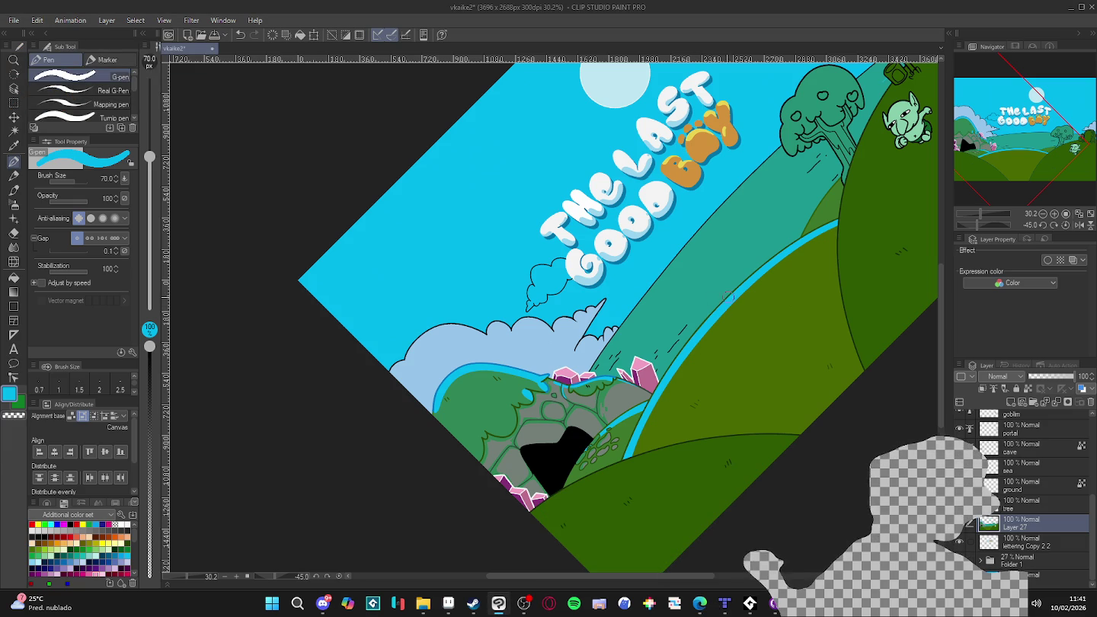
pyautogui.moveTo(687, 343); pyautogui.dragTo(644, 469)
pyautogui.moveTo(647, 416)
pyautogui.mouseDown()
pyautogui.moveTo(637, 455)
pyautogui.moveTo(678, 366)
pyautogui.mouseUp()
pyautogui.moveTo(736, 294); pyautogui.dragTo(838, 227)
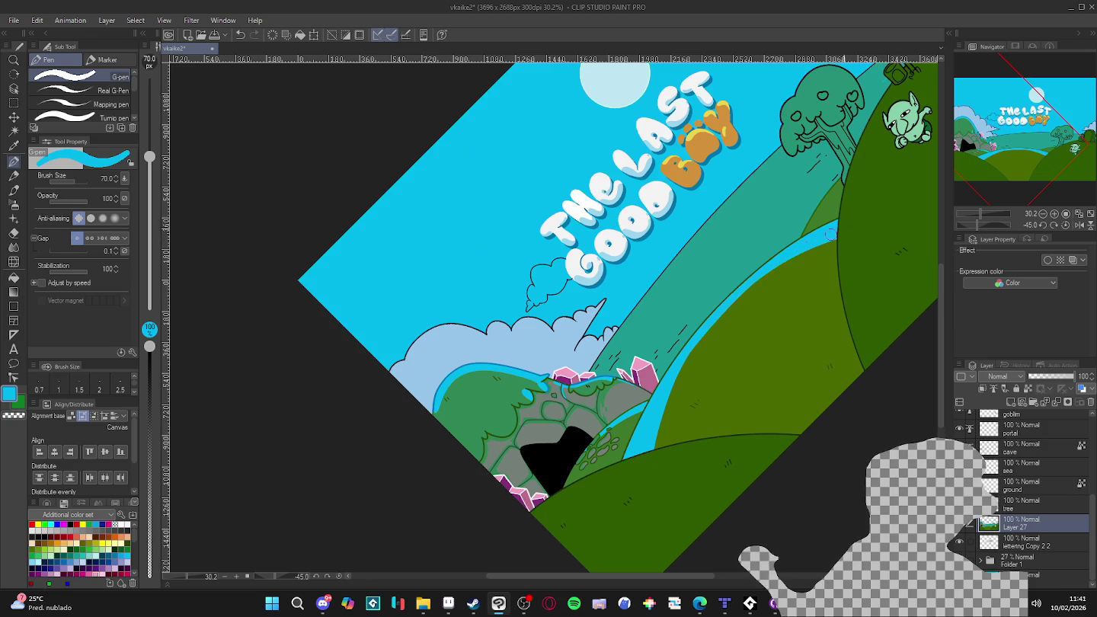
# - Trim the stream edges with hill green, add a blue edge, and reset the view rotation
pyautogui.keyDown('alt'); pyautogui.click(753, 303); pyautogui.keyUp('alt')
pyautogui.moveTo(850, 236); pyautogui.dragTo(810, 252)
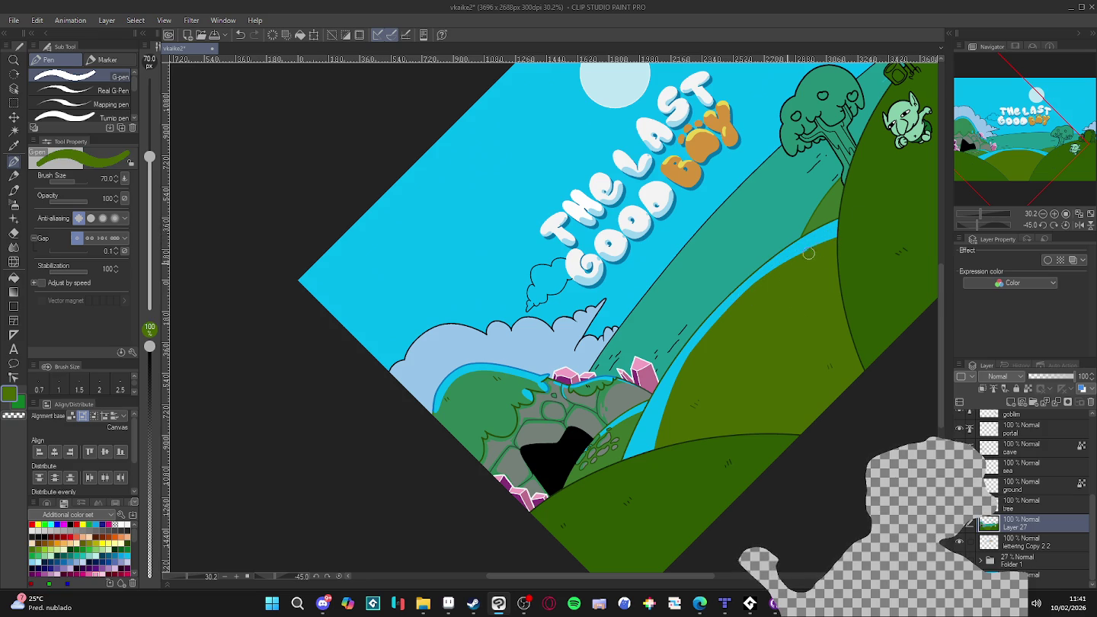
pyautogui.moveTo(672, 394); pyautogui.dragTo(652, 461)
pyautogui.moveTo(778, 375); pyautogui.dragTo(722, 470)
pyautogui.keyDown('alt'); pyautogui.click(754, 329); pyautogui.keyUp('alt')
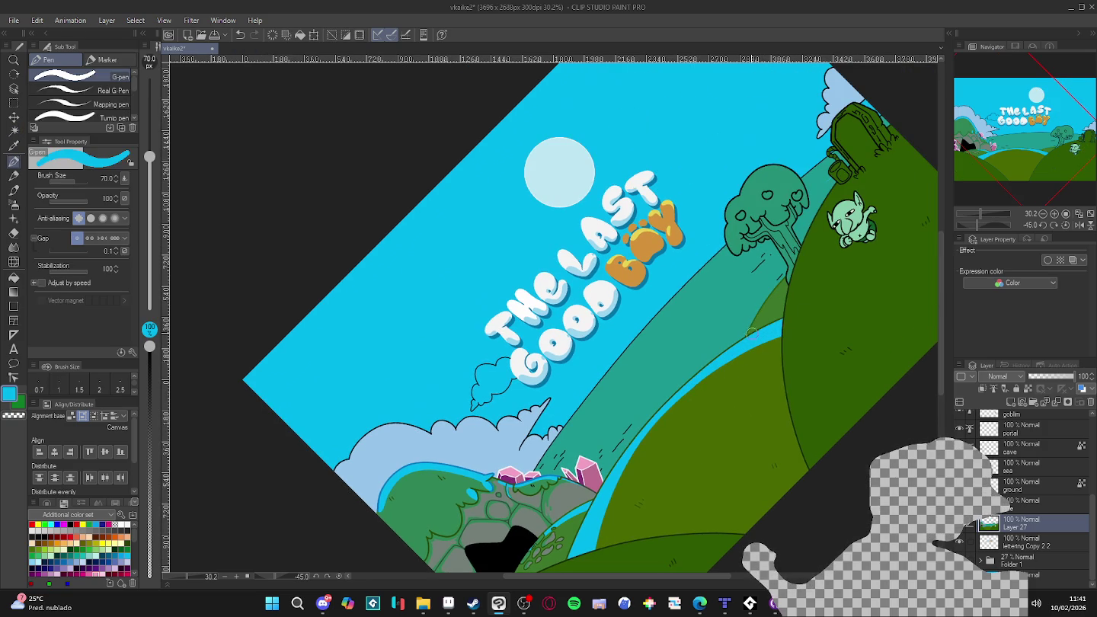
pyautogui.moveTo(750, 336); pyautogui.dragTo(781, 282)
pyautogui.hotkey('ctrl', '@')
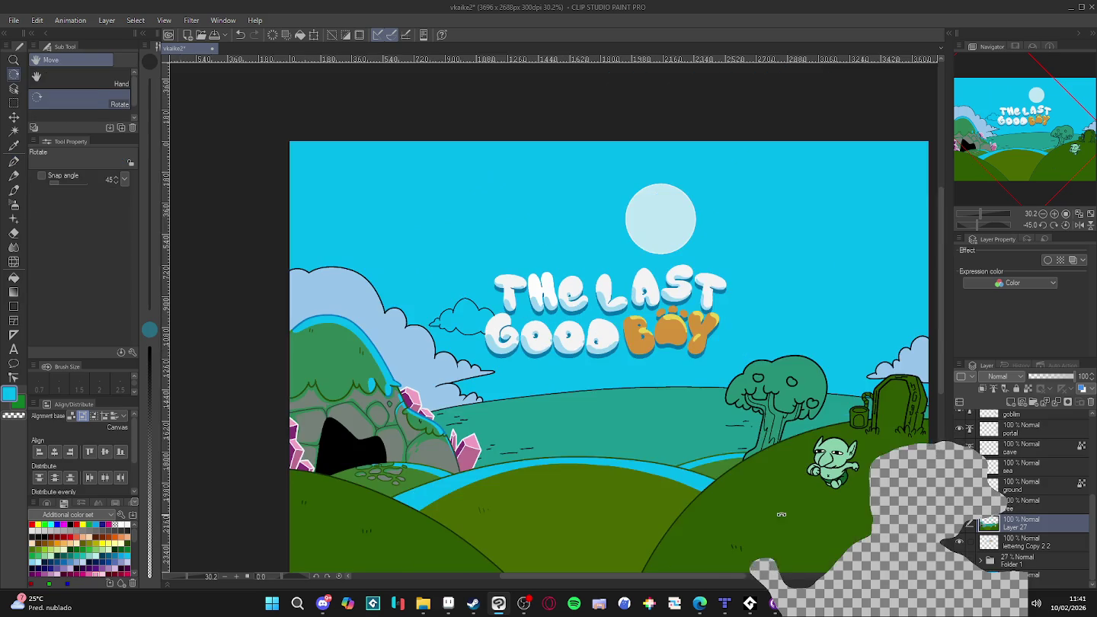
pyautogui.press('w')
pyautogui.click(833, 472)
pyautogui.scroll(-2, 832, 472)
pyautogui.hotkey('ctrl', 'd')
pyautogui.press('p')
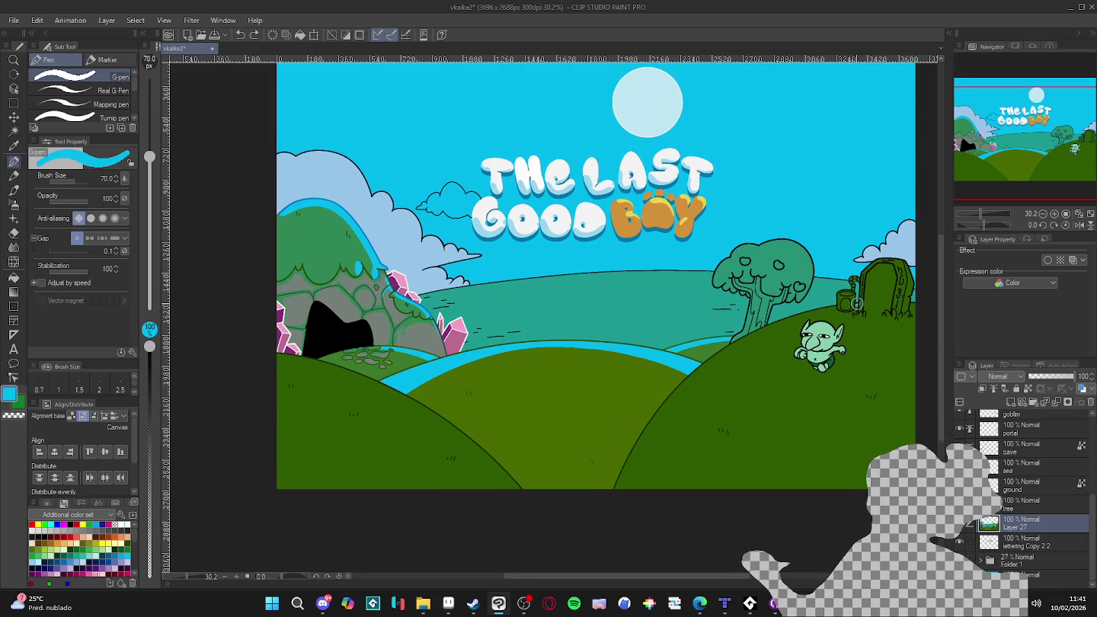
pyautogui.moveTo(650, 439); pyautogui.dragTo(753, 422)
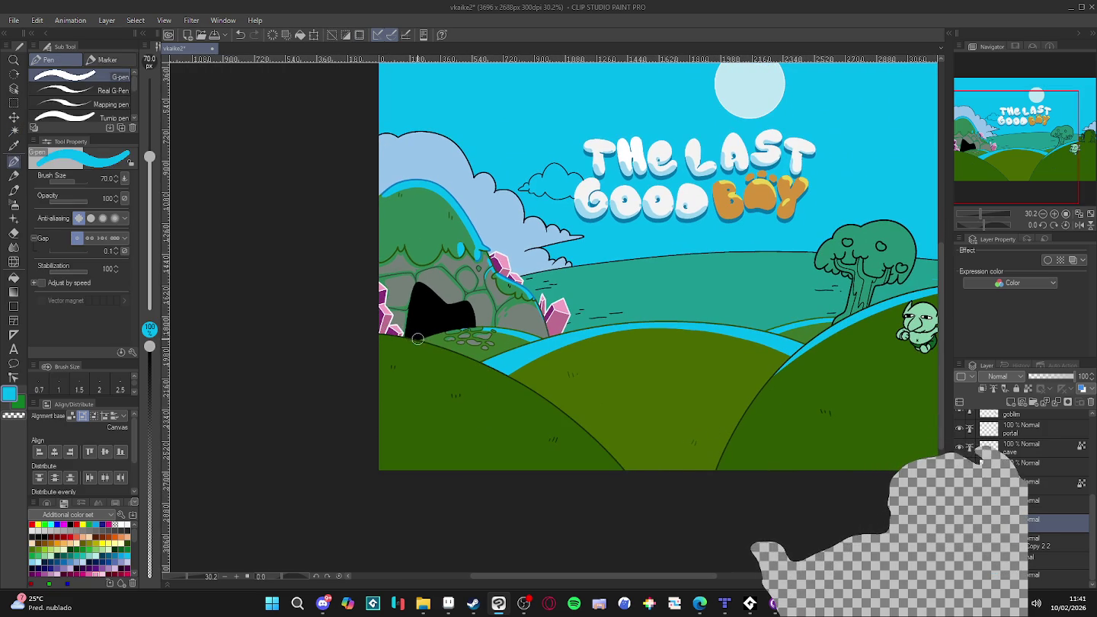
pyautogui.moveTo(417, 338); pyautogui.dragTo(622, 469)
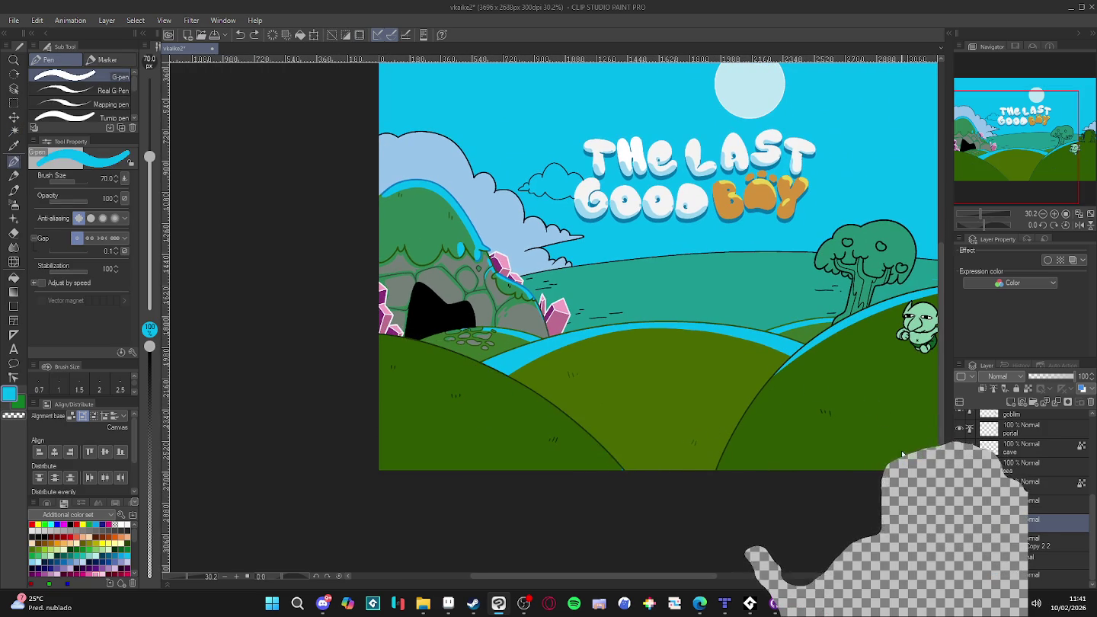
pyautogui.hotkey('ctrl', 'z')
pyautogui.moveTo(857, 422); pyautogui.dragTo(790, 474)
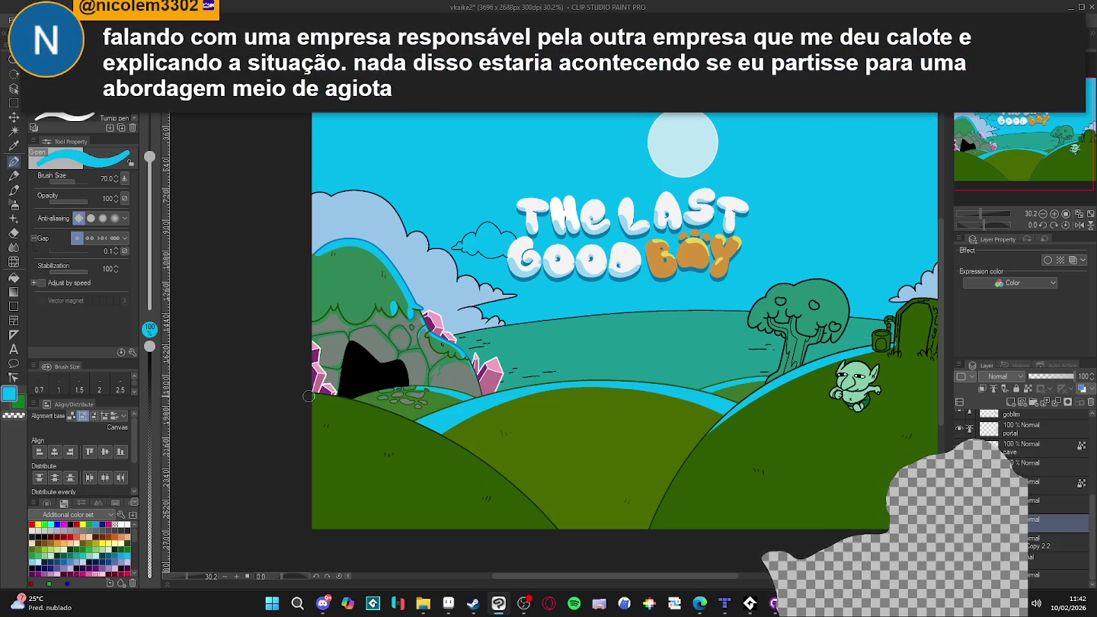
pyautogui.moveTo(610, 541)
pyautogui.mouseDown()
pyautogui.moveTo(720, 371)
pyautogui.moveTo(554, 538)
pyautogui.moveTo(642, 358)
pyautogui.mouseUp()
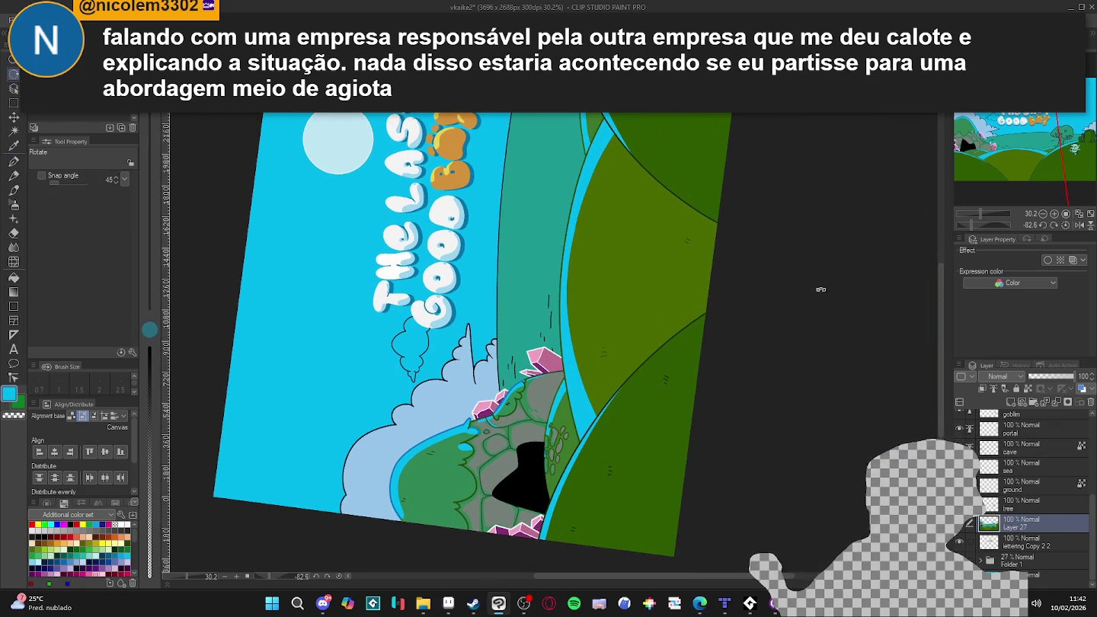
pyautogui.hotkey('ctrl', '@')
pyautogui.scroll(-2, 622, 477)
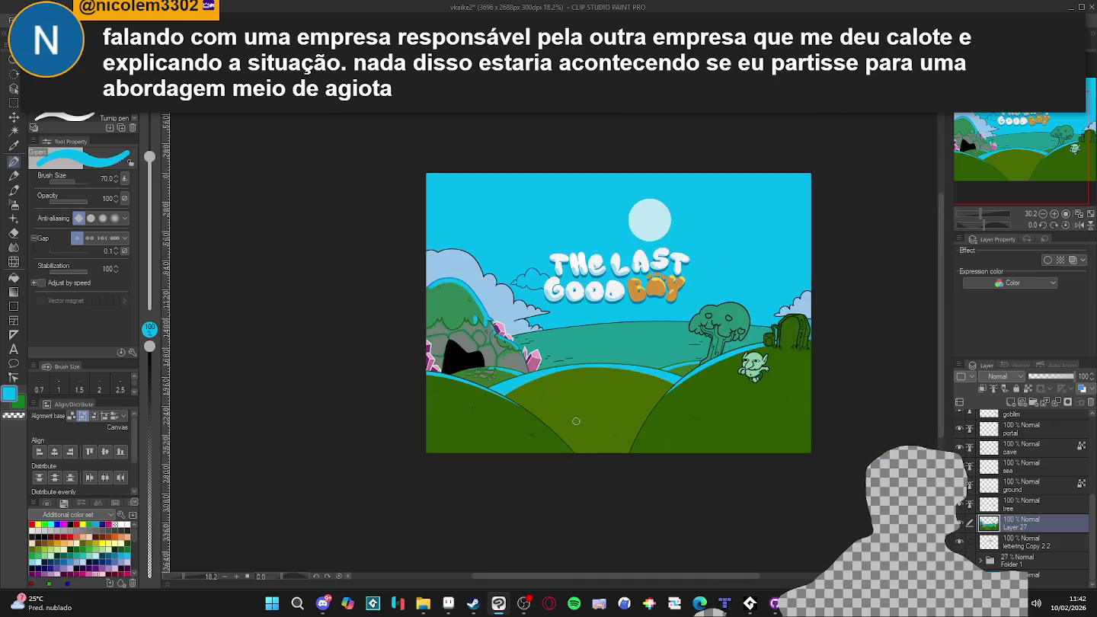
pyautogui.scroll(1, 512, 420)
pyautogui.scroll(1, 512, 420)
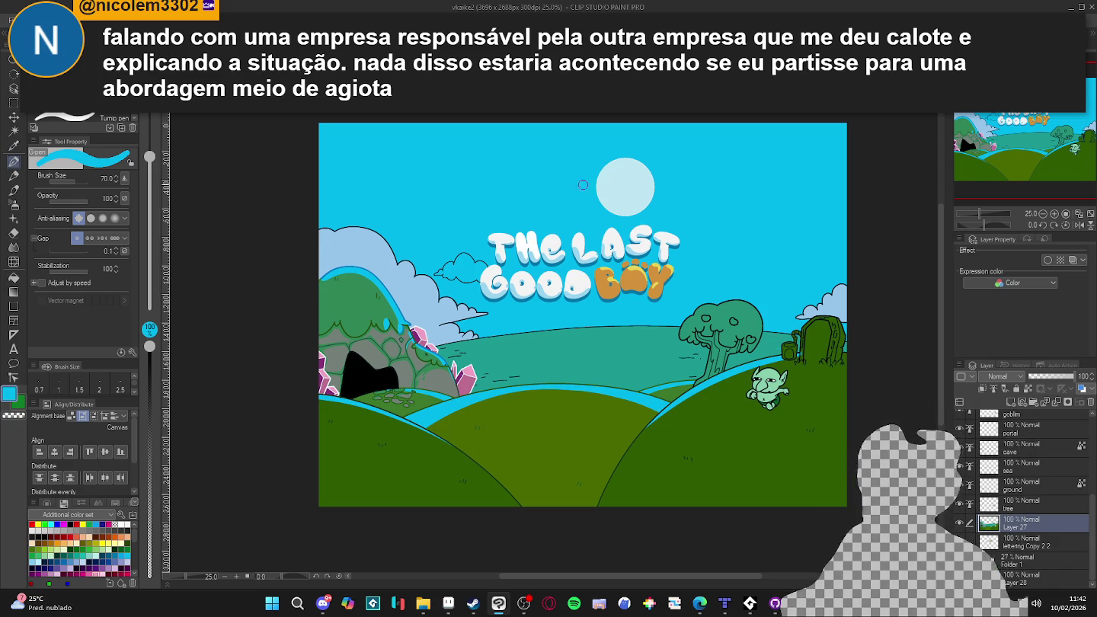
pyautogui.hotkey('ctrl', '-')
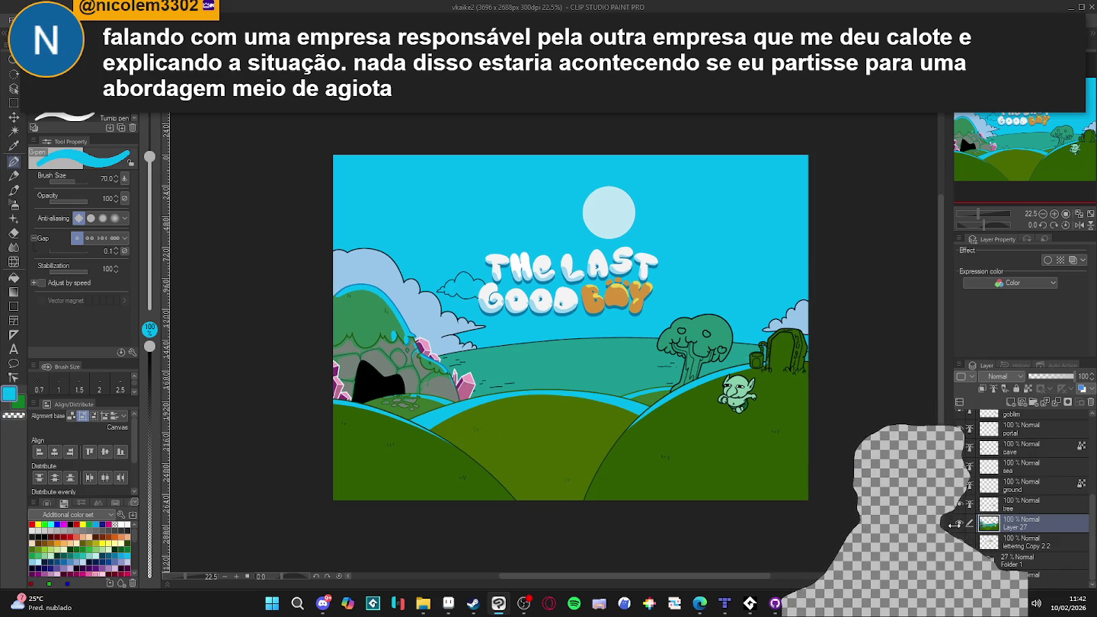
pyautogui.scroll(2, 952, 506)
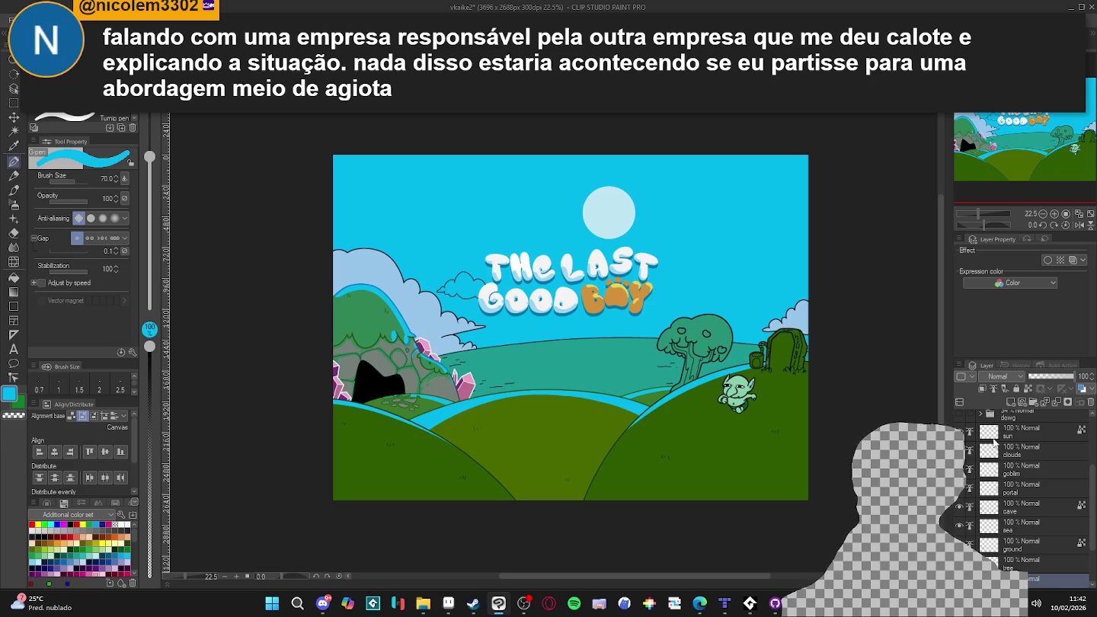
# - Select the sun layer and add a new raster layer above it
pyautogui.click(1021, 432)
pyautogui.scroll(3, 373, 310)
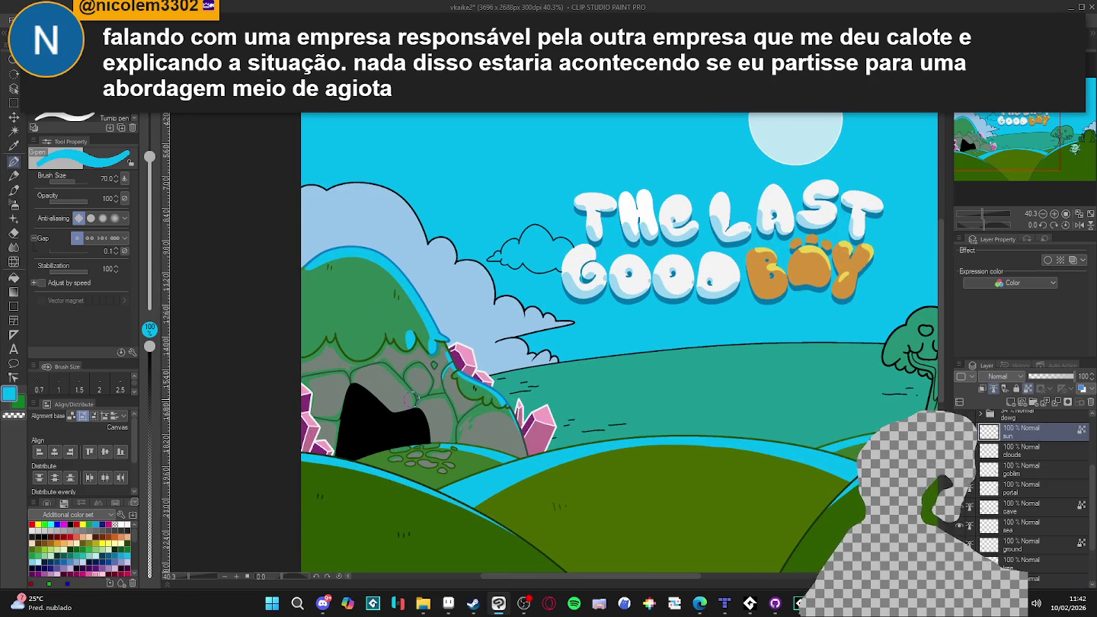
pyautogui.hotkey('ctrl', 'shift', 'n')
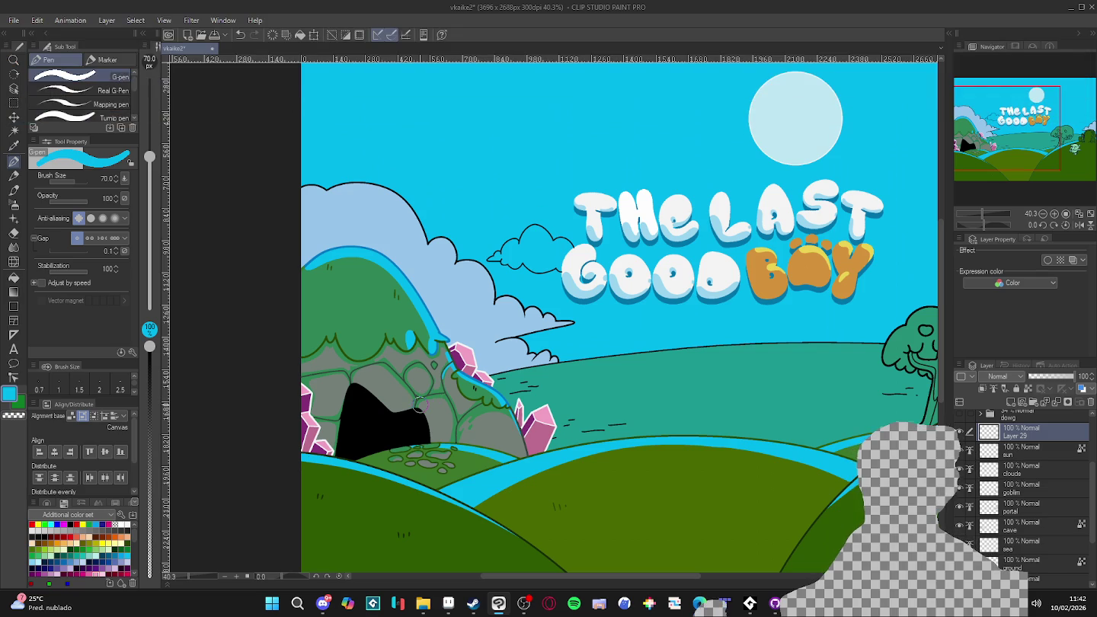
pyautogui.scroll(-1, 662, 418)
pyautogui.scroll(-1, 661, 418)
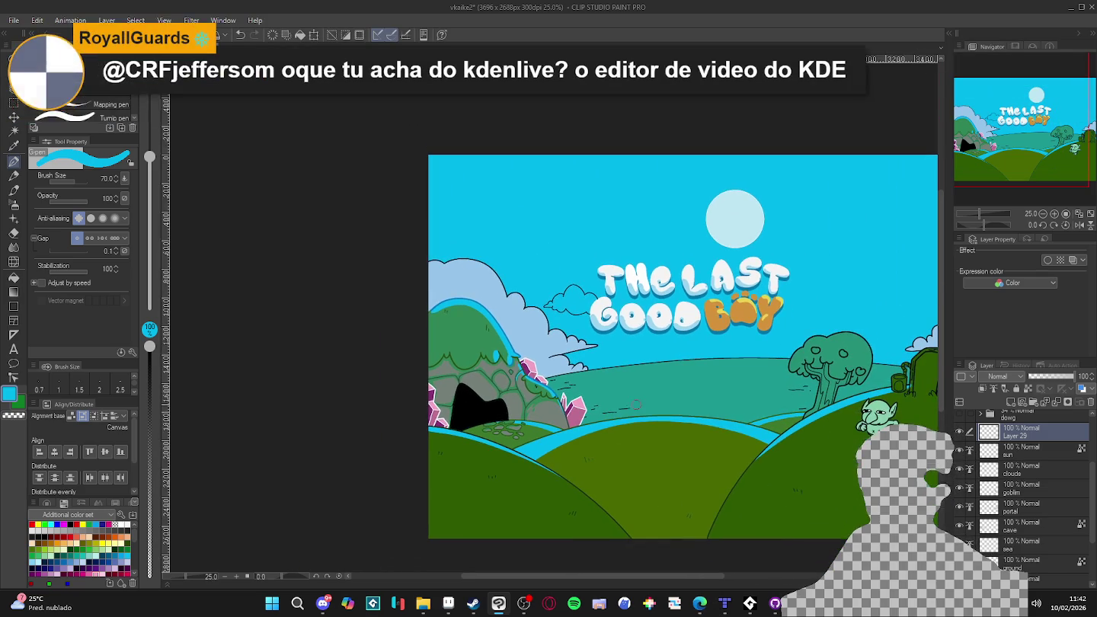
pyautogui.scroll(3, 661, 418)
pyautogui.scroll(1, 529, 379)
pyautogui.scroll(1, 533, 384)
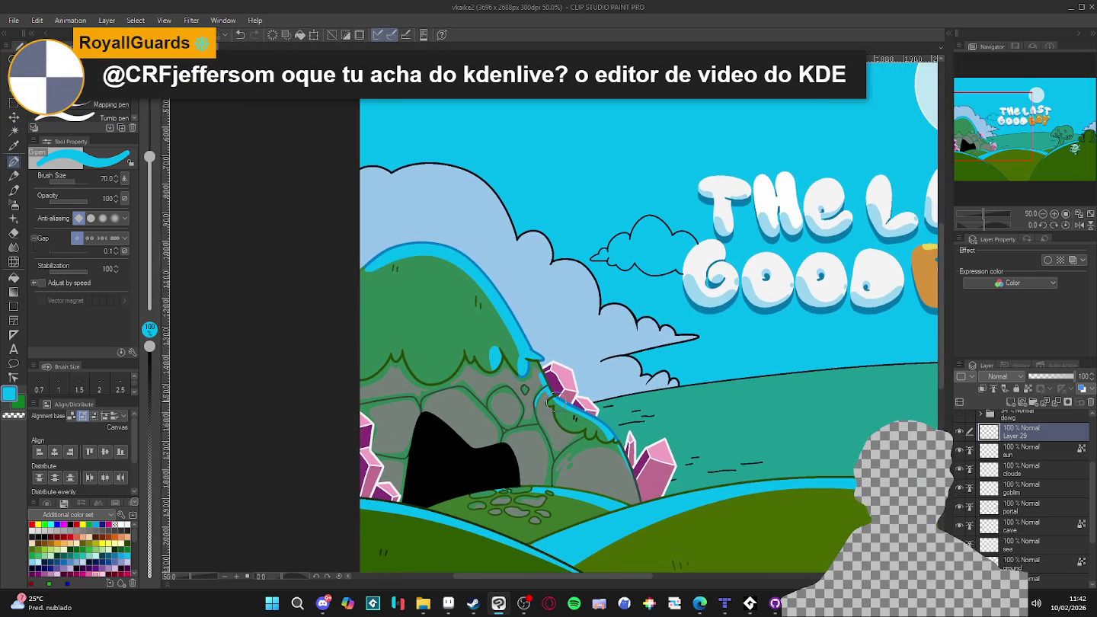
pyautogui.scroll(2, 554, 404)
# - Use a fine G-pen in white from the title lettering, switching to transparent colour to shape the sparkle
pyautogui.press('[')
pyautogui.press('[')
pyautogui.press('[')
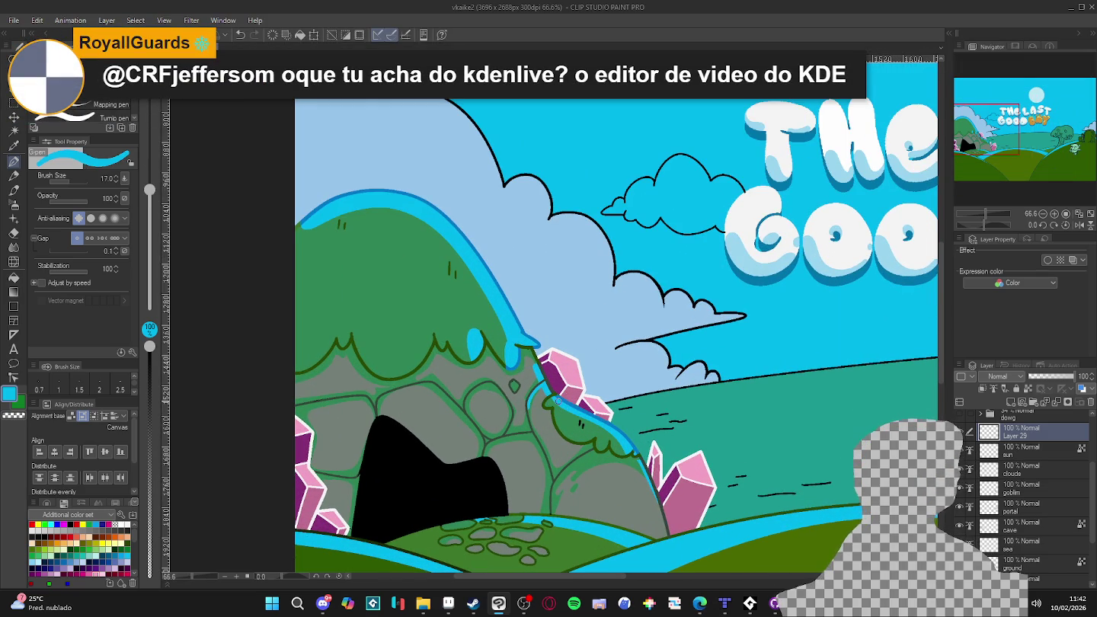
pyautogui.keyDown('alt'); pyautogui.click(777, 239); pyautogui.keyUp('alt')
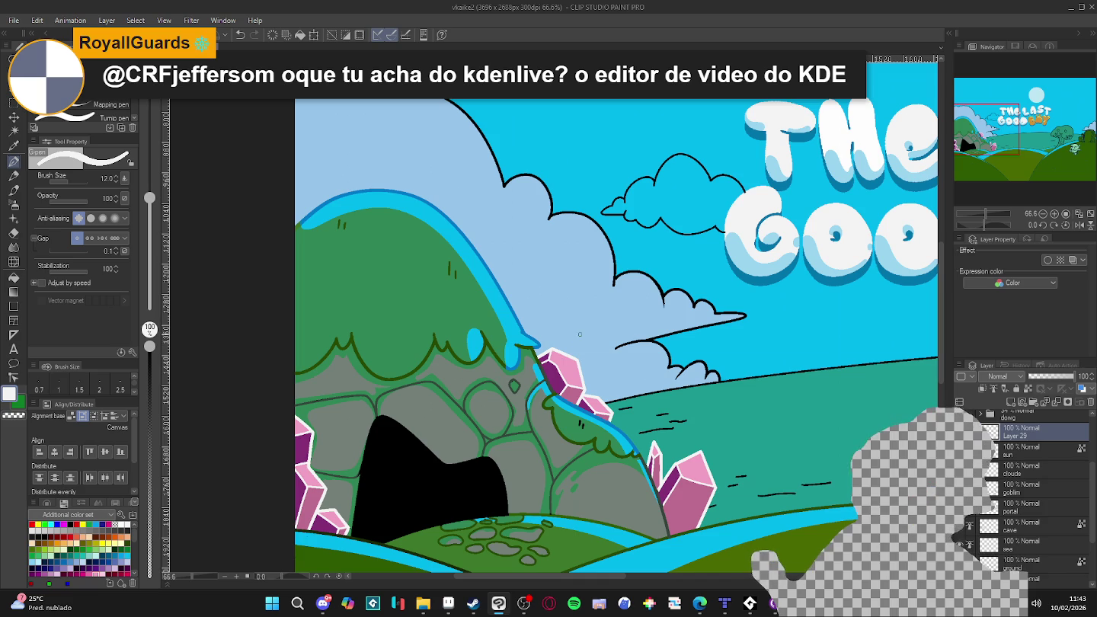
pyautogui.hotkey('ctrl', 'd')
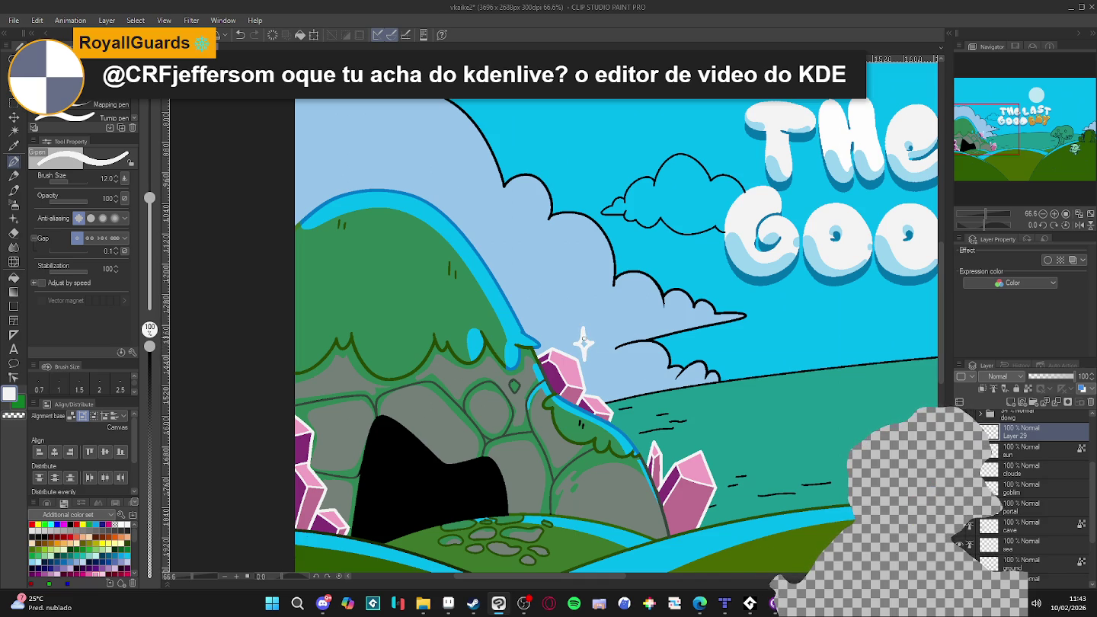
pyautogui.press('g')
pyautogui.press('p')
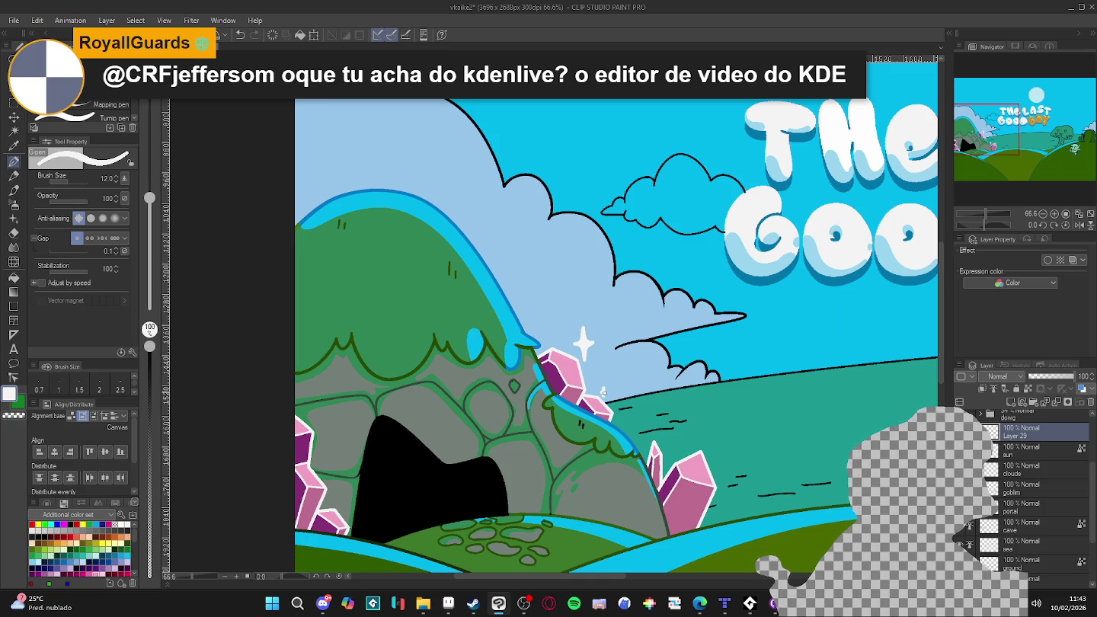
pyautogui.press('c')
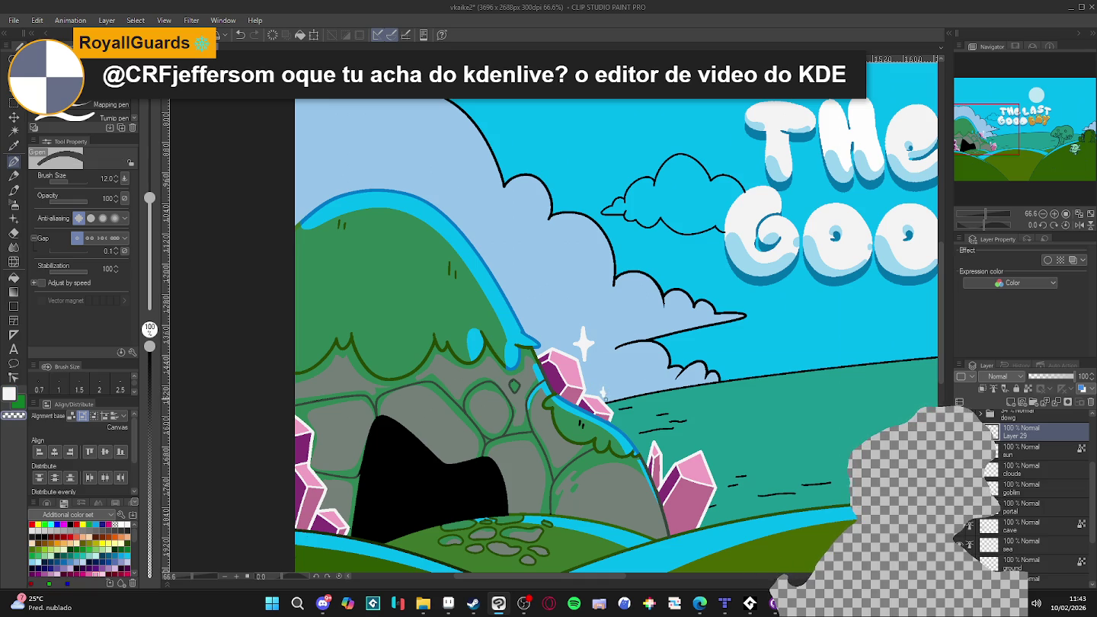
pyautogui.scroll(-2, 615, 335)
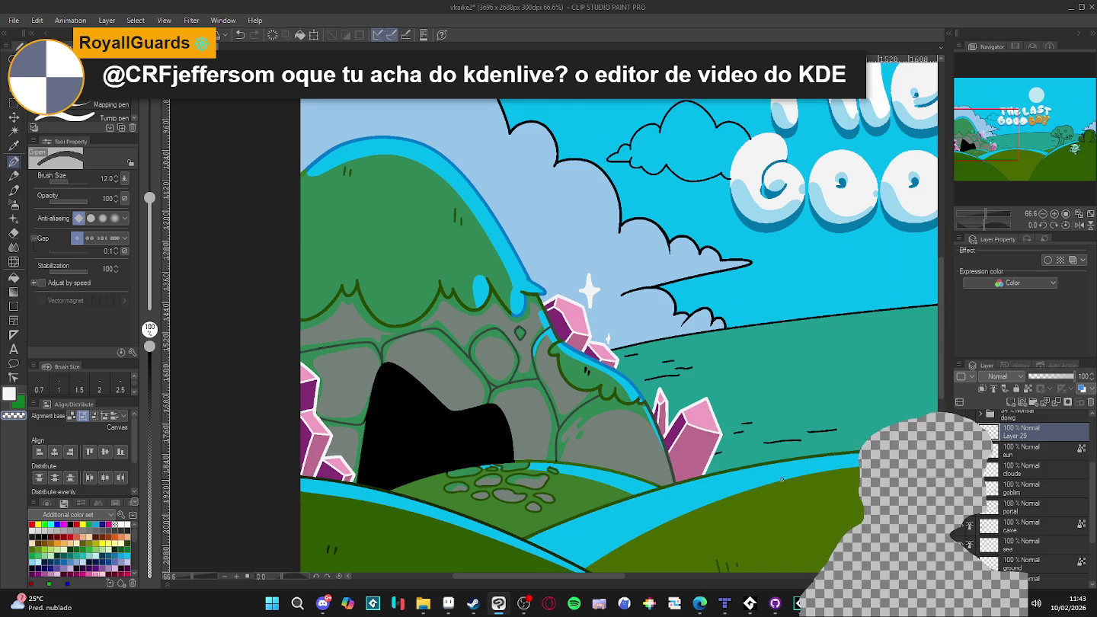
pyautogui.press('c')
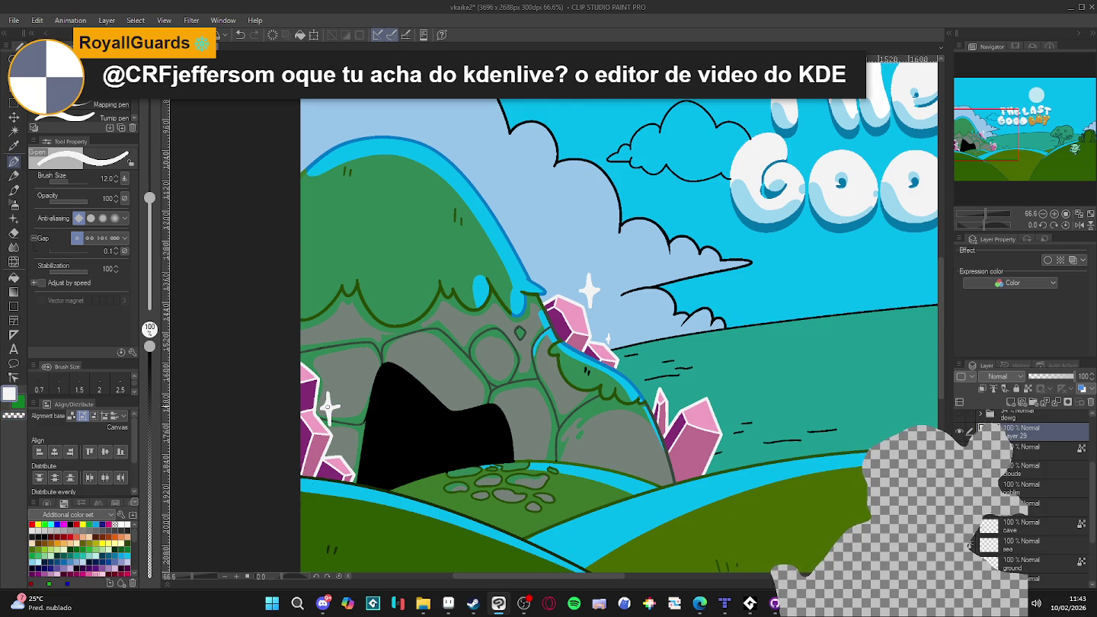
pyautogui.press('c')
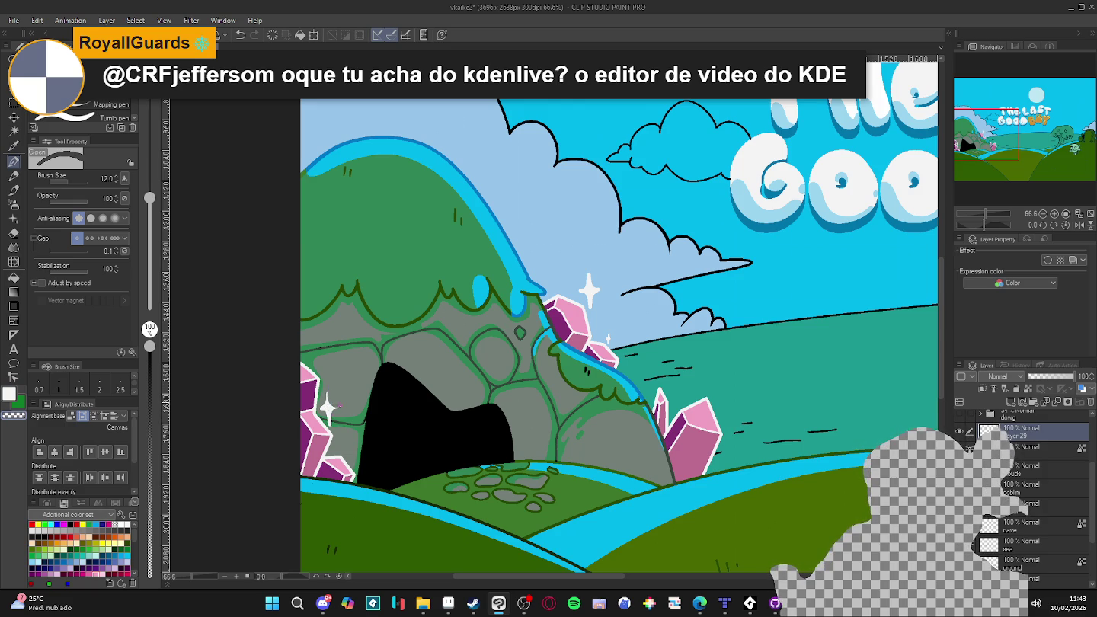